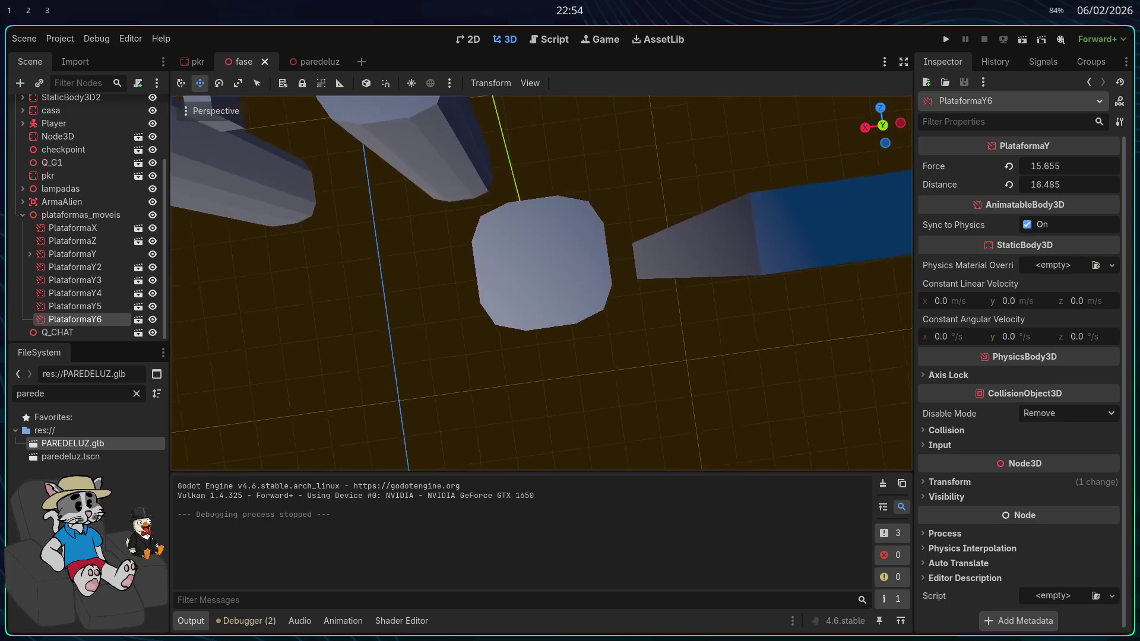
Switch to the pkr scene and scroll the Scene dock to its collision shapes
scroll(541, 284, up, 3)
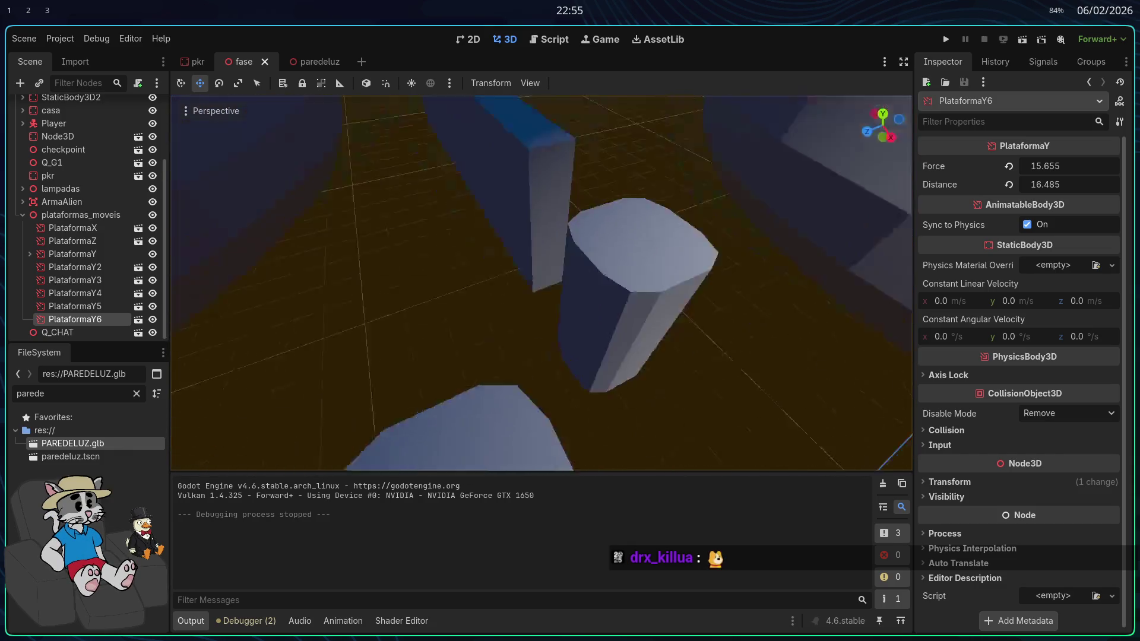
click(197, 59)
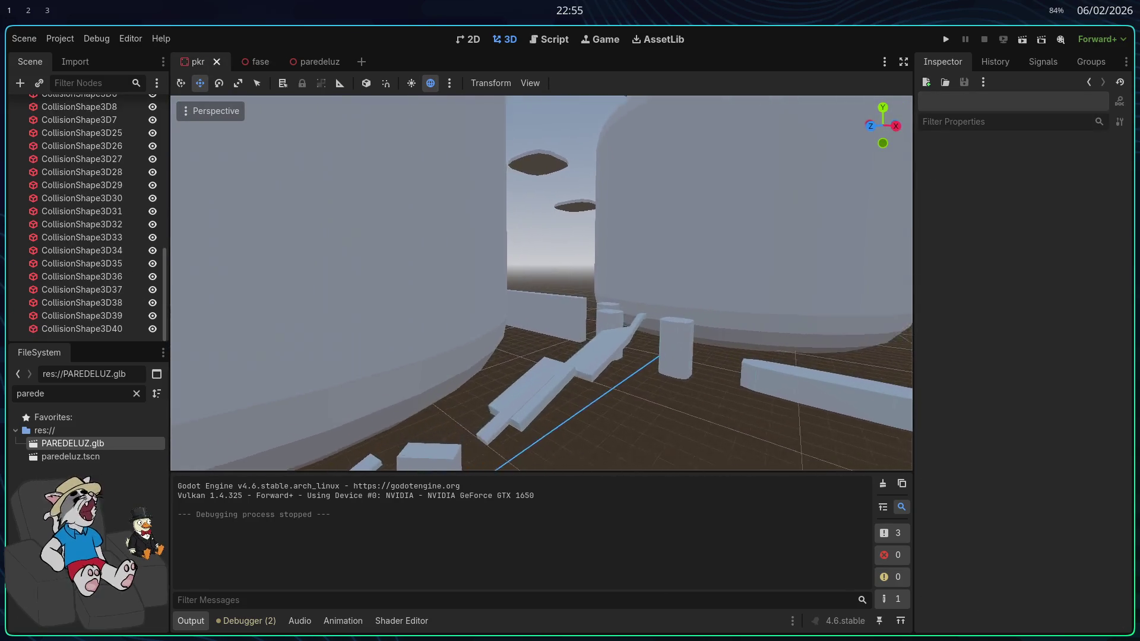
scroll(542, 283, up, 3)
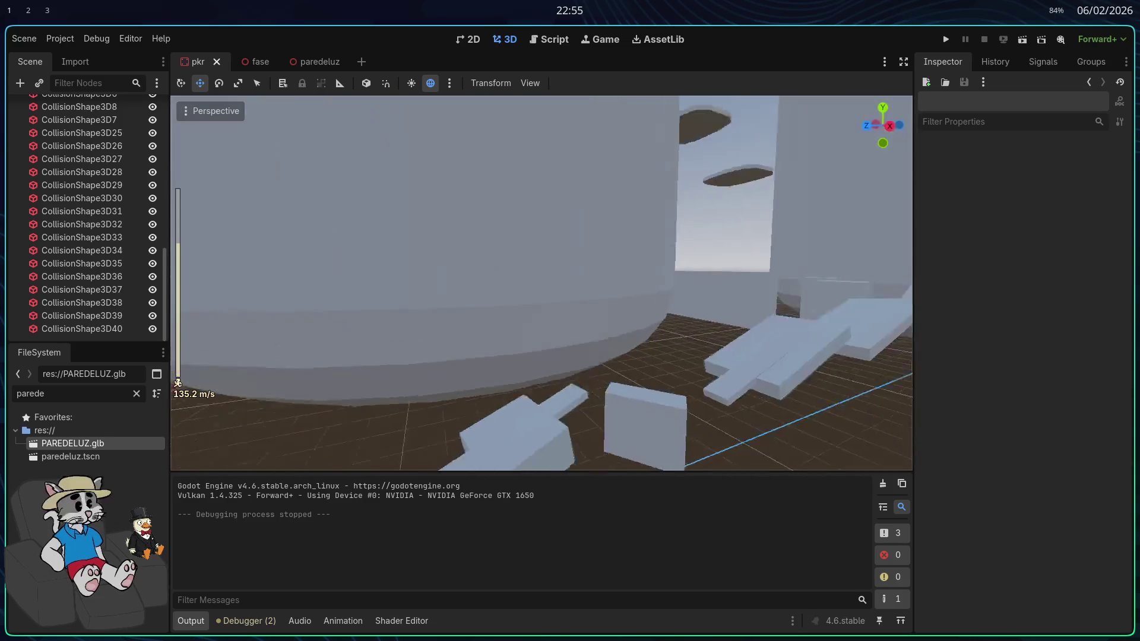
scroll(550, 337, down, 4)
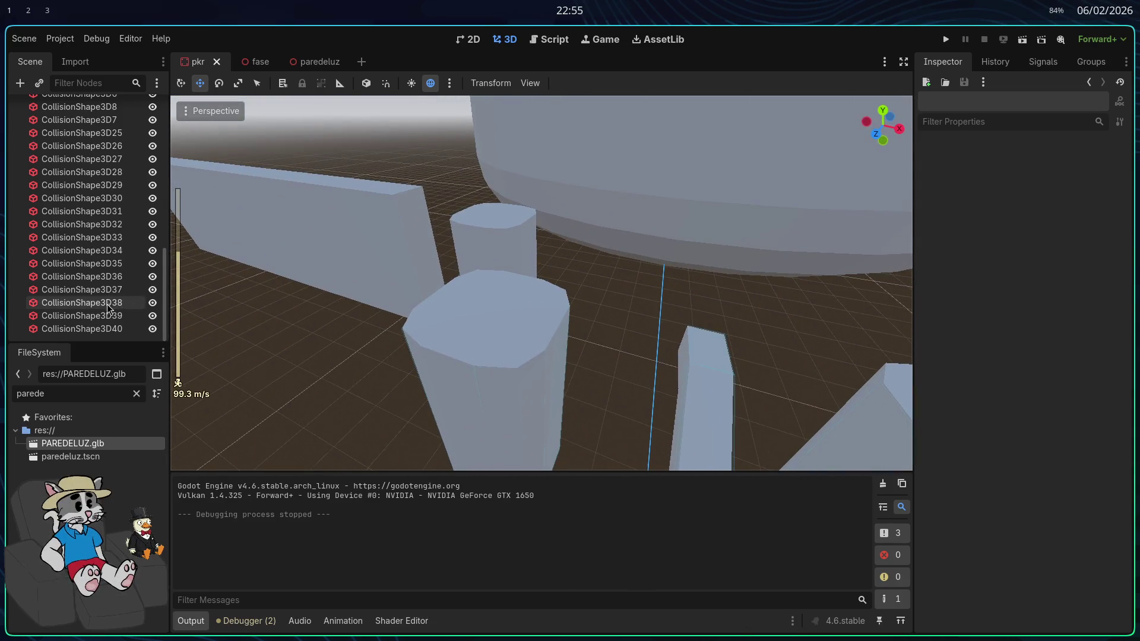
right_click(102, 263)
key(Escape)
Inspect CollisionShape3D38 and CollisionShape3D22, focusing the view on the platform shapes
click(107, 304)
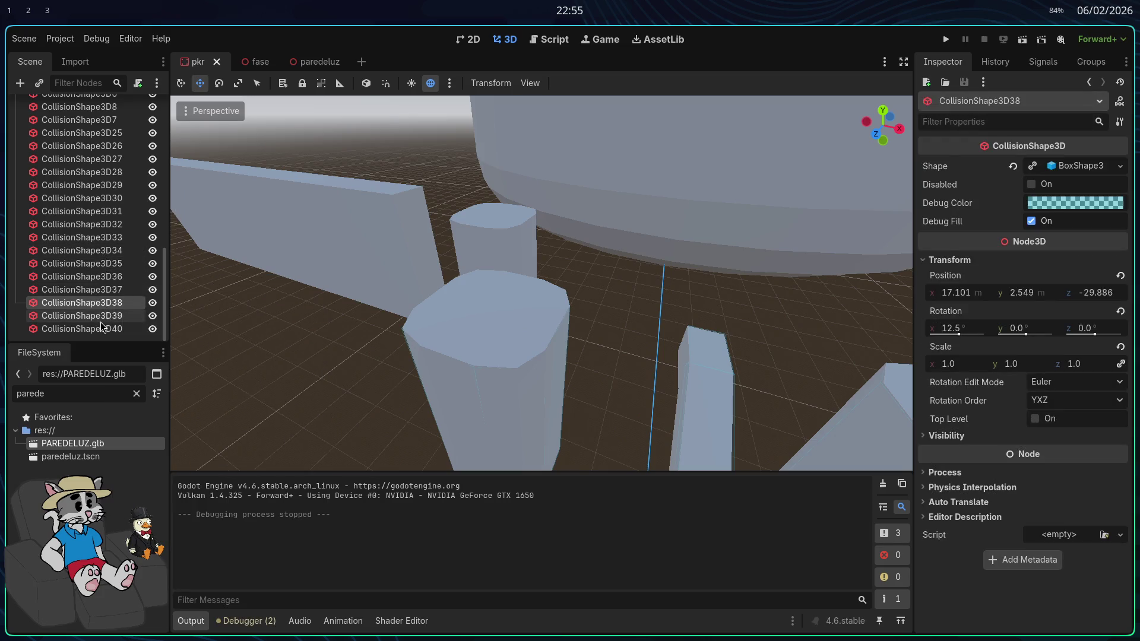
double_click(109, 228)
scroll(110, 225, up, 4)
click(112, 177)
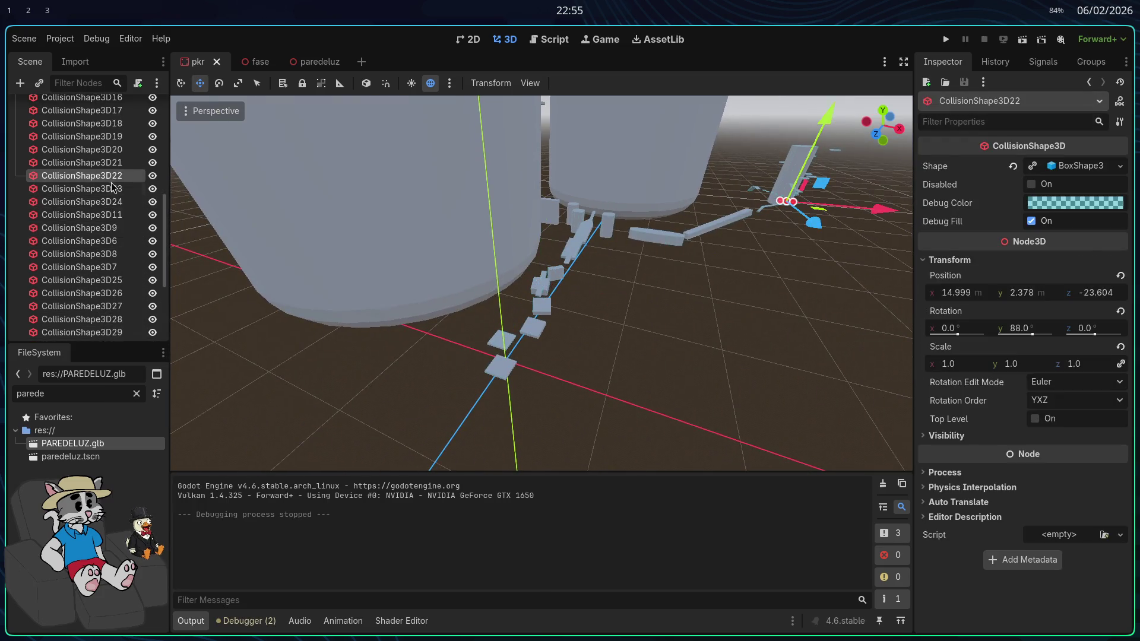
scroll(611, 207, up, 3)
scroll(119, 136, up, 4)
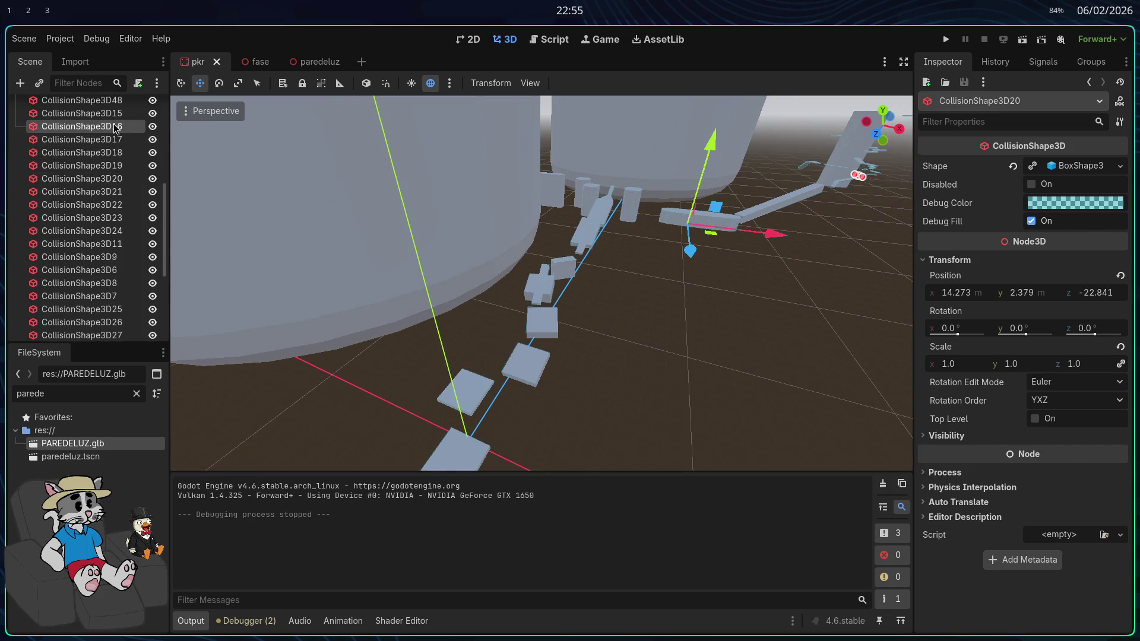
double_click(112, 128)
Focus on CollisionShape3D41 and CollisionShape3D13, then inspect the CollisionShape3D14 pillar shape
scroll(111, 128, up, 6)
double_click(111, 127)
scroll(111, 128, up, 2)
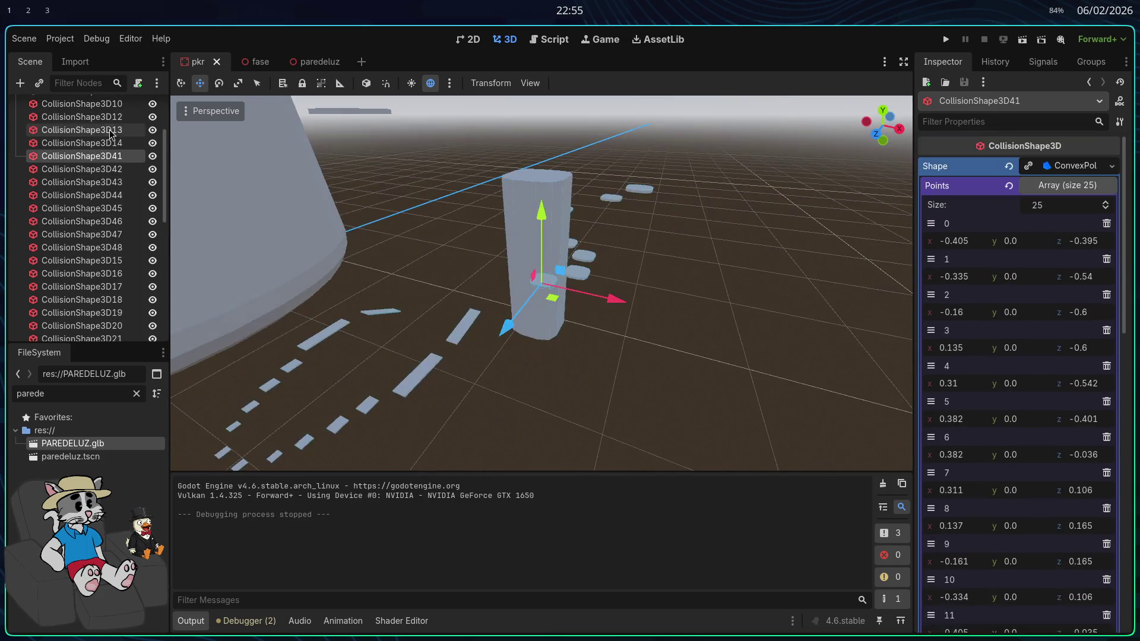
double_click(110, 129)
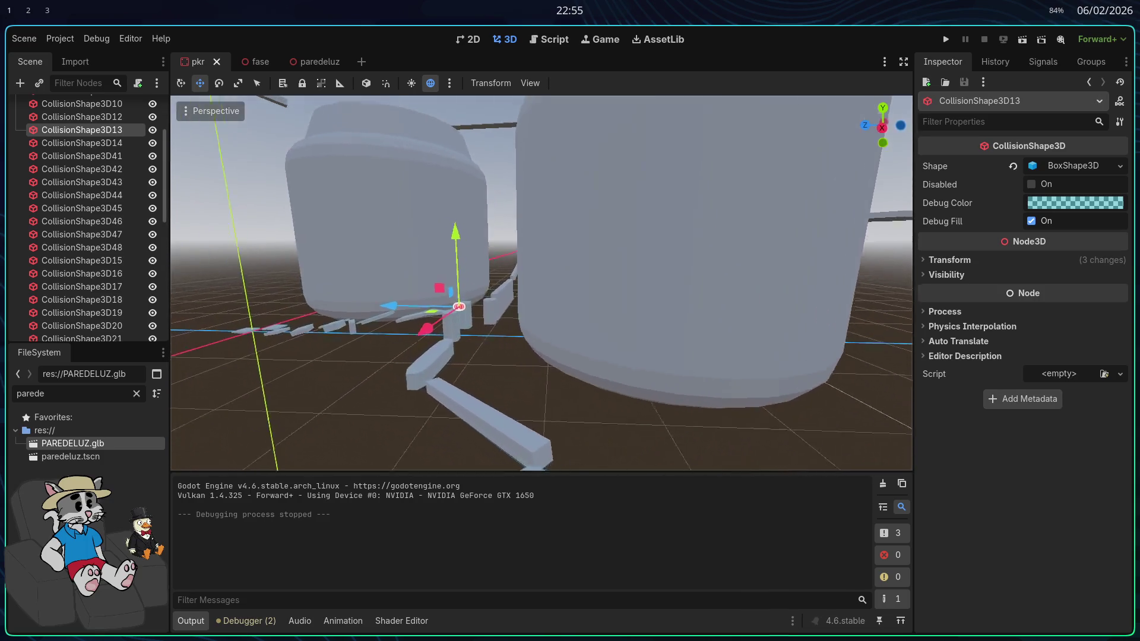
scroll(88, 155, up, 2)
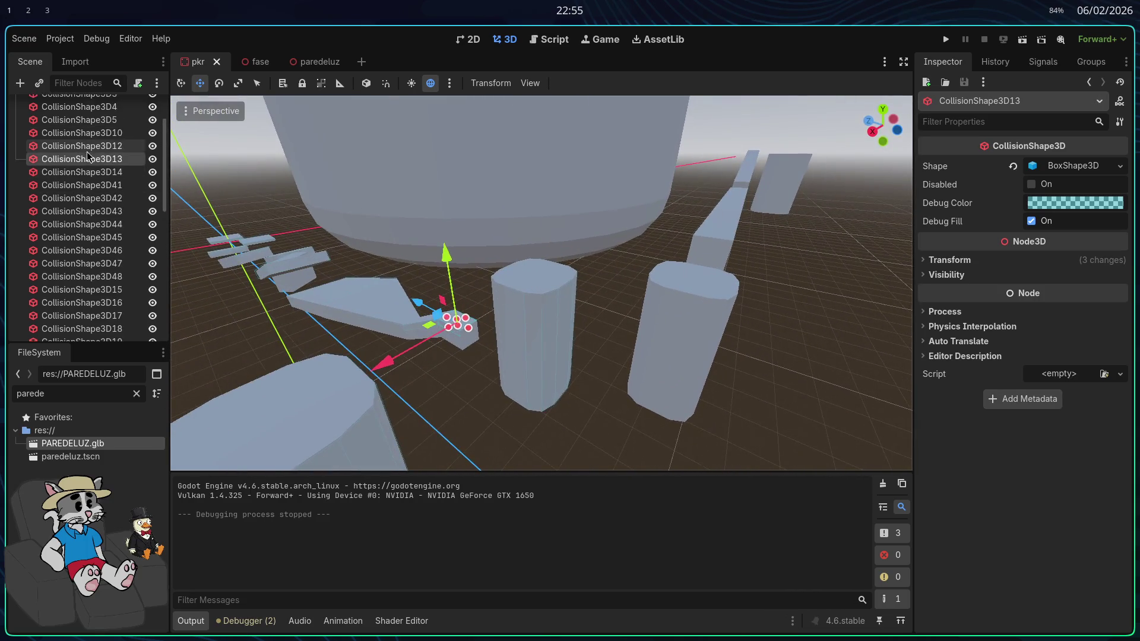
click(94, 173)
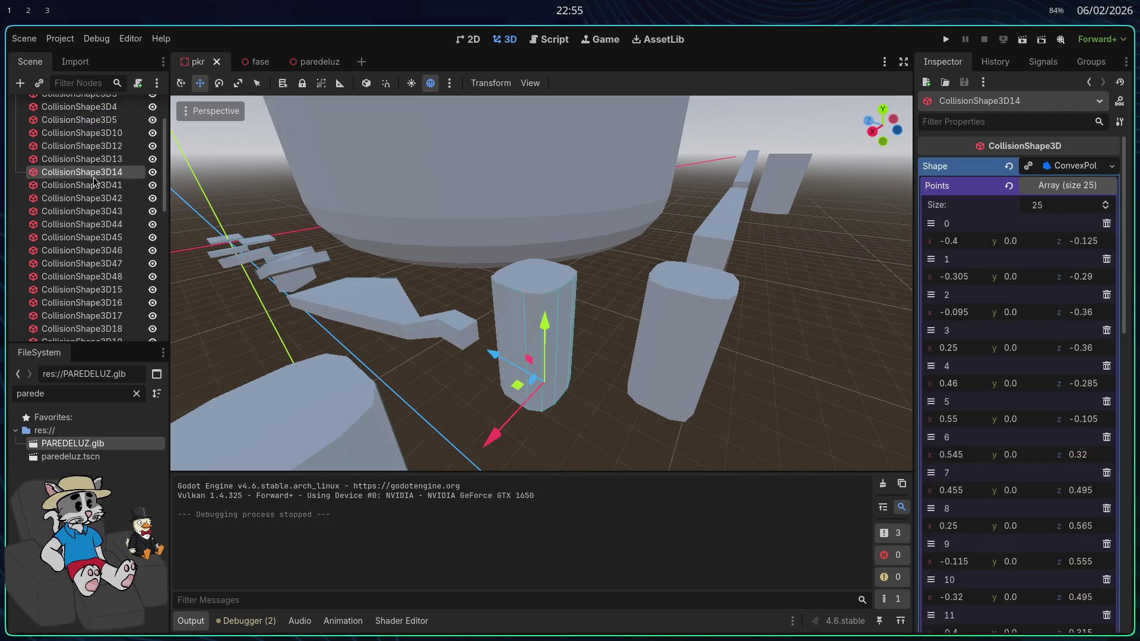
click(90, 198)
click(89, 185)
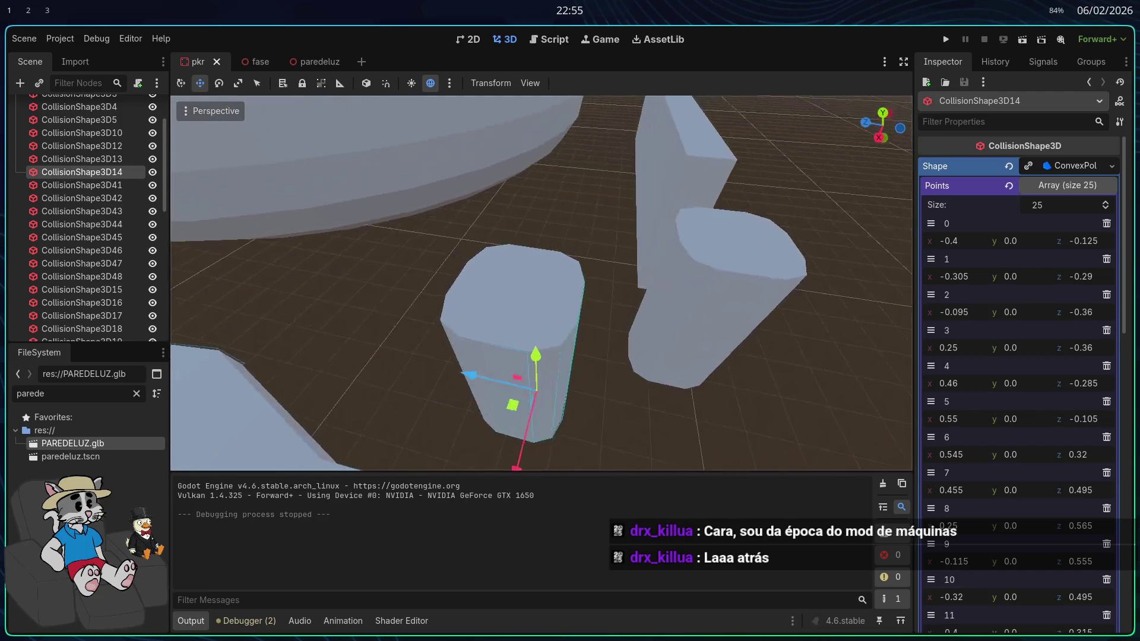
Select the mapa1 map node, move toward the cylinders, and run the game
scroll(127, 222, down, 5)
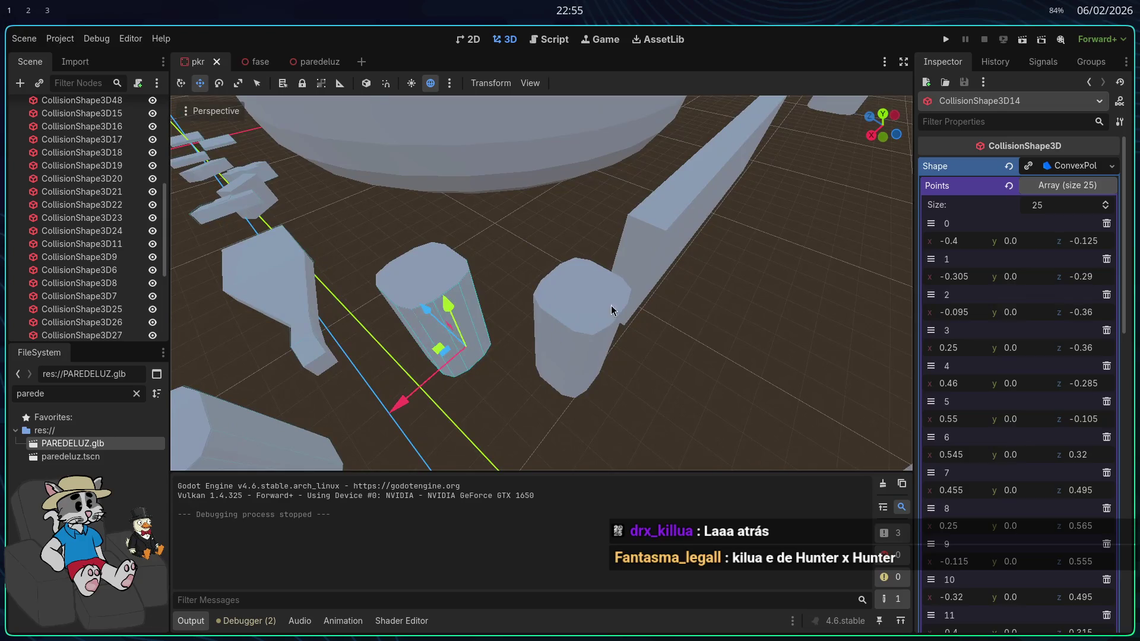
click(582, 307)
key(w)
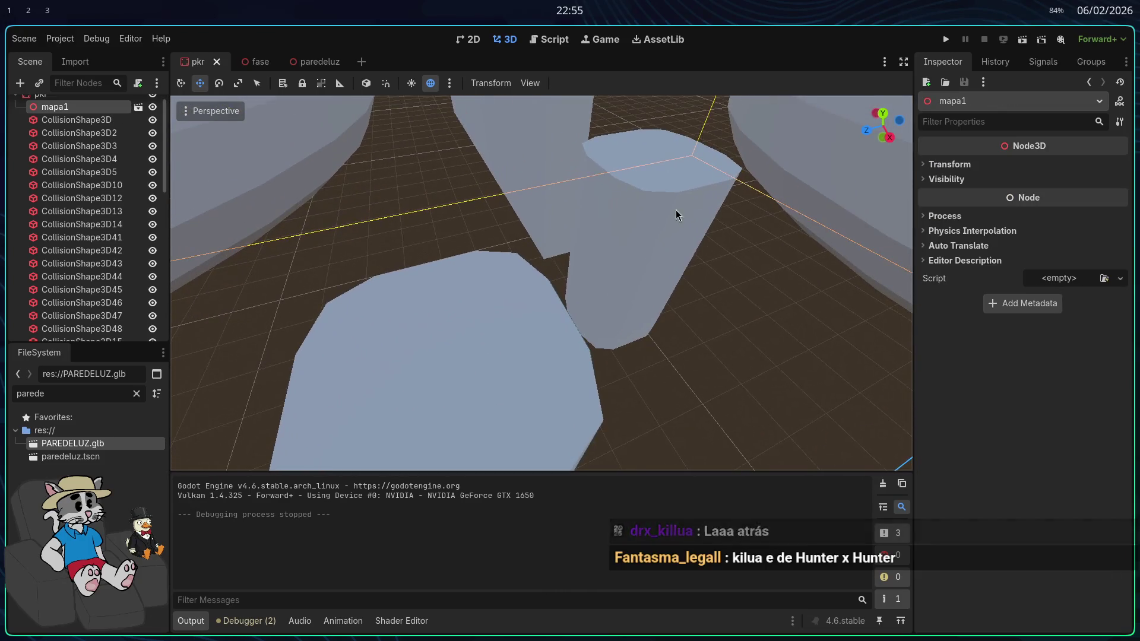
click(946, 43)
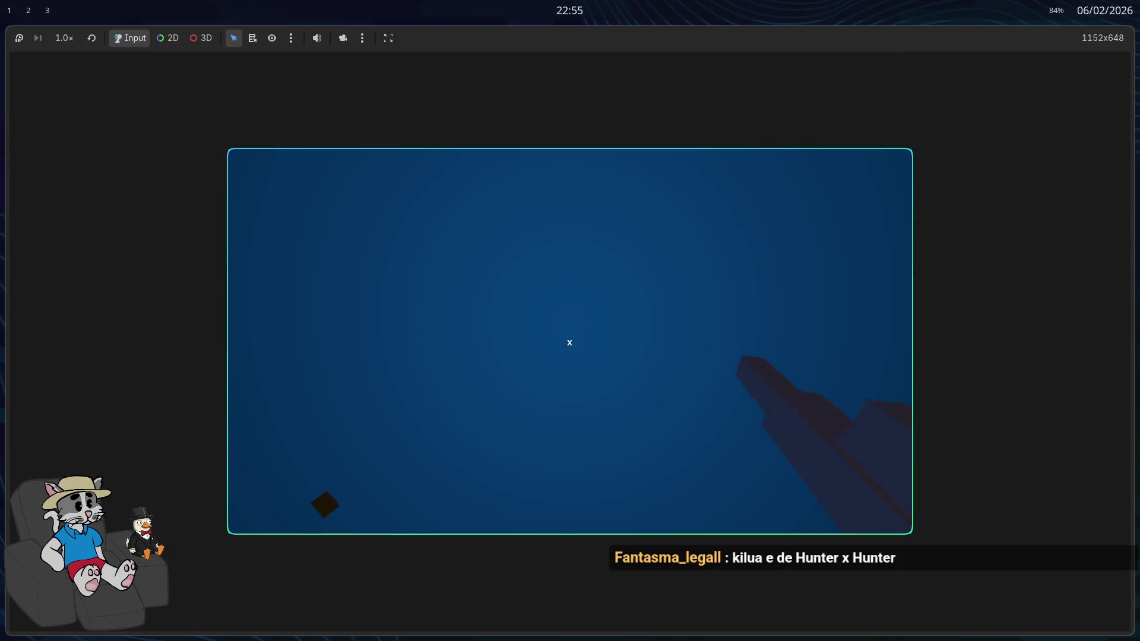
Walk and jump across the blue and grey platforms toward the lamp posts
key(w)
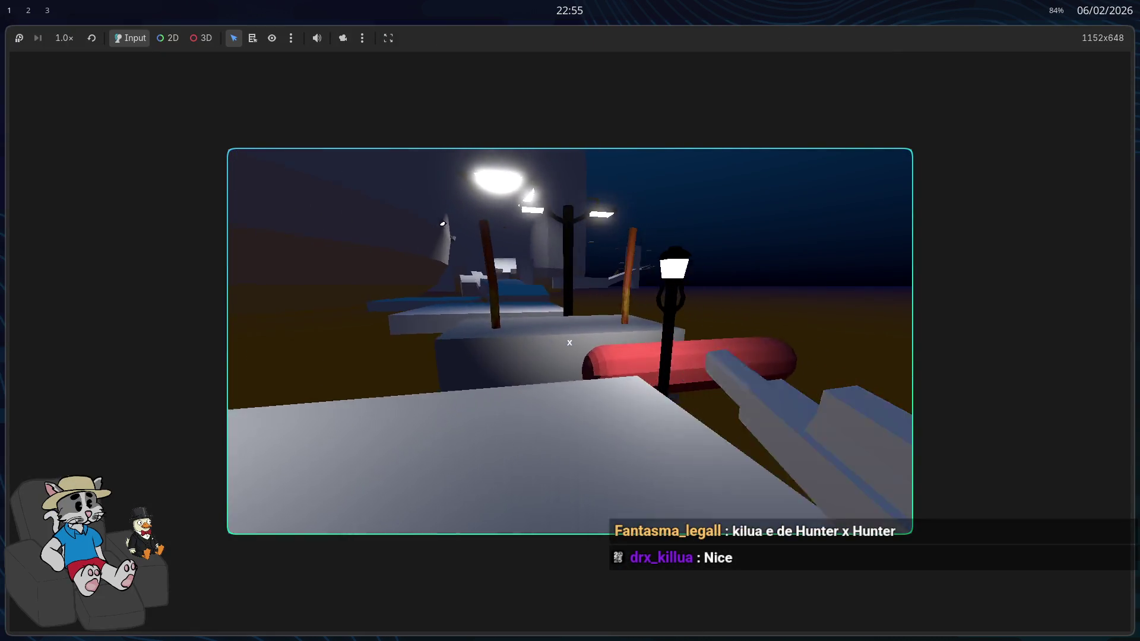
key(w)
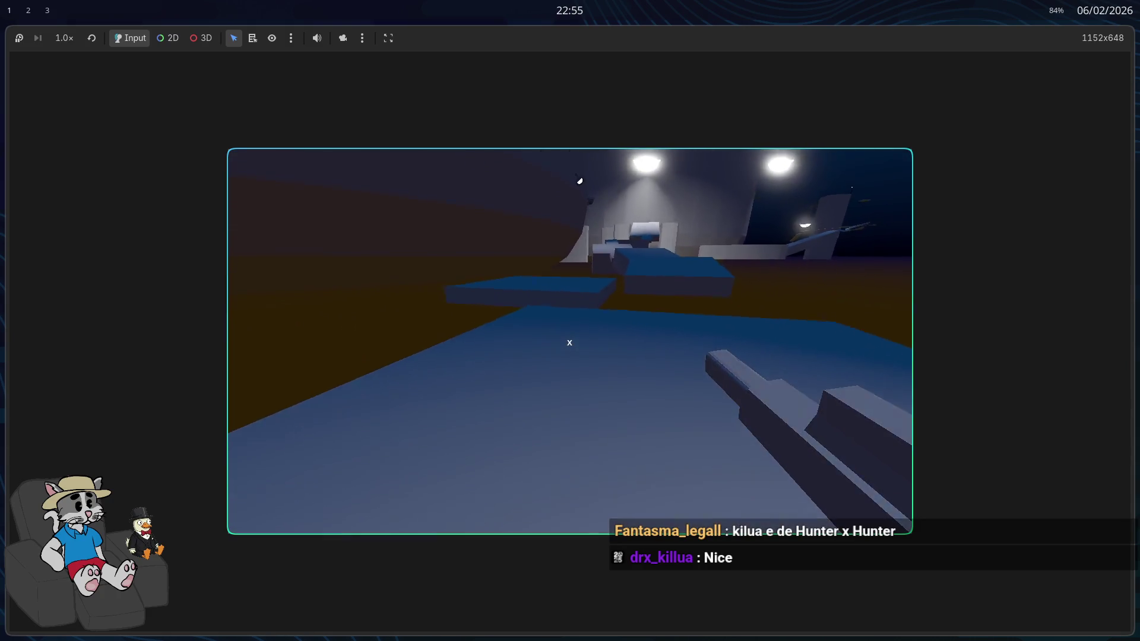
key(w)
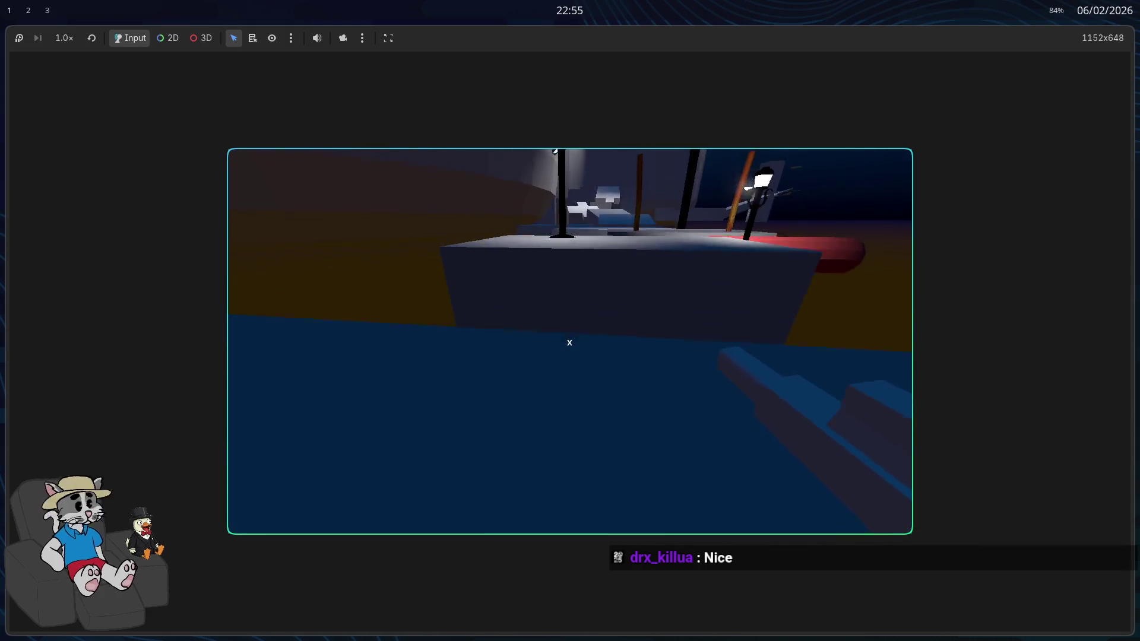
key(space)
key(w)
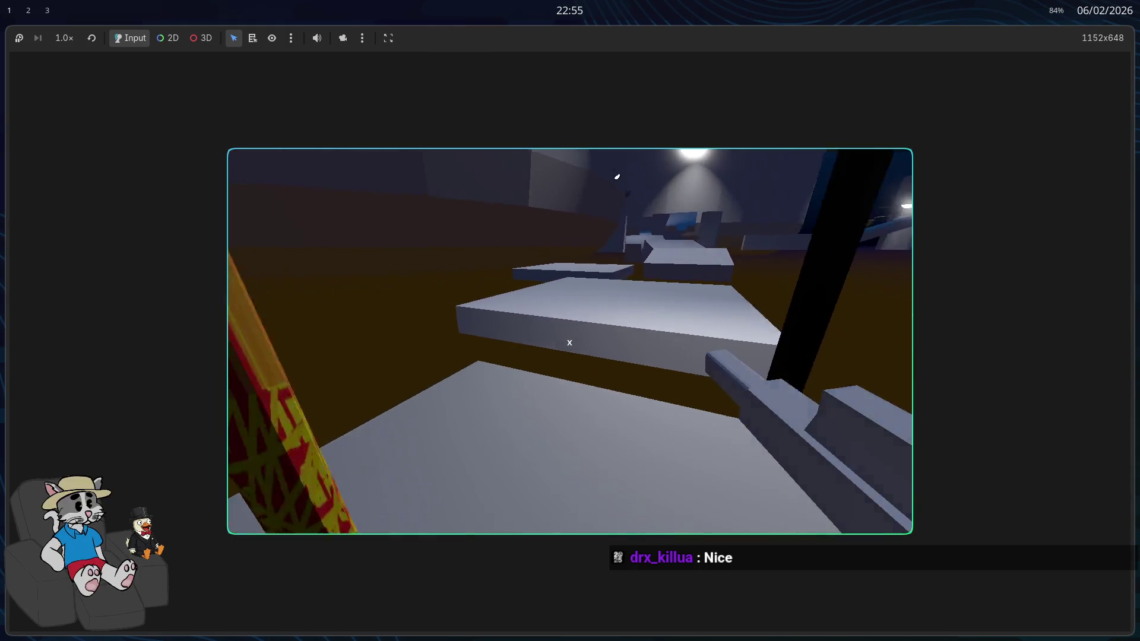
key(w)
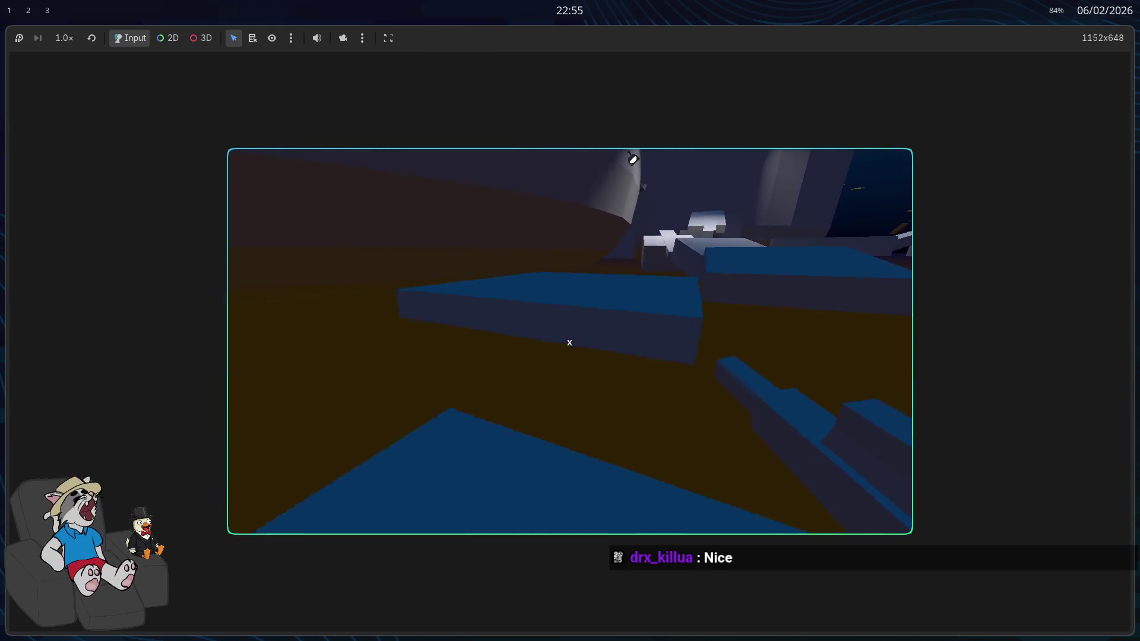
key(w)
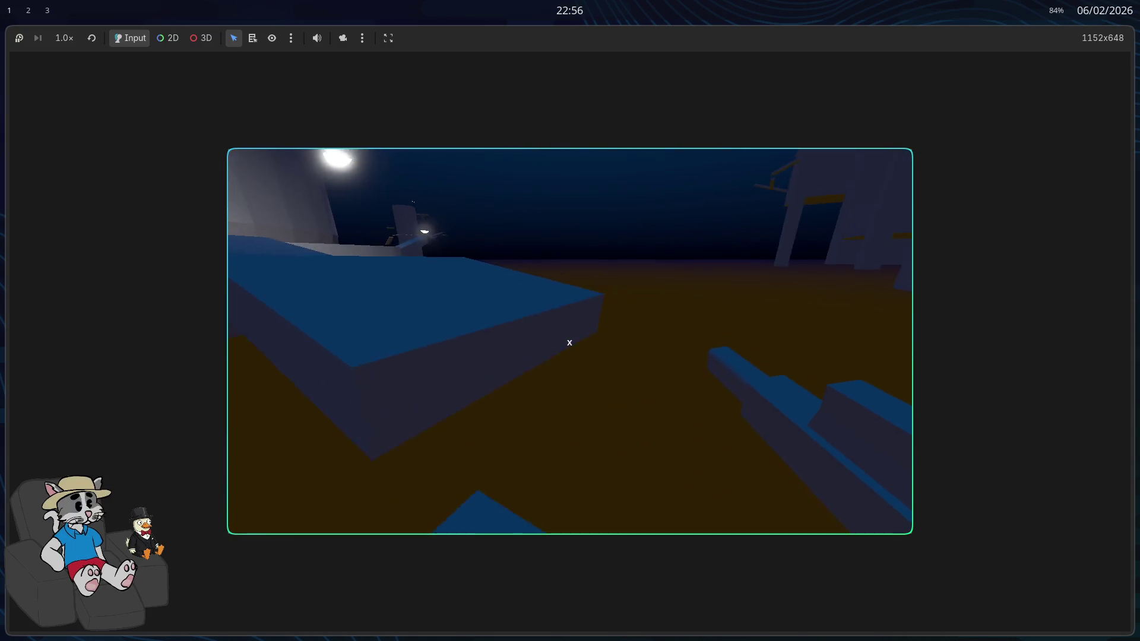
key(w)
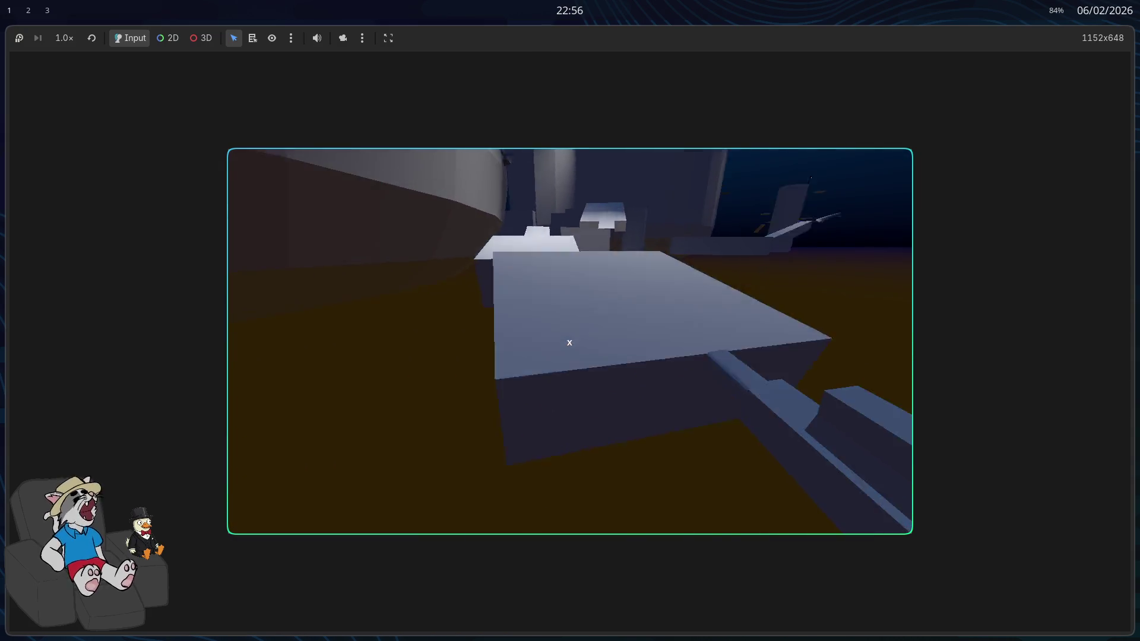
key(space)
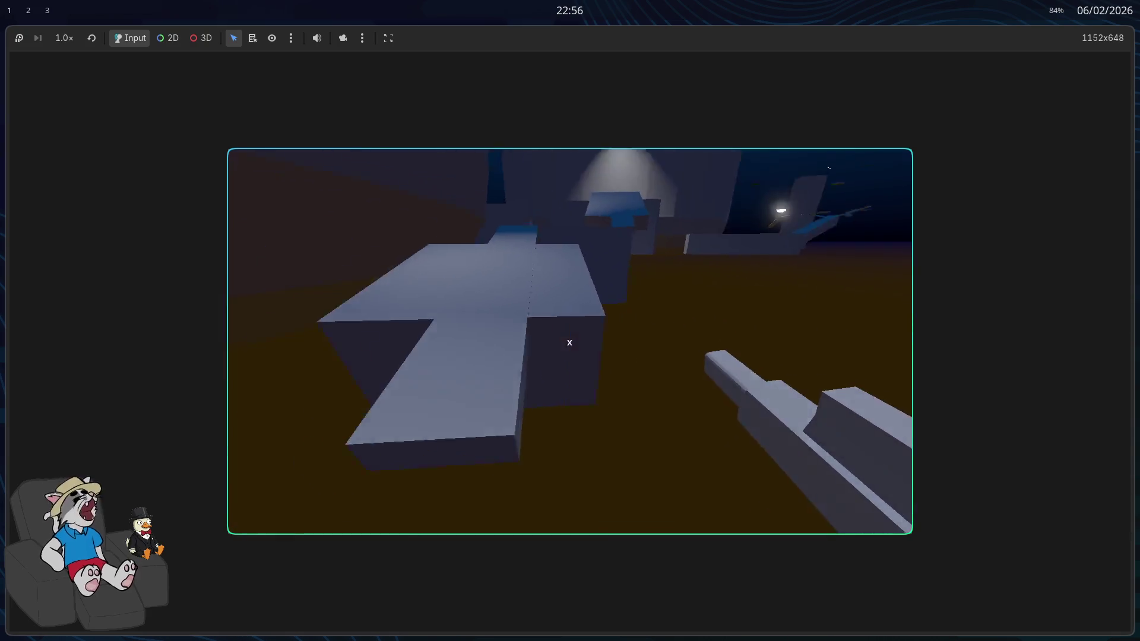
key(w)
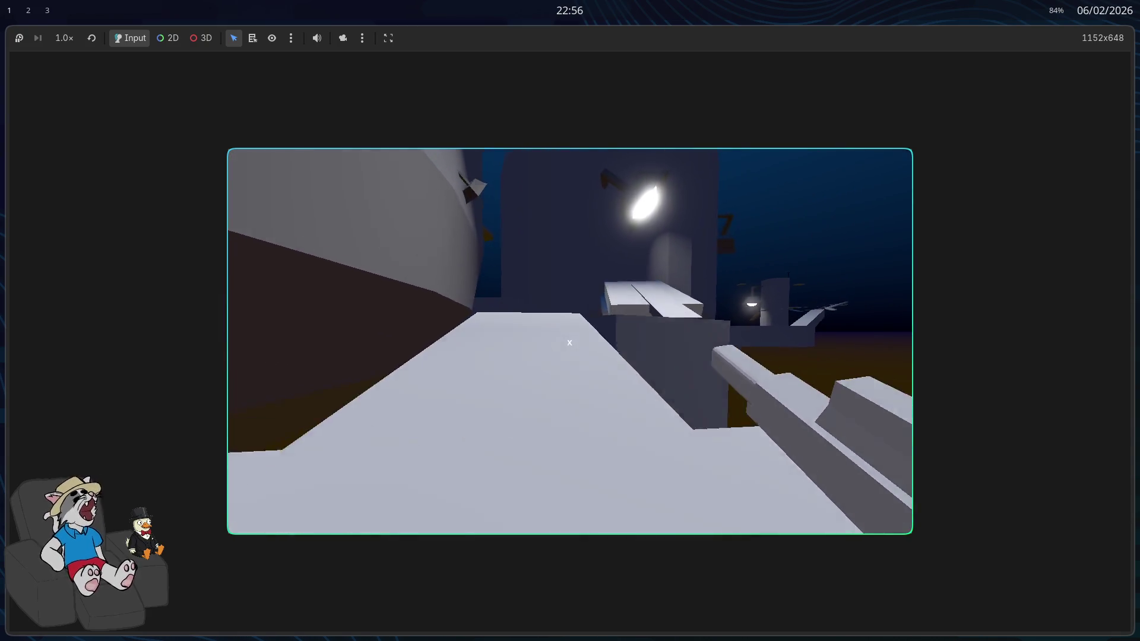
key(w)
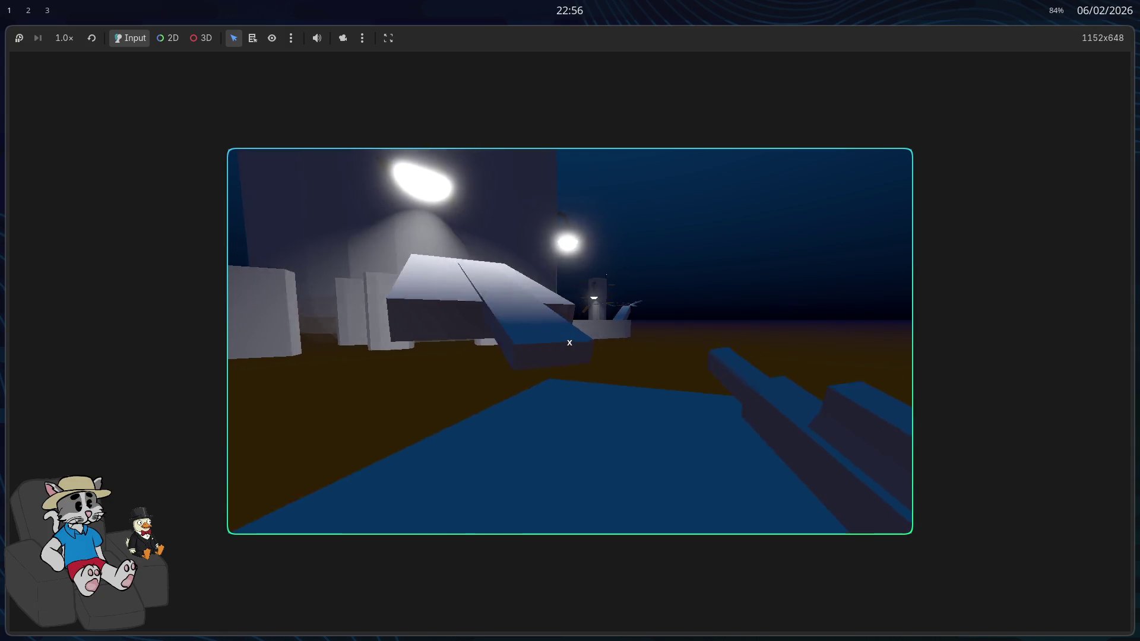
key(space)
Cross the blue walkway and jump up onto the grey pillar top
key(w)
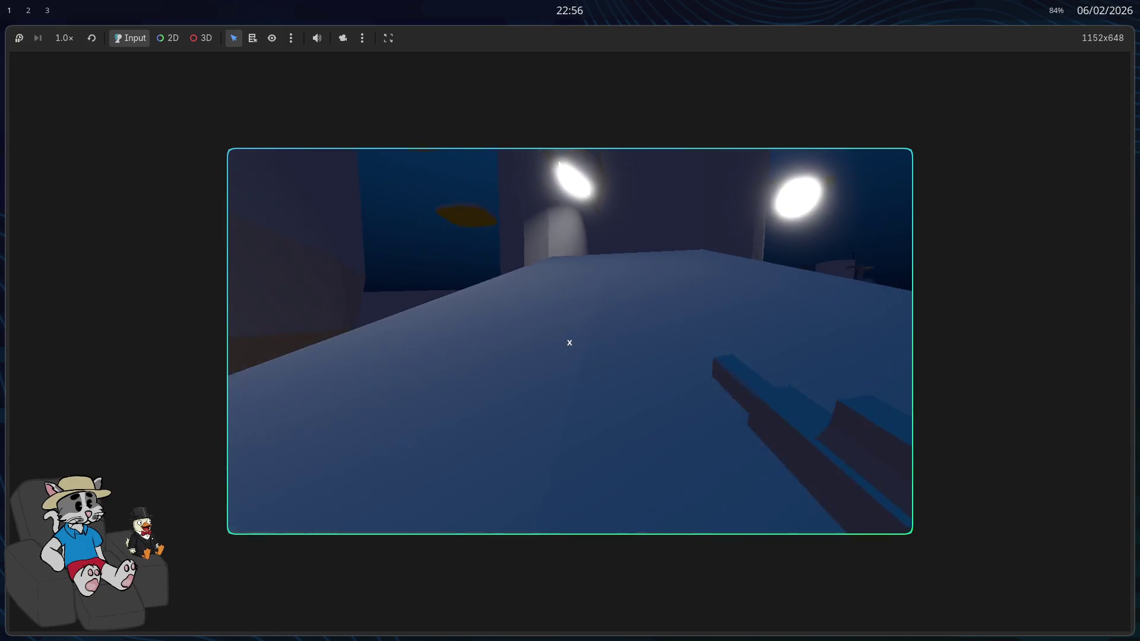
key(w)
key(w)
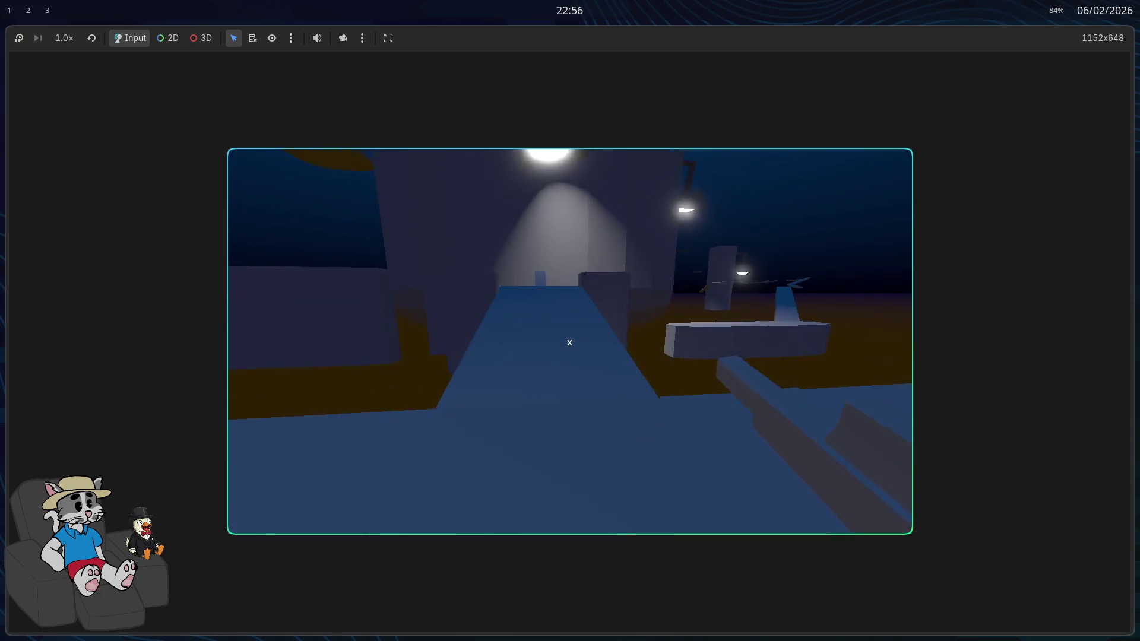
key(w)
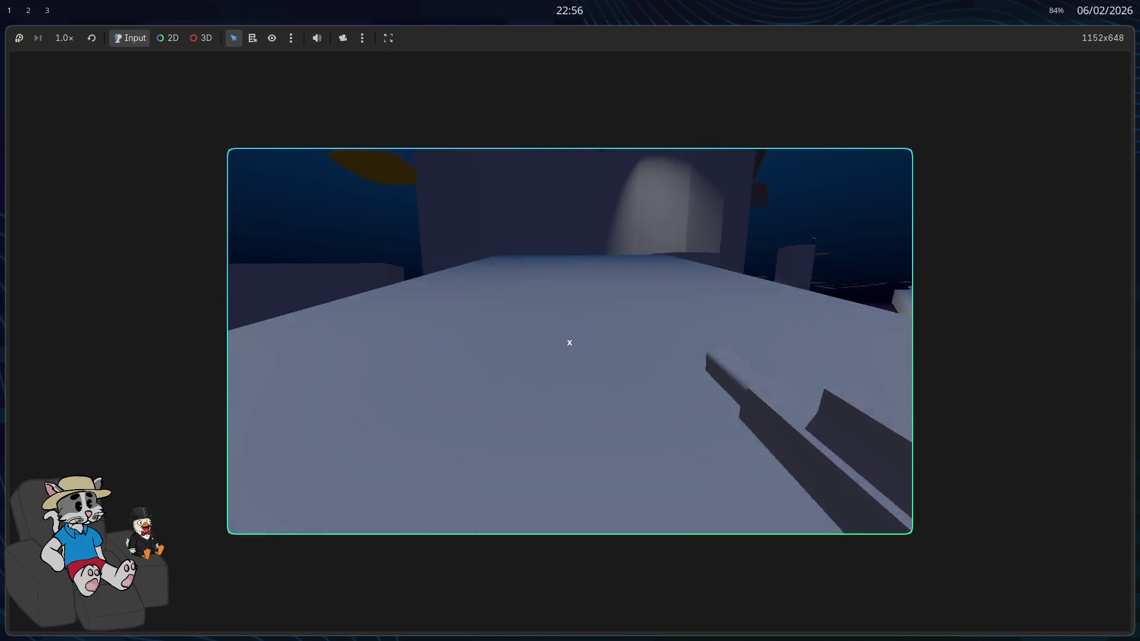
key(w)
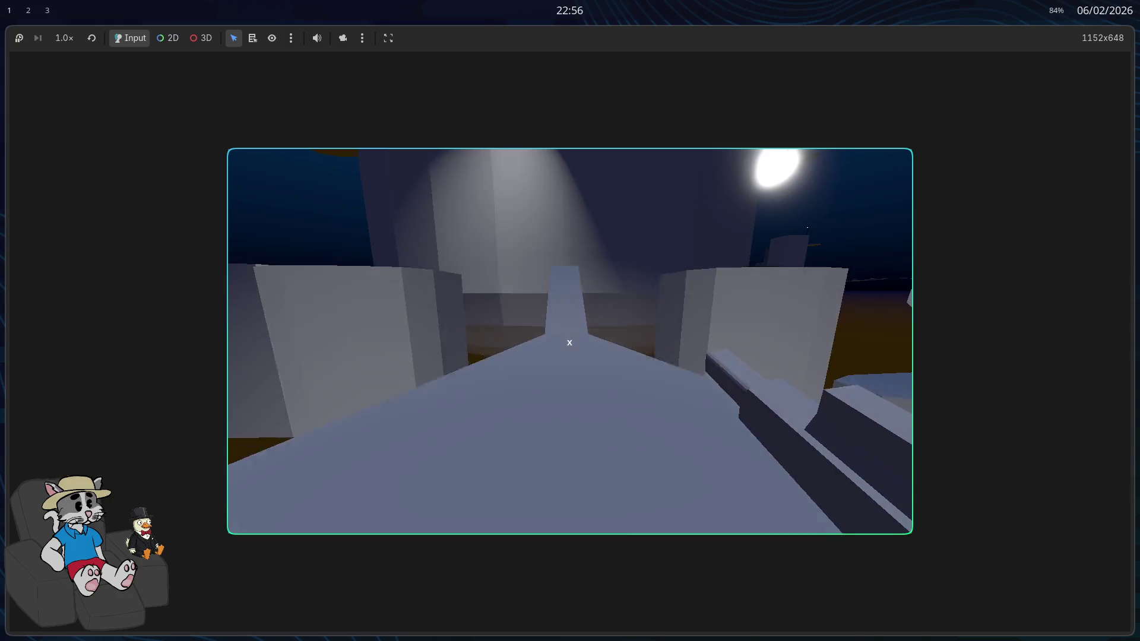
key(w)
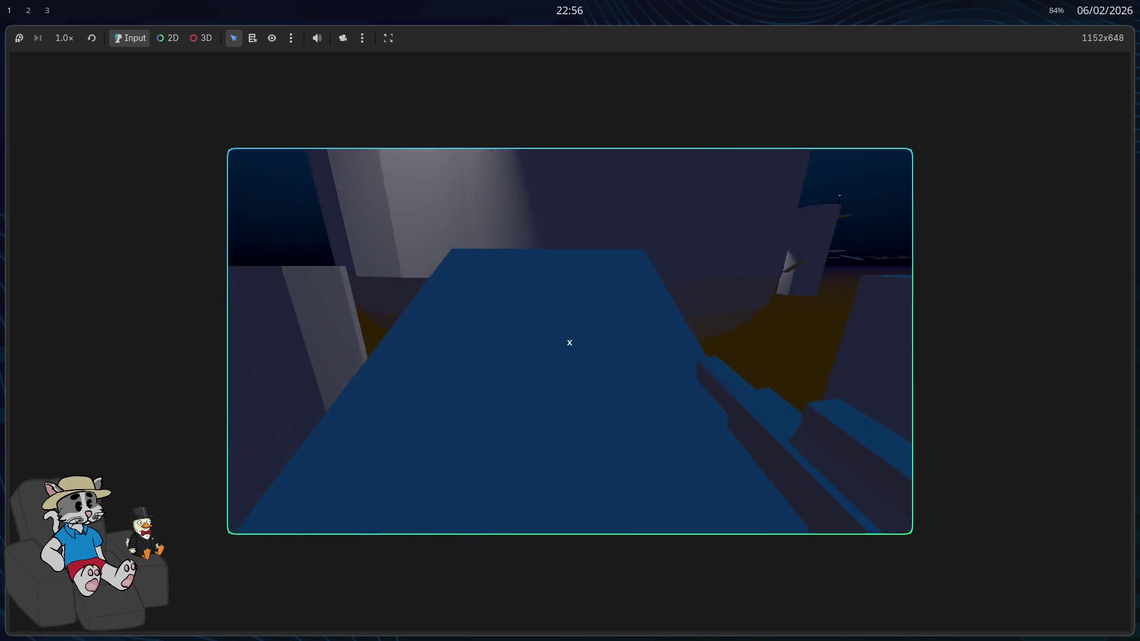
key(w)
key(space)
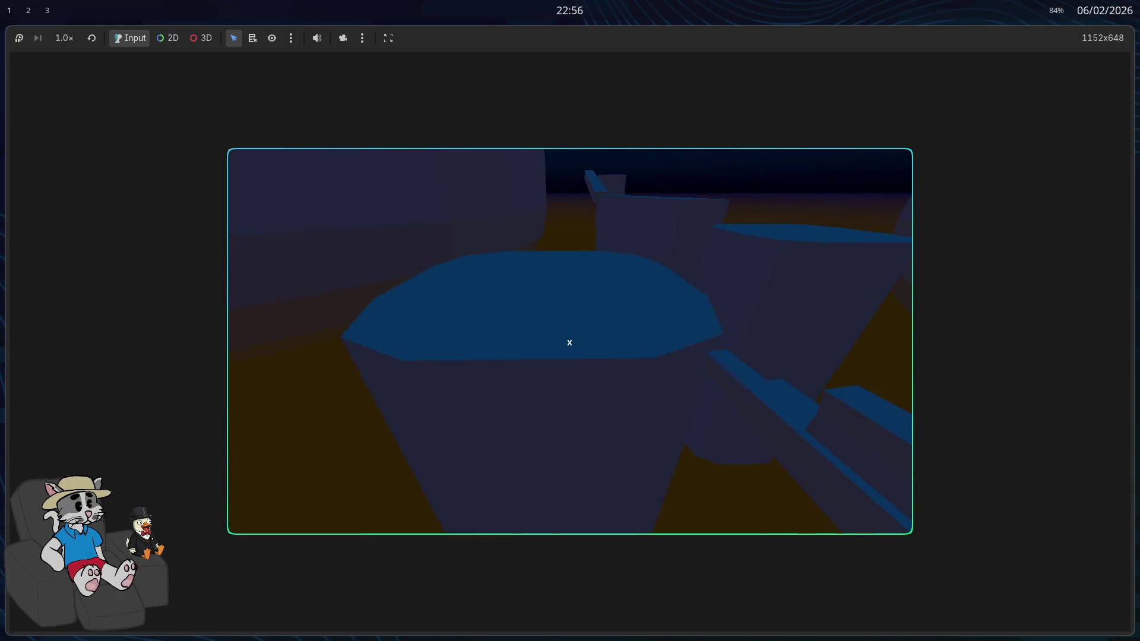
key(w)
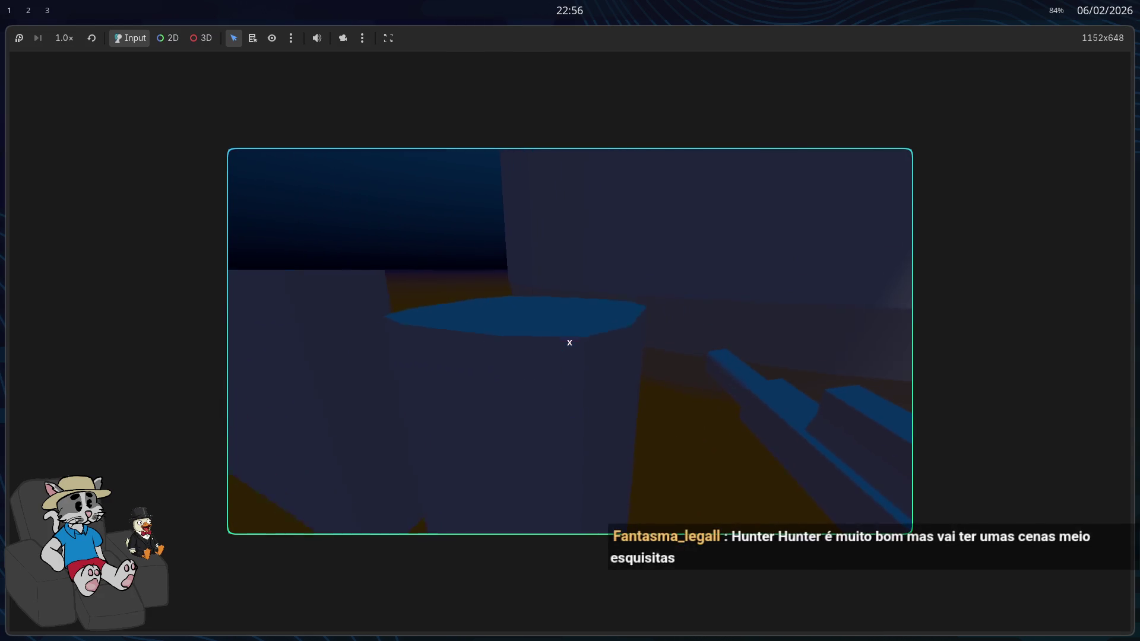
key(w)
key(space)
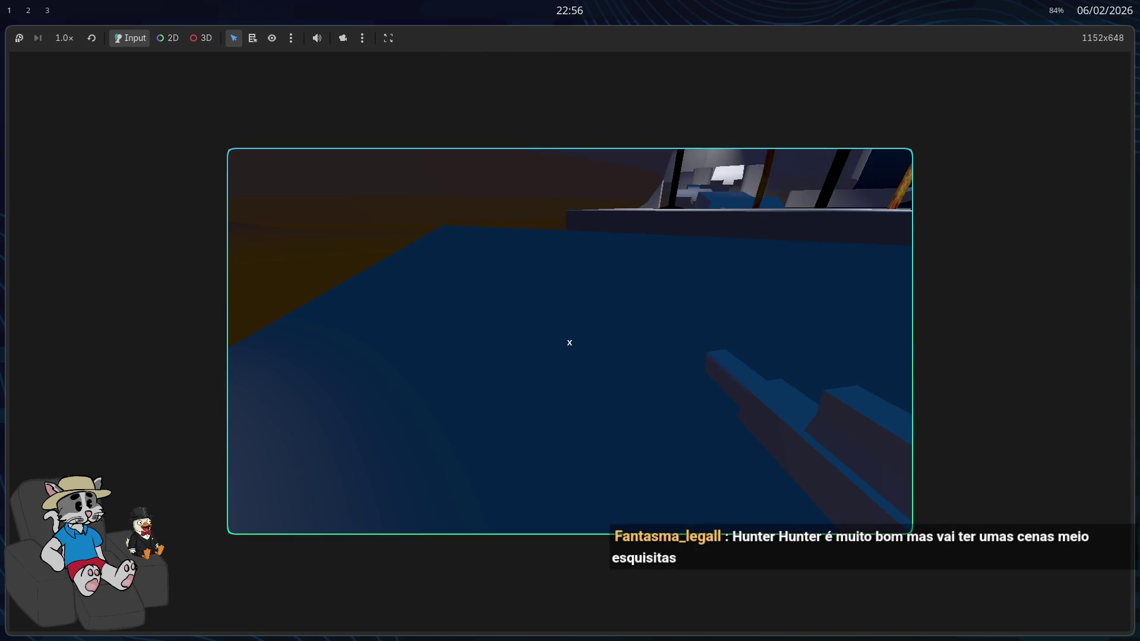
Stop the game, bring the editor view closer to the pillars, and switch to Blender
key(F8)
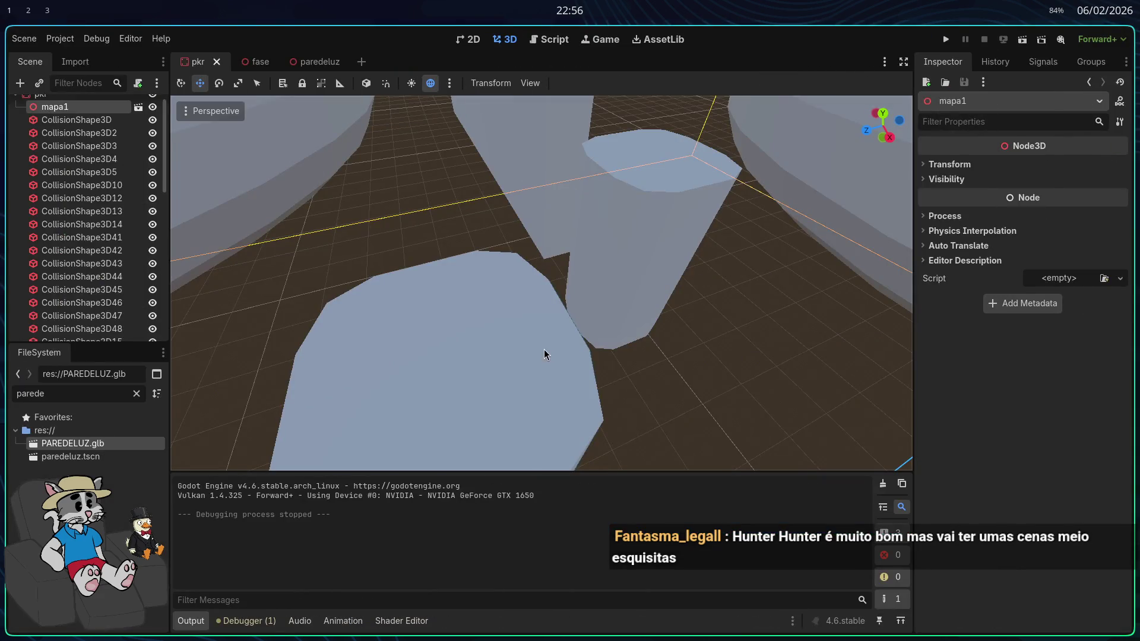
drag(510, 334, 510, 333)
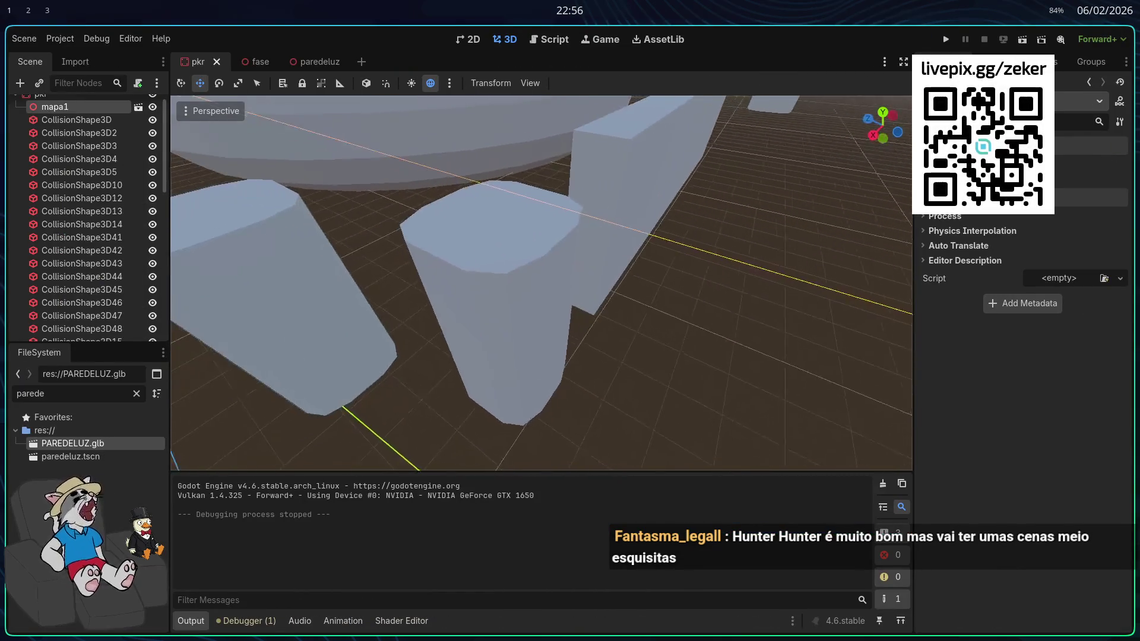
key(alt+Tab)
right_click(475, 338)
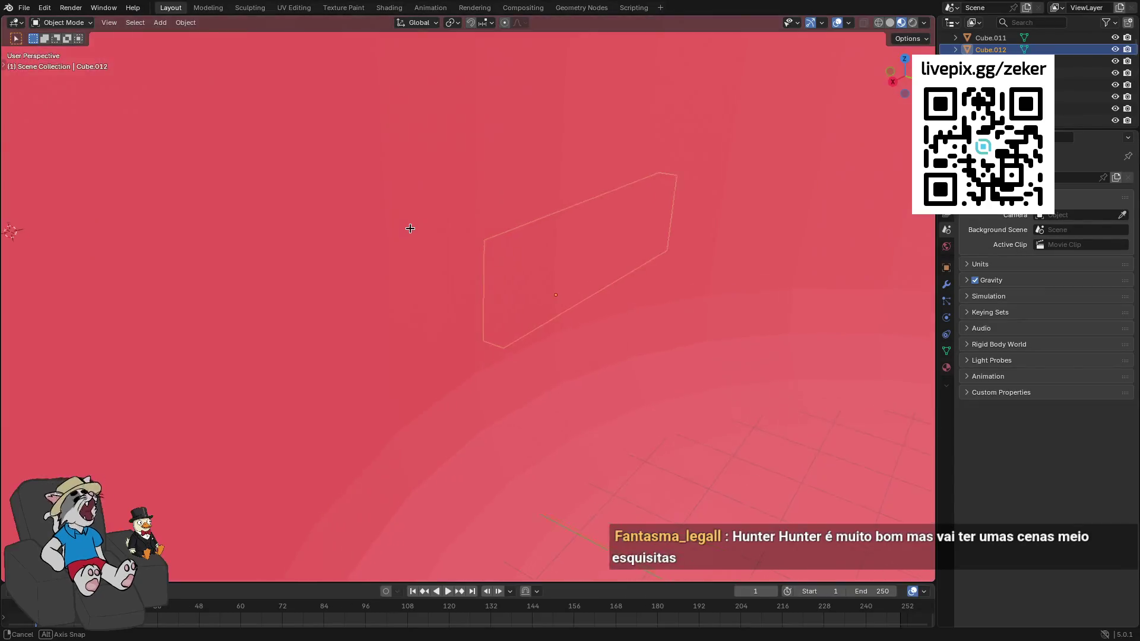
Move the pillar Cube.010 along Y and resize it
drag(517, 216, 480, 251)
click(479, 301)
drag(479, 301, 613, 394)
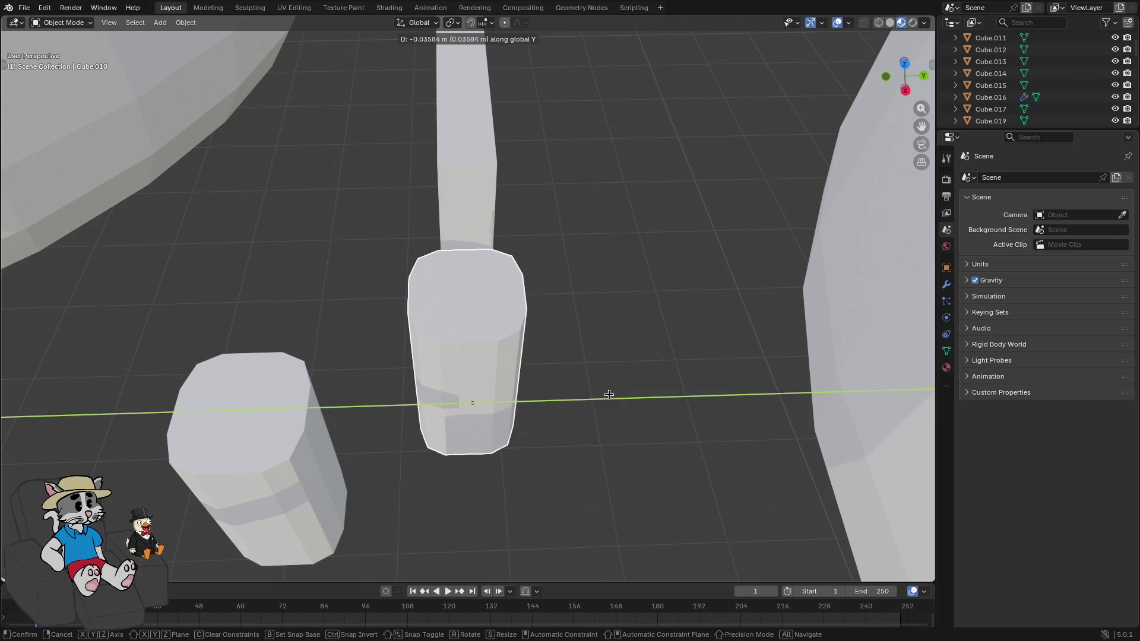
click(579, 402)
mouse_move(579, 402)
mouse_down()
mouse_move(598, 356)
mouse_move(580, 336)
mouse_move(628, 347)
mouse_move(598, 333)
mouse_move(608, 341)
mouse_move(605, 327)
mouse_move(616, 344)
mouse_move(575, 368)
mouse_move(519, 338)
mouse_move(585, 360)
mouse_up()
key(s)
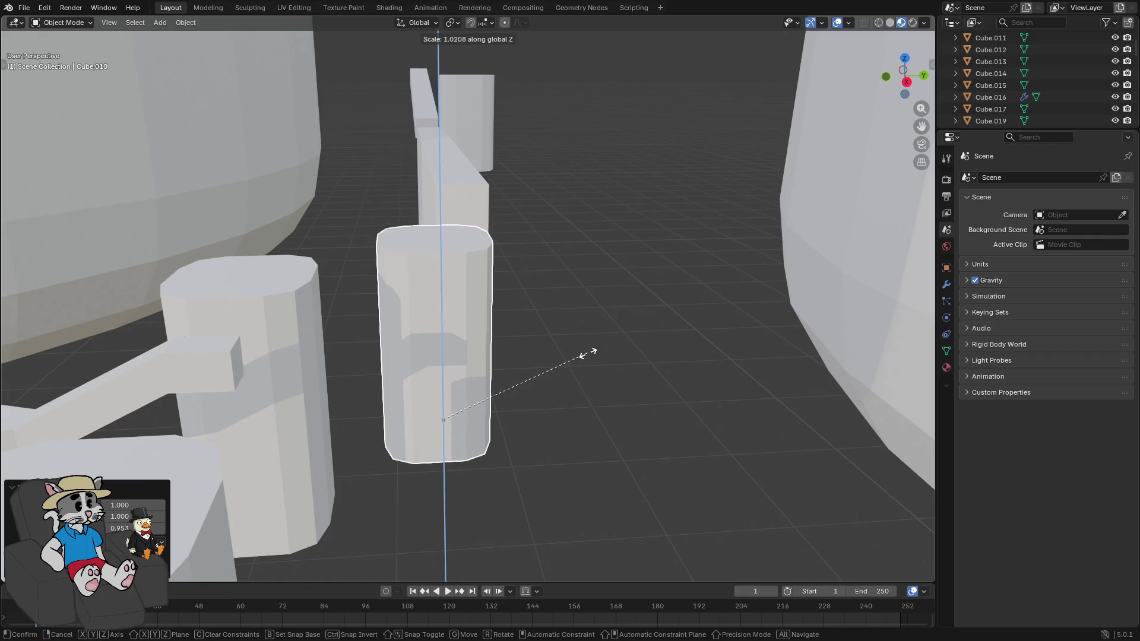
mouse_move(593, 359)
mouse_down()
mouse_move(567, 330)
mouse_move(580, 319)
mouse_move(578, 349)
mouse_move(565, 354)
mouse_move(595, 397)
mouse_move(556, 456)
mouse_up()
right_click(557, 457)
key(Escape)
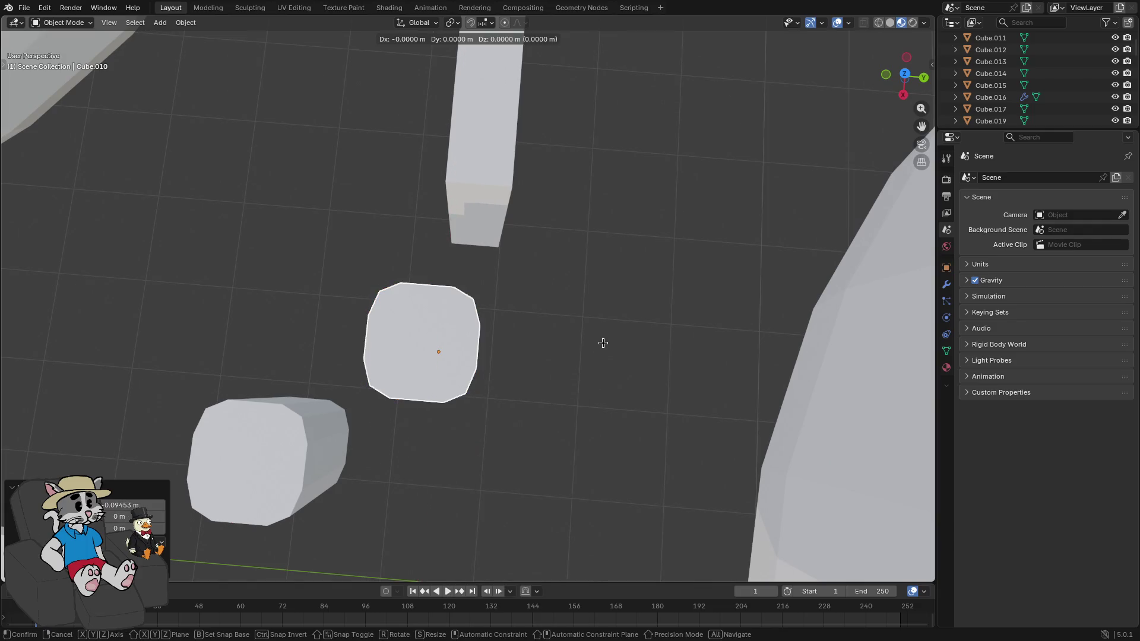
mouse_move(586, 347)
mouse_down()
mouse_move(616, 323)
mouse_move(623, 347)
mouse_move(613, 333)
mouse_move(589, 373)
mouse_move(601, 353)
mouse_move(611, 178)
mouse_move(631, 264)
mouse_move(565, 275)
mouse_move(530, 259)
mouse_move(644, 231)
mouse_move(680, 237)
mouse_move(448, 185)
mouse_up()
Raise the wall geometry of Cube.012 along Z in Edit Mode and save mapa1.blend
key(Tab)
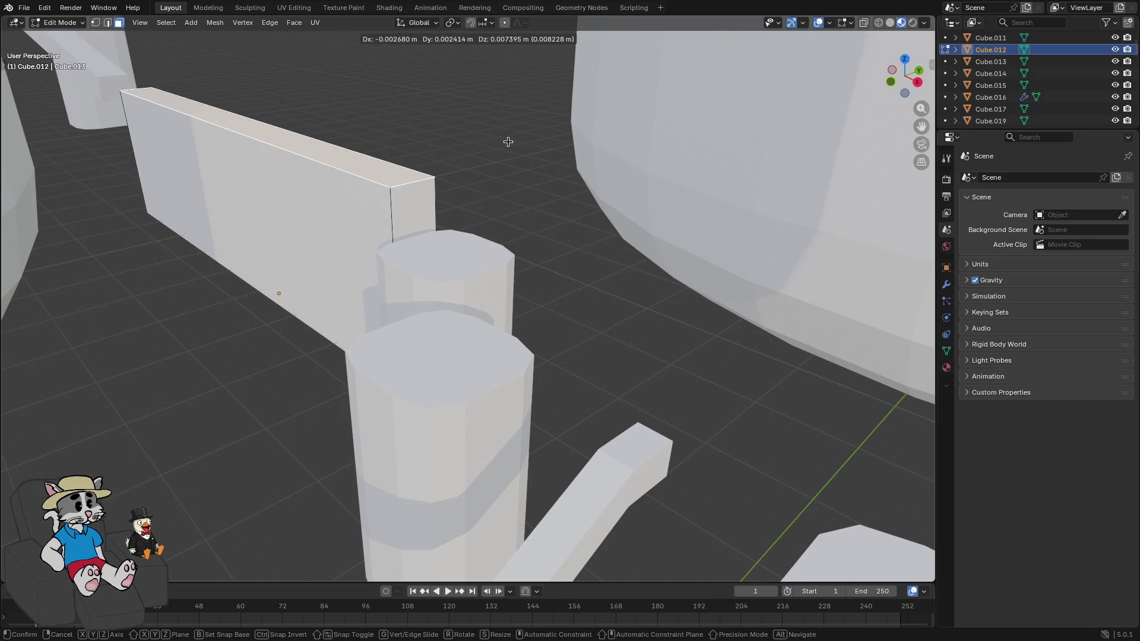
click(505, 148)
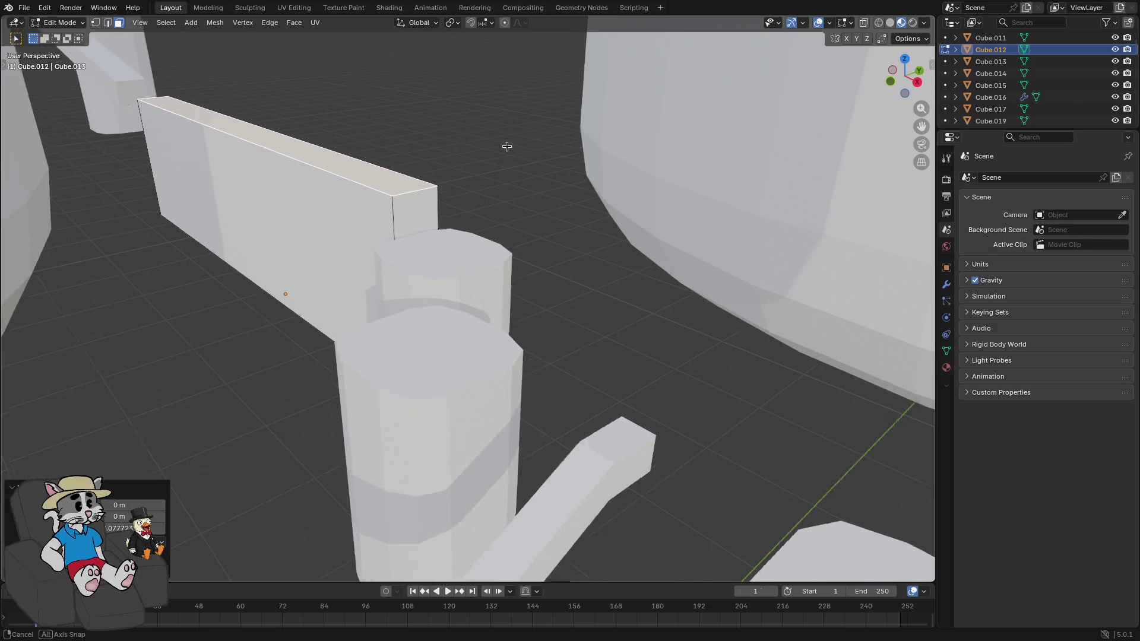
mouse_move(507, 145)
mouse_down()
mouse_move(460, 127)
mouse_move(555, 172)
mouse_up()
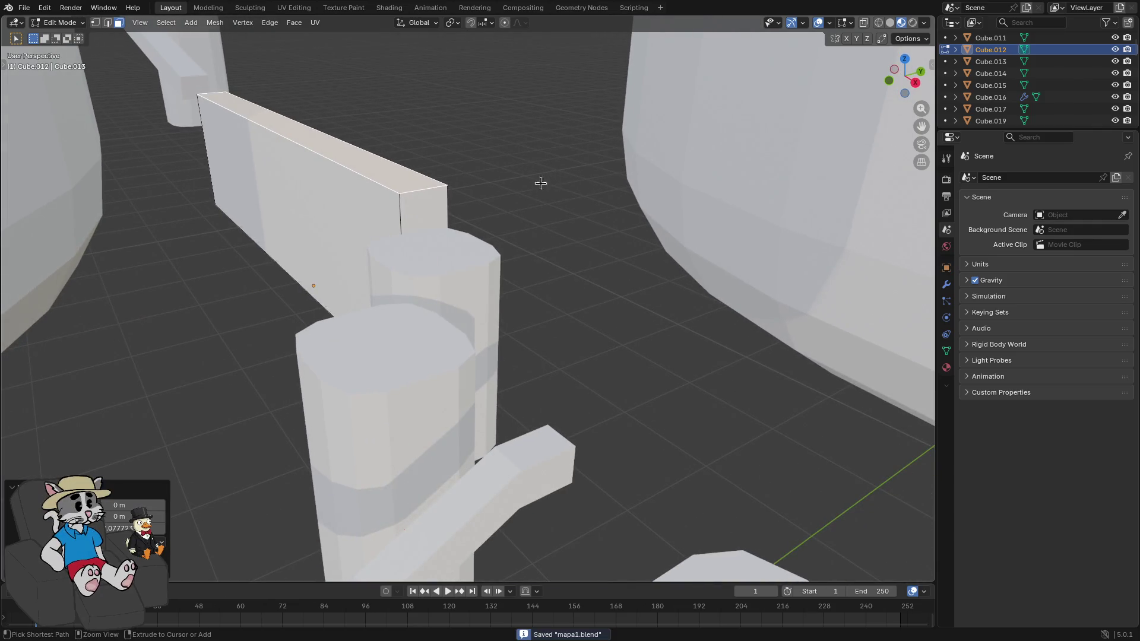
click(23, 8)
mouse_move(104, 181)
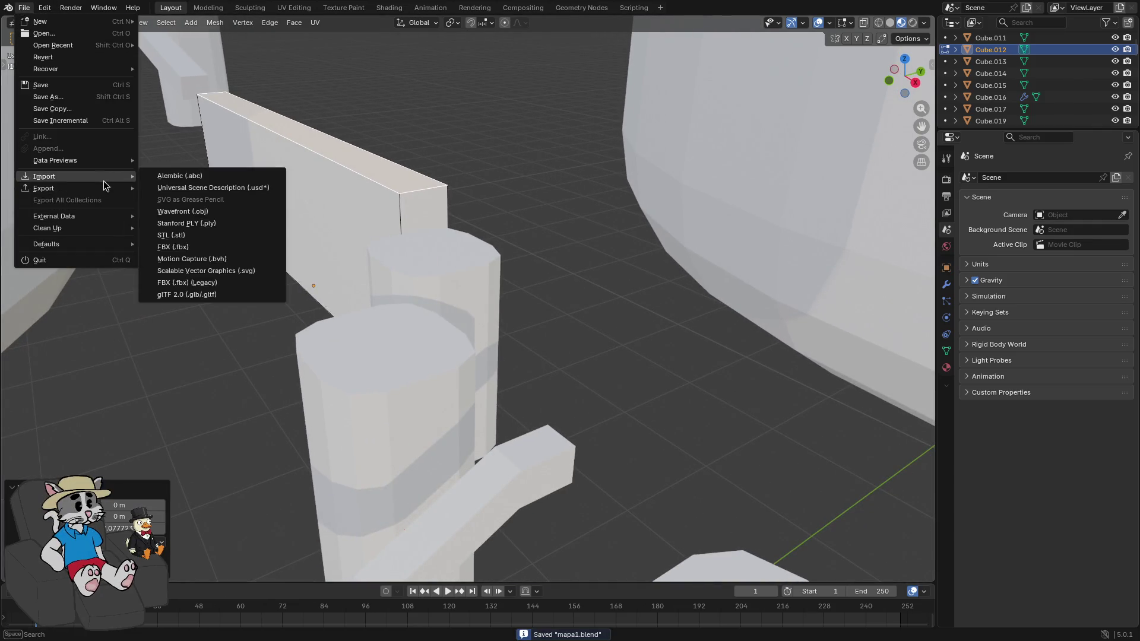
key(Escape)
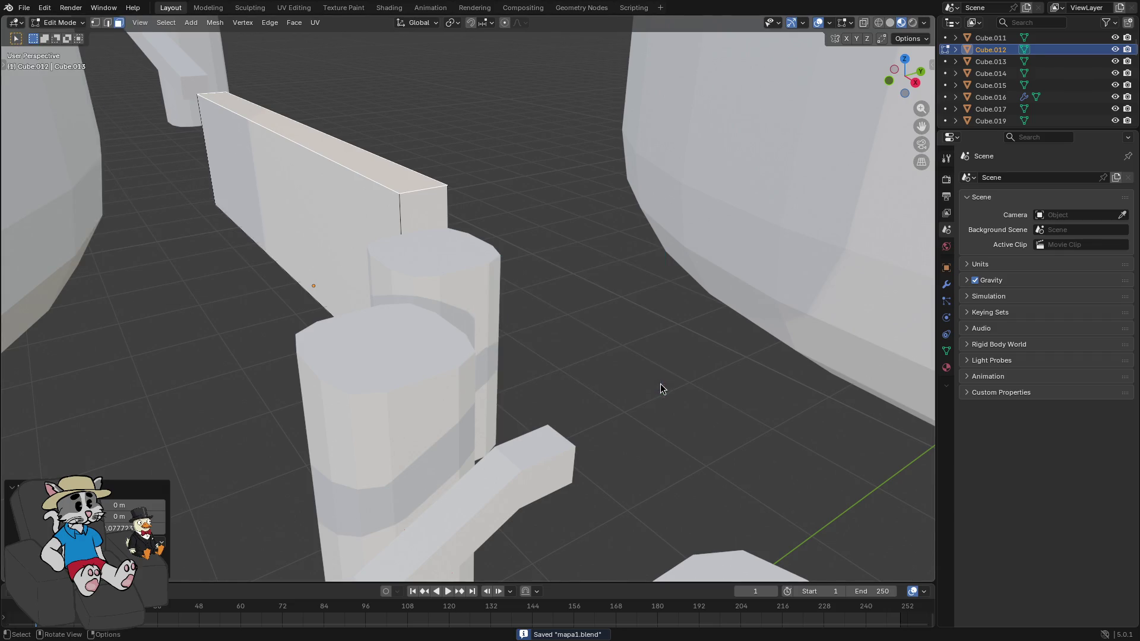
Return to Godot and open the fase scene
key(super+2)
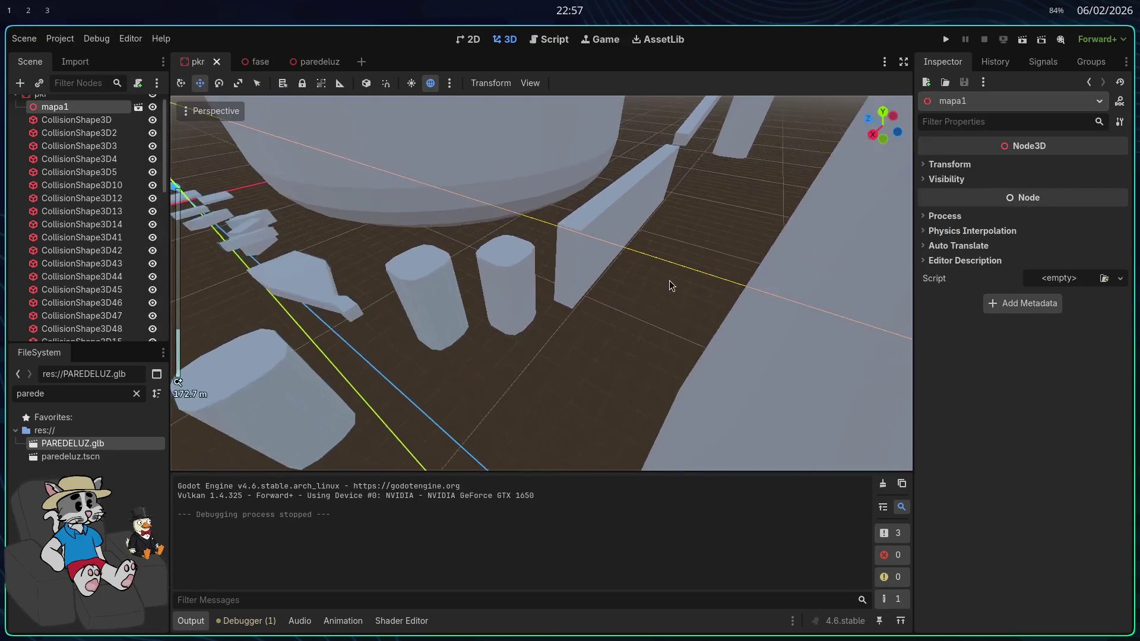
scroll(669, 281, up, 5)
scroll(602, 278, down, 2)
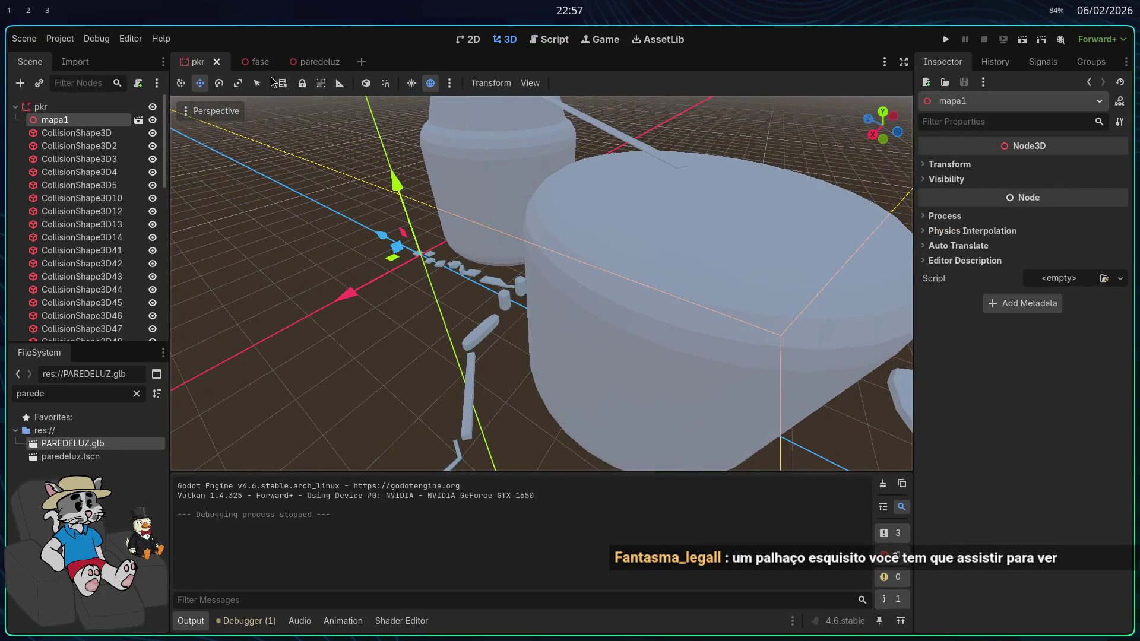
click(257, 62)
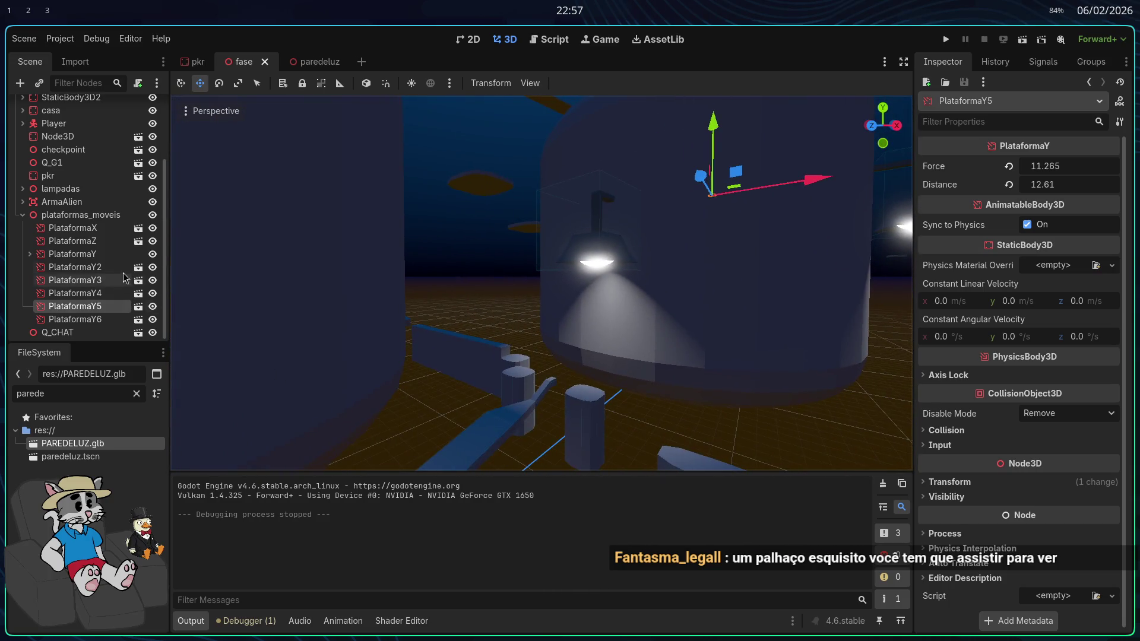
Collapse plataformas_moveis, move the Player to 46.142, 76.005, -262.487 by the pillars, and run
click(31, 216)
click(747, 212)
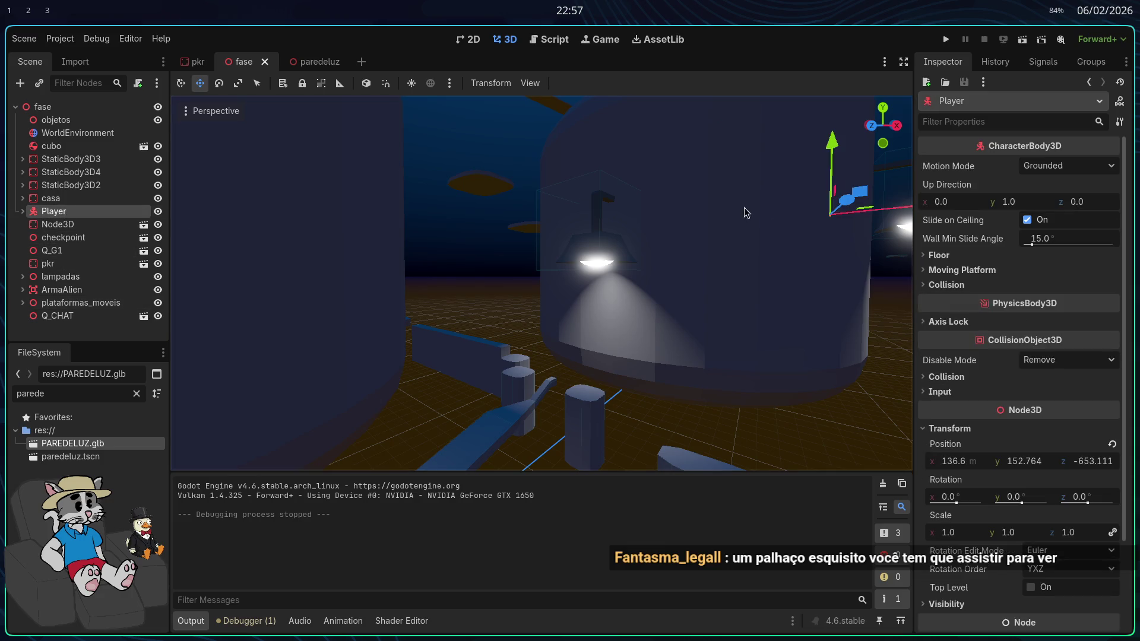
drag(881, 202, 443, 240)
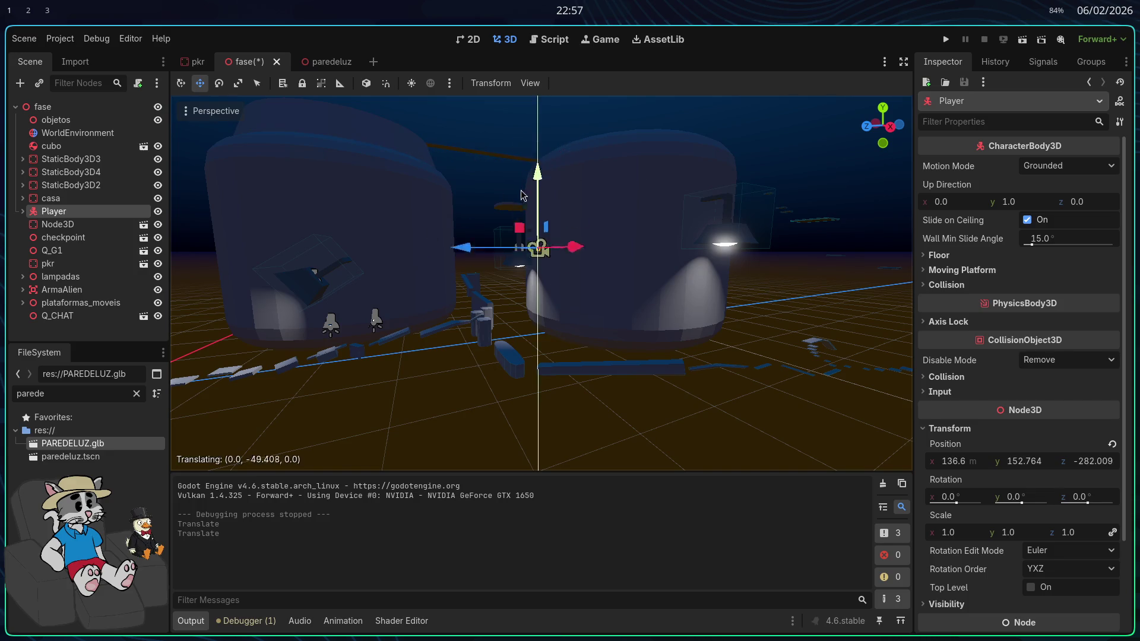
drag(508, 318, 650, 343)
drag(255, 162, 776, 172)
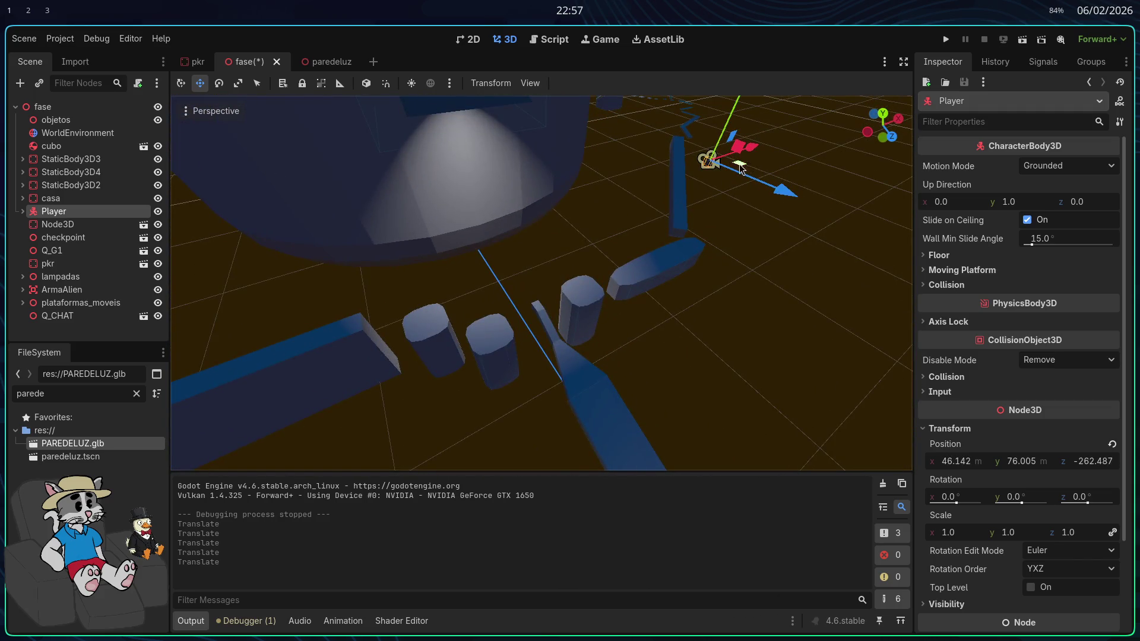
click(946, 39)
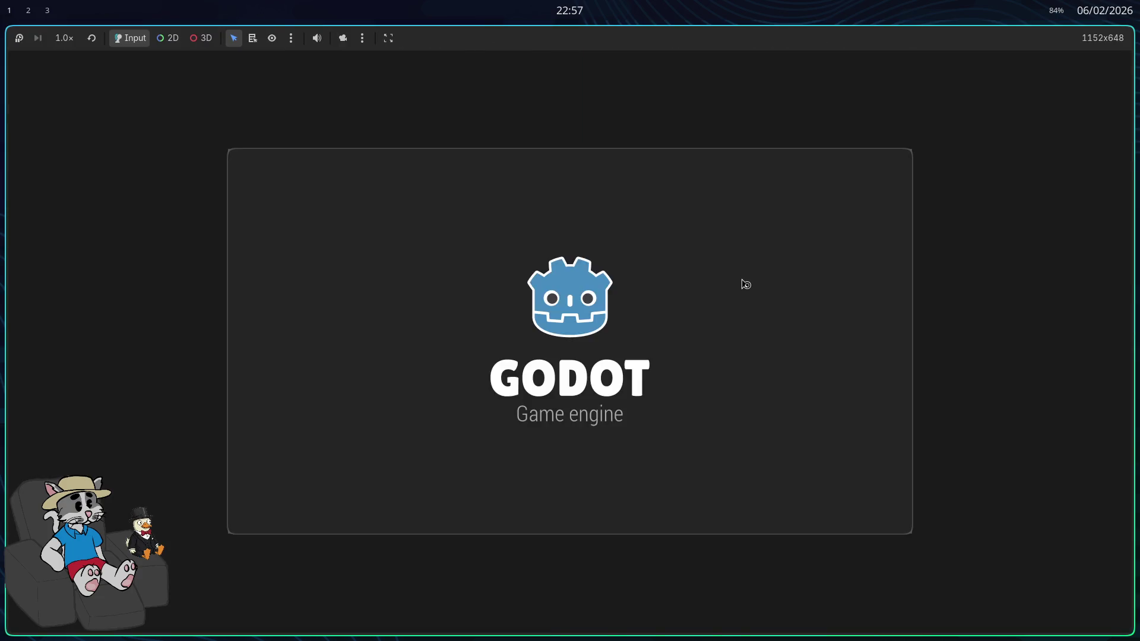
Walk toward the pillars, stop the game, select the pkr level, and switch to Blender
key(a)
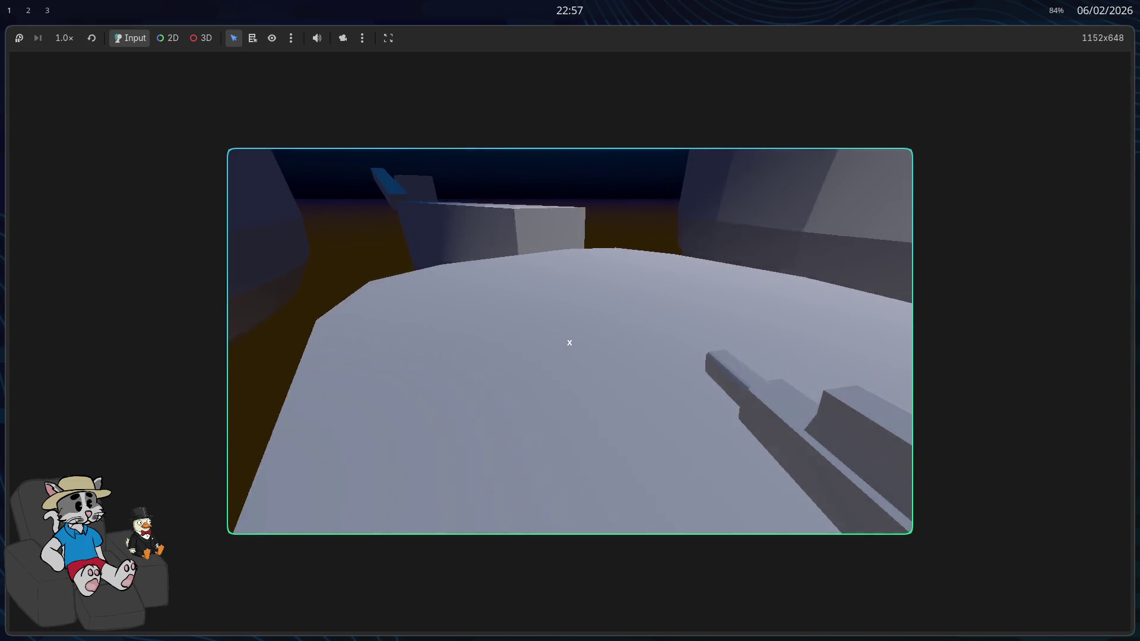
key(Escape)
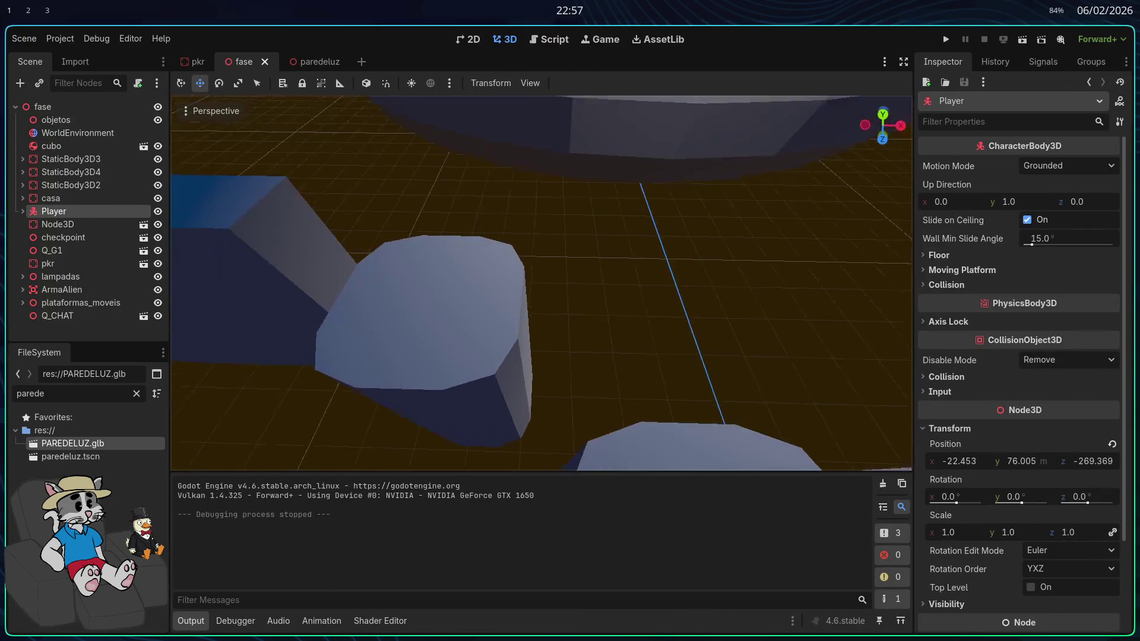
key(s)
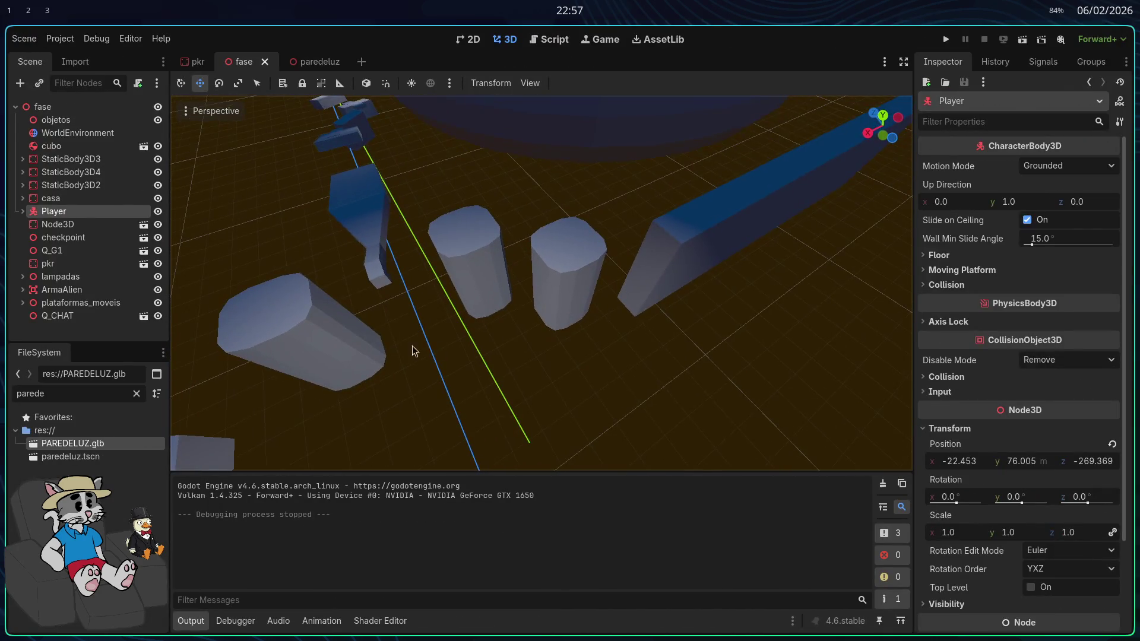
click(540, 264)
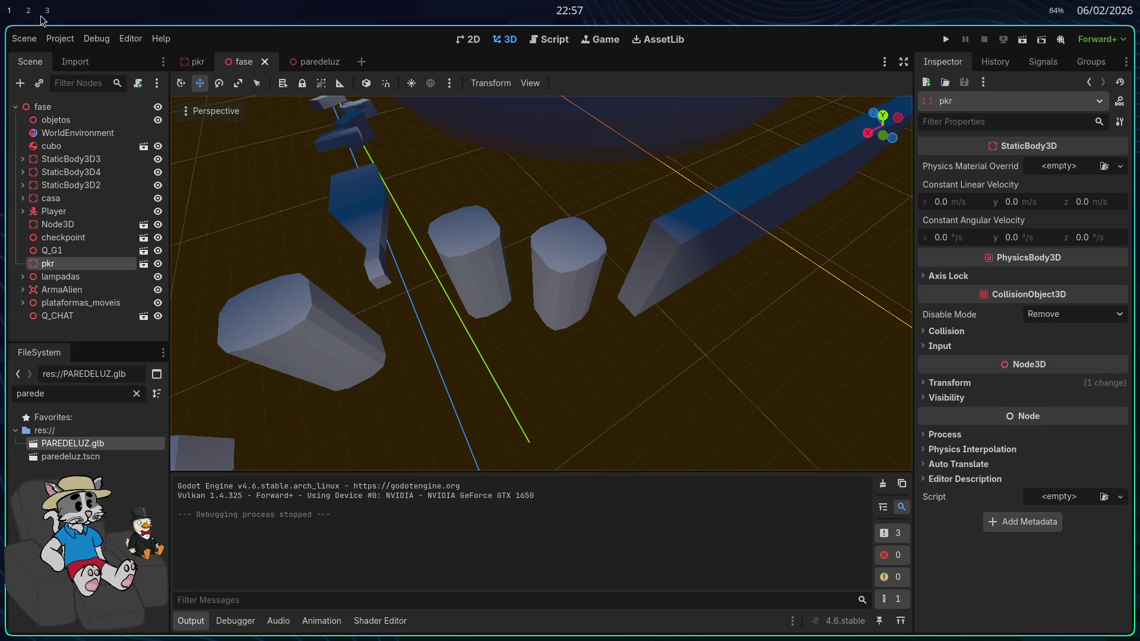
click(47, 11)
right_click(476, 298)
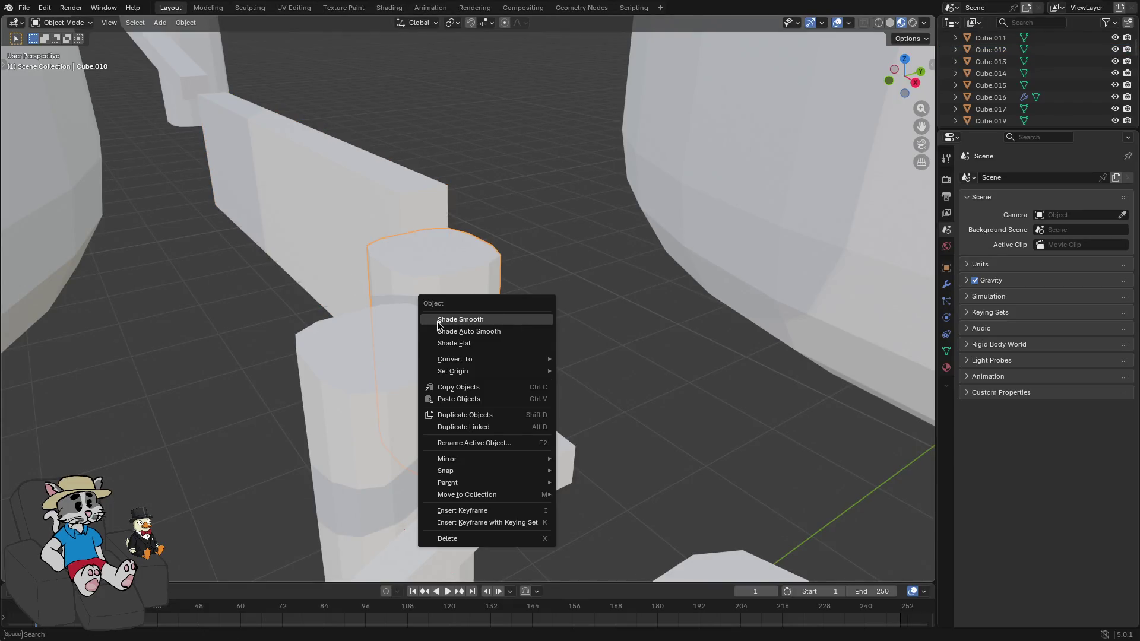
Move the pillar Cube.010 0.13737 m along negative X from a top-down view
right_click(524, 253)
mouse_move(551, 162)
mouse_down()
mouse_move(461, 234)
mouse_move(496, 238)
mouse_up()
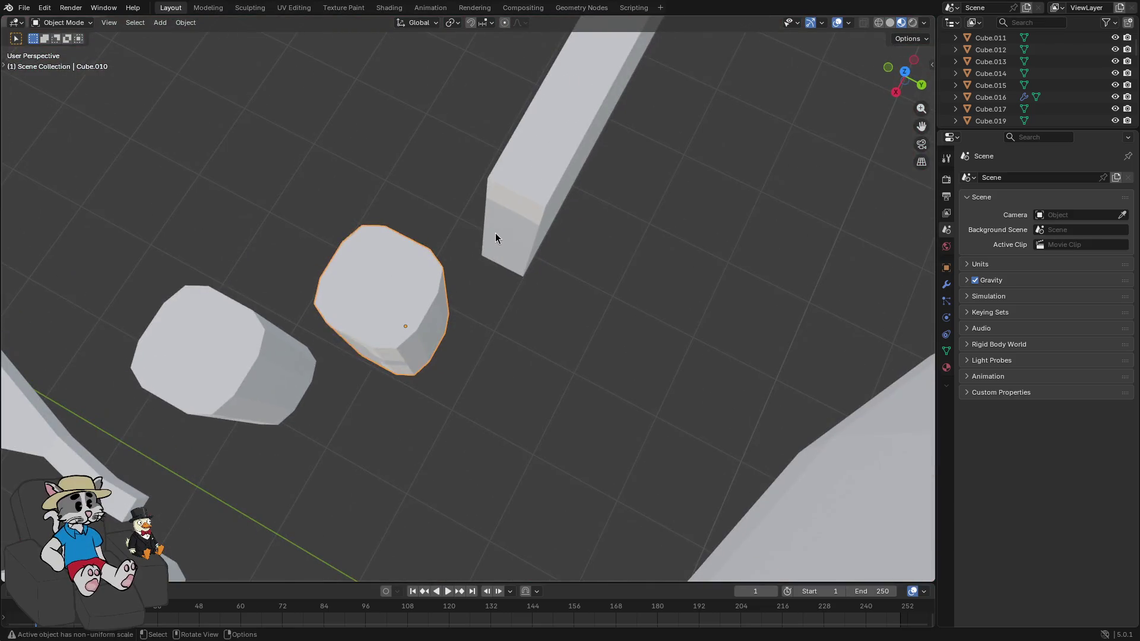
click(503, 229)
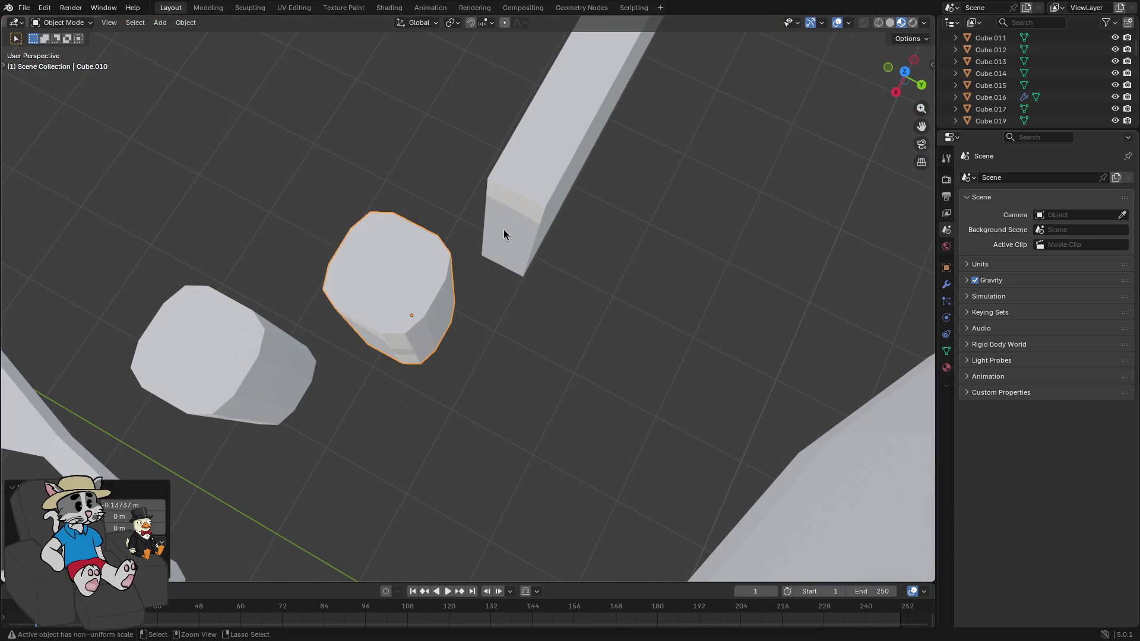
Export the level as glTF 2.0 (.glb/.gltf) and return to Godot
click(27, 8)
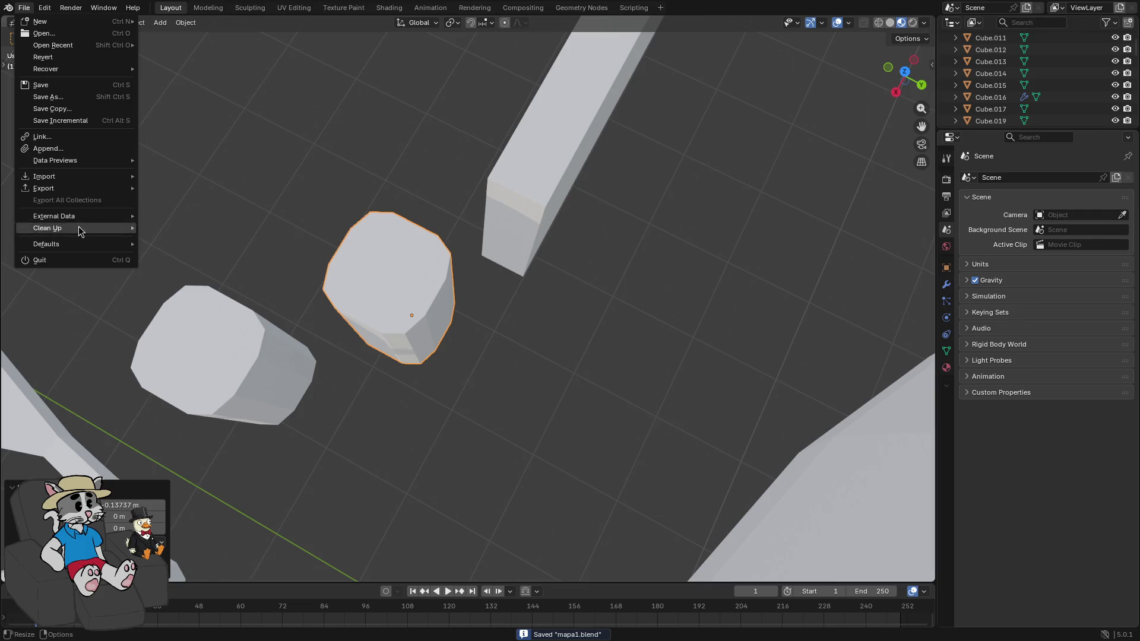
click(237, 293)
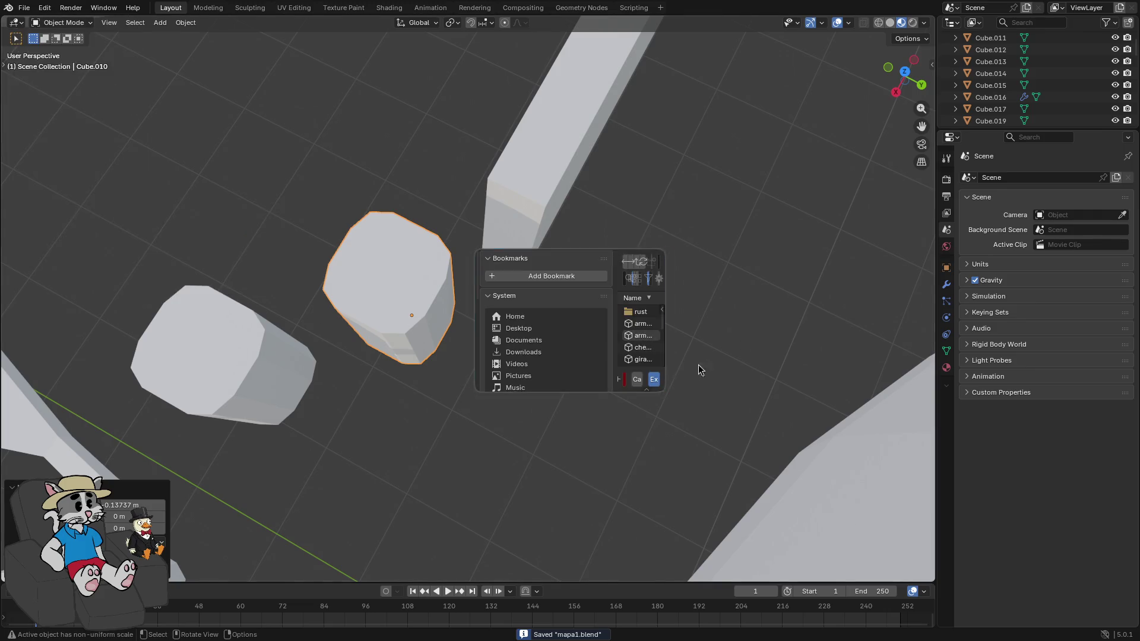
click(652, 381)
key(alt+Tab)
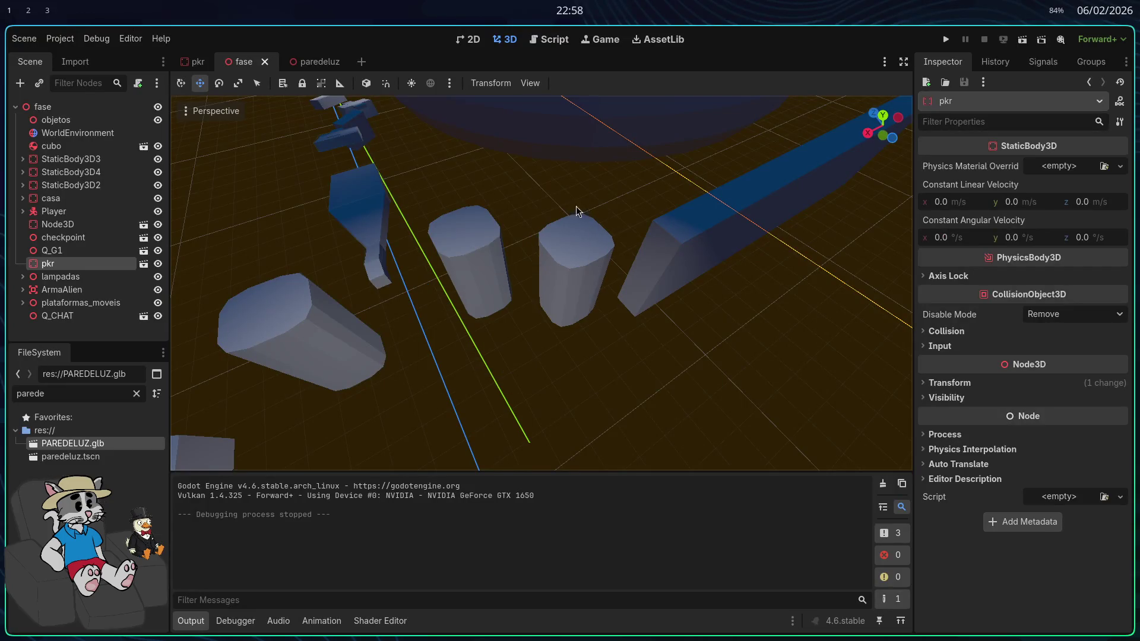
In the pkr scene, duplicate the pillar collision shape CollisionShape3D14
click(193, 66)
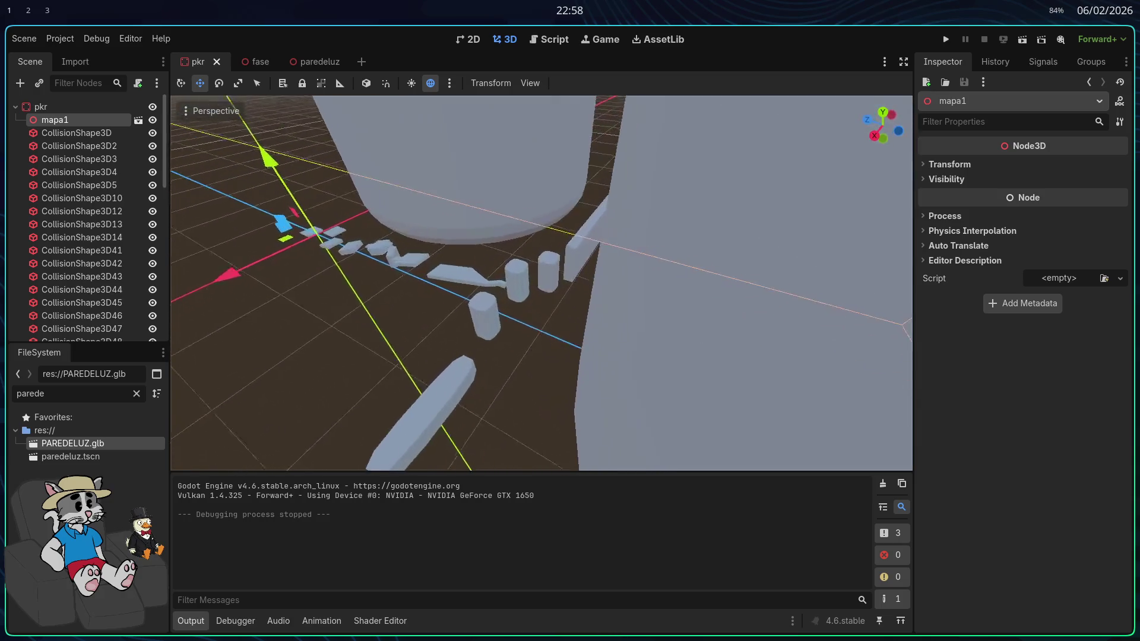
scroll(541, 283, up, 10)
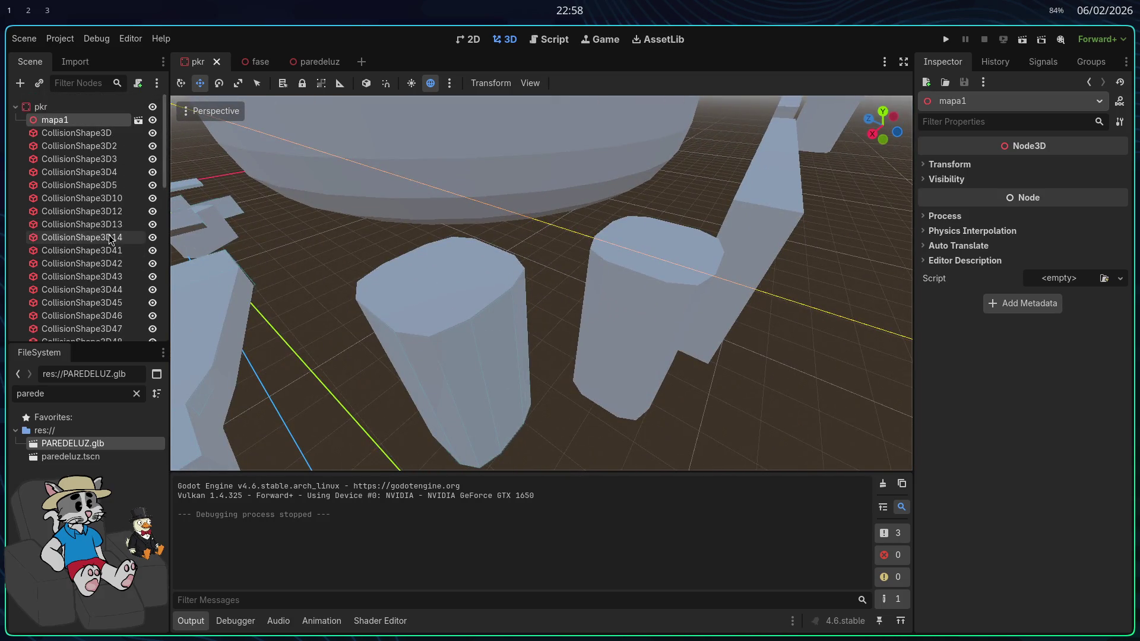
click(110, 239)
key(ctrl+d)
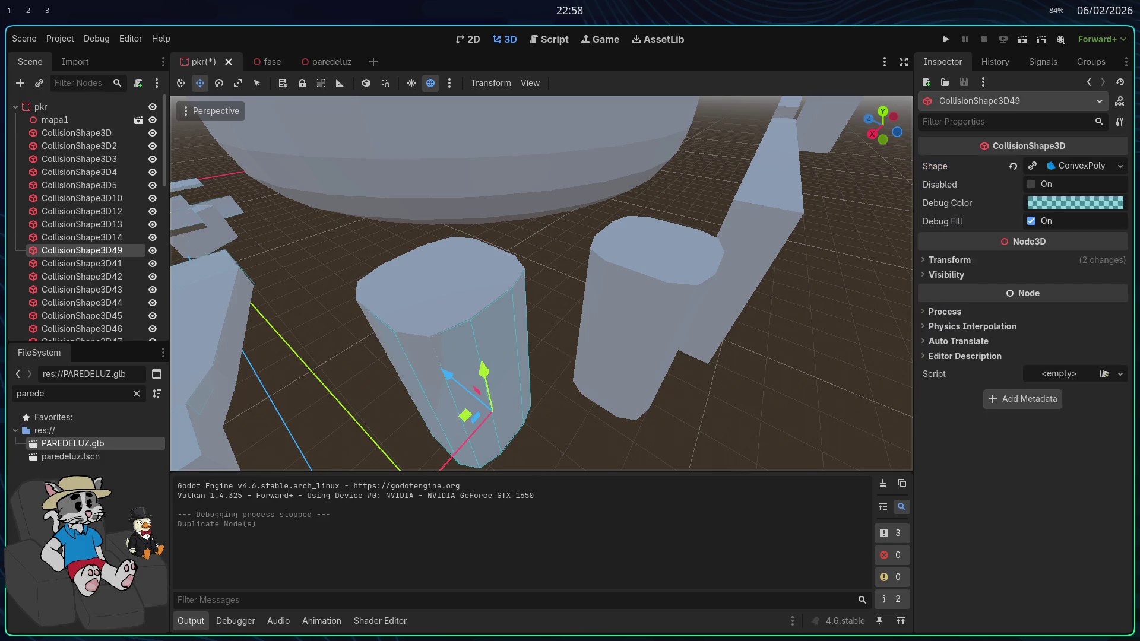
scroll(478, 412, down, 2)
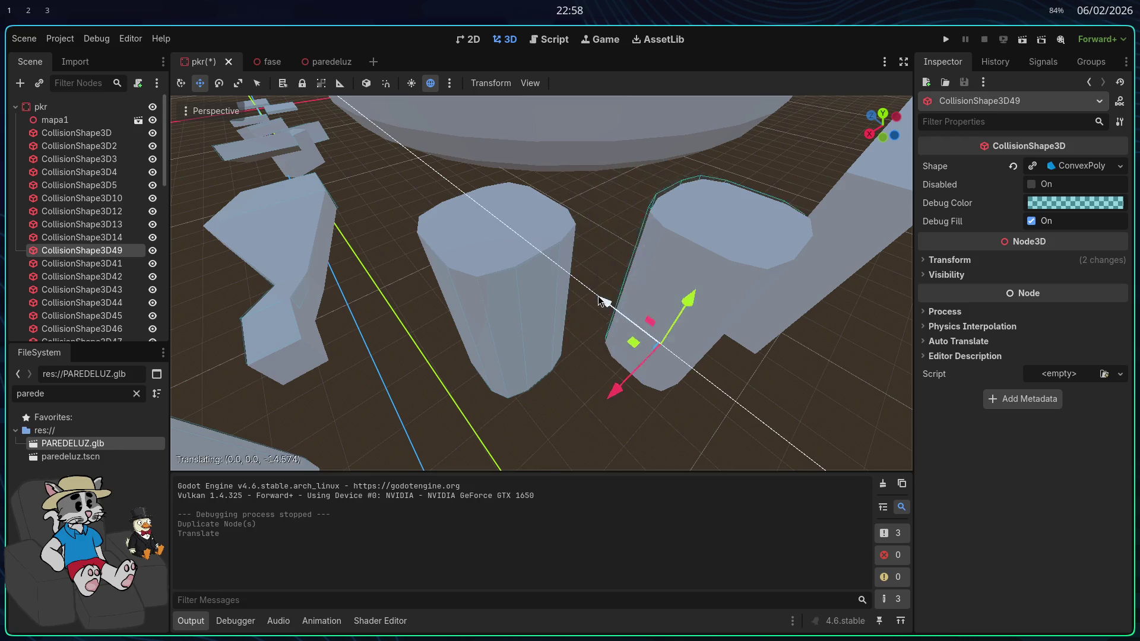
Move the copy, CollisionShape3D49, onto the neighbouring pillar
click(601, 301)
key(f)
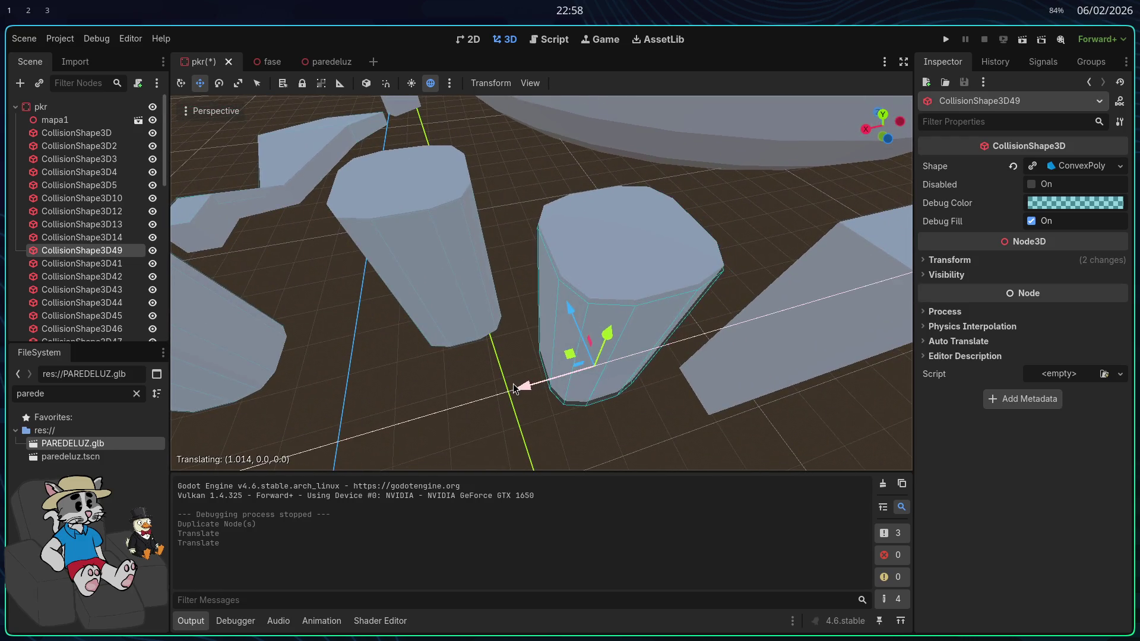
click(603, 336)
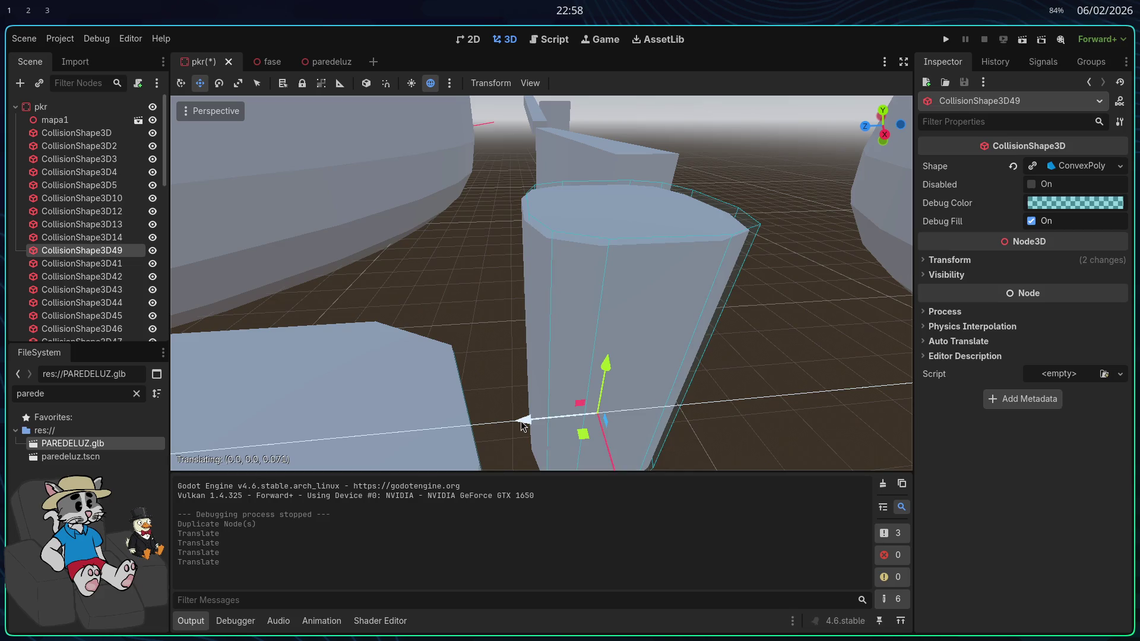
click(520, 426)
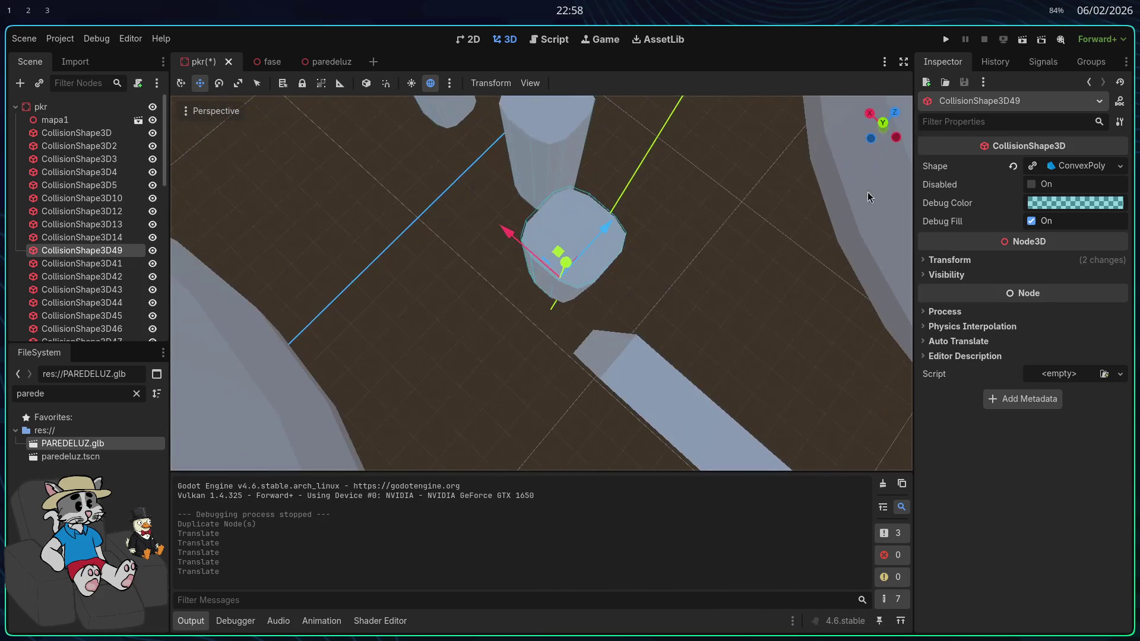
Check the copy's alignment from Top view, then orbit back to a perspective angle
click(885, 126)
scroll(540, 285, up, 10)
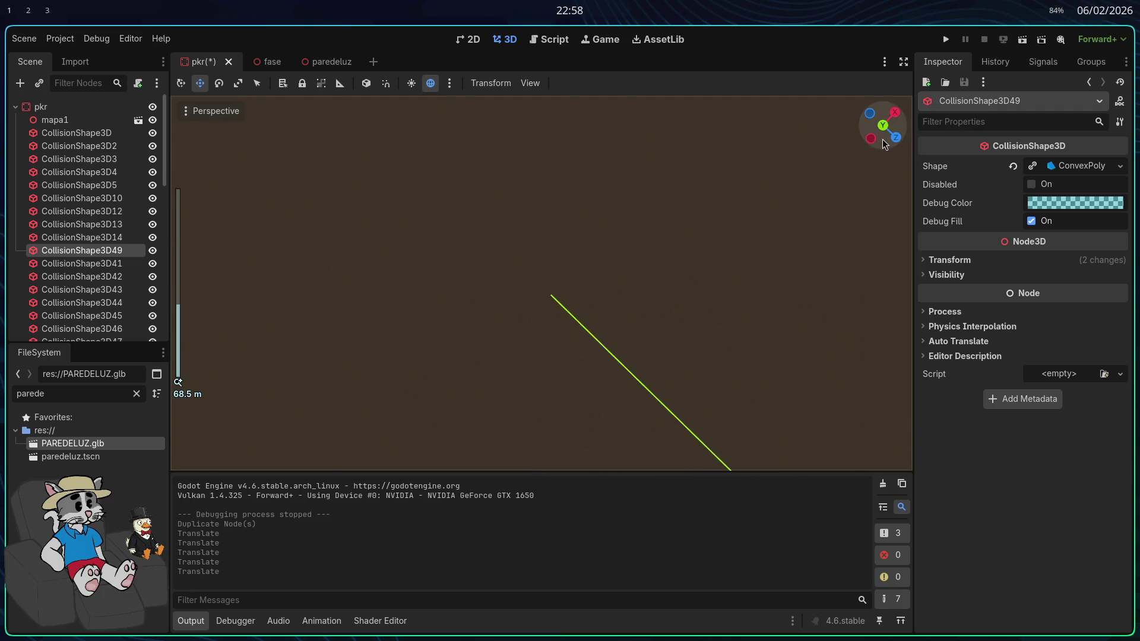
click(883, 125)
scroll(430, 188, up, 2)
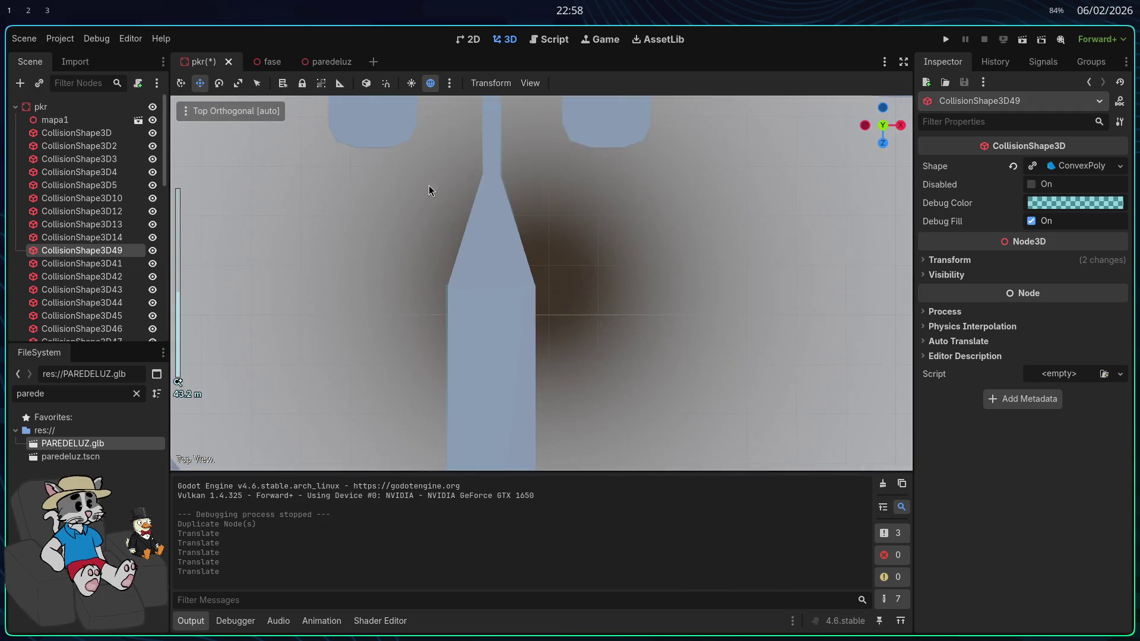
scroll(654, 337, down, 5)
scroll(634, 329, up, 4)
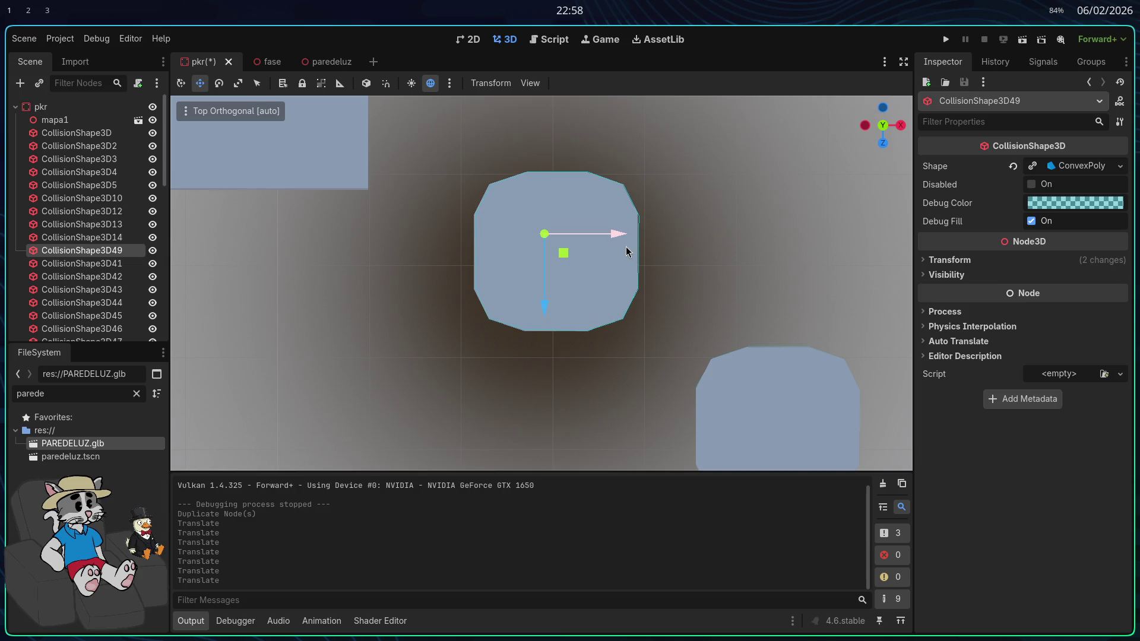
scroll(624, 254, down, 4)
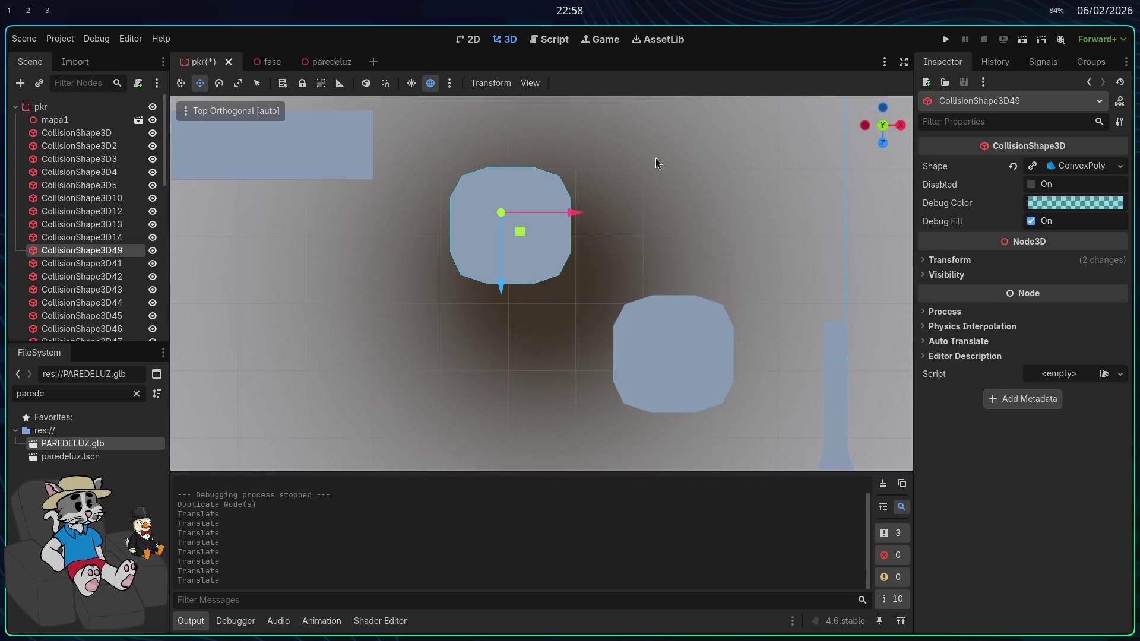
drag(656, 163, 596, 140)
mouse_move(514, 155)
mouse_down()
mouse_move(758, 269)
mouse_move(653, 238)
mouse_move(957, 76)
mouse_up()
scroll(541, 283, up, 3)
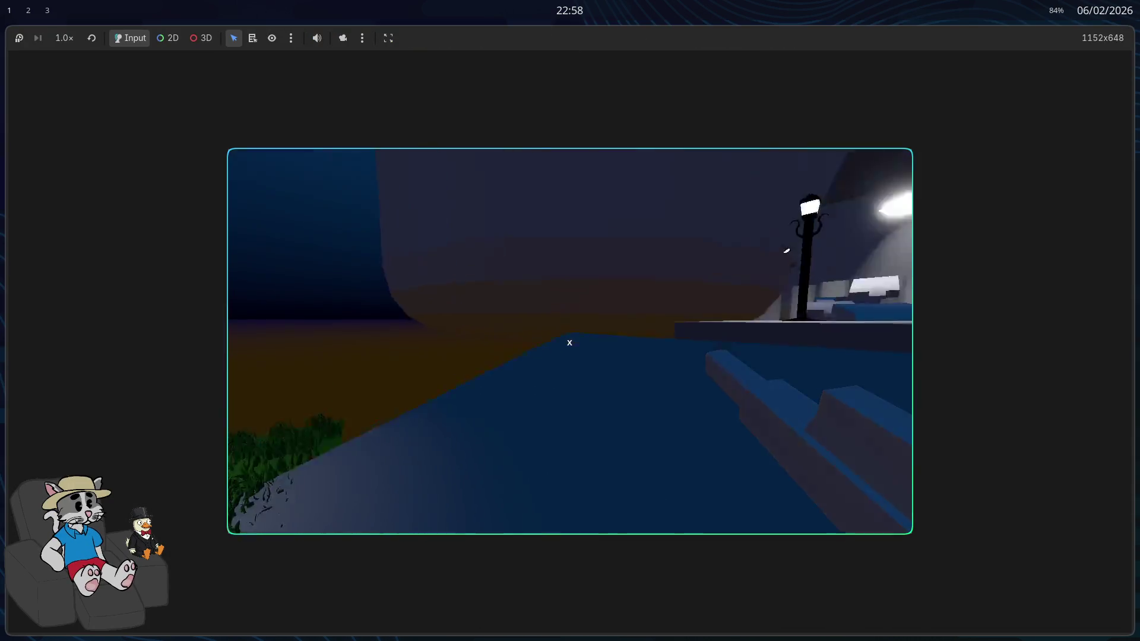
Walk along the walkways past the lamp posts onto the lit white platform
key(w)
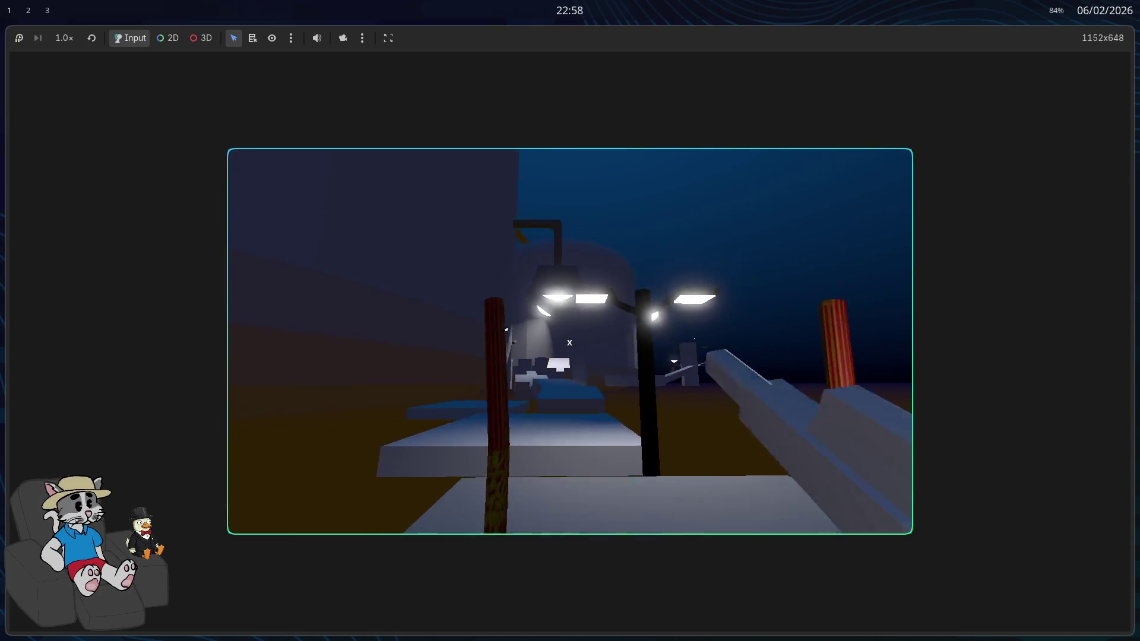
key(w)
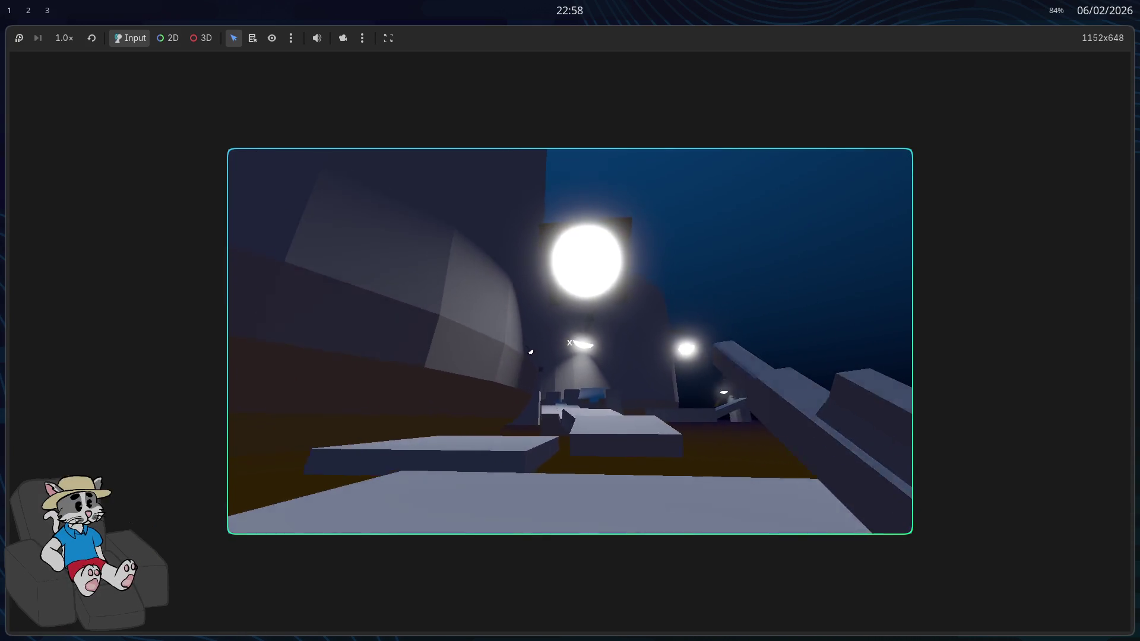
key(w)
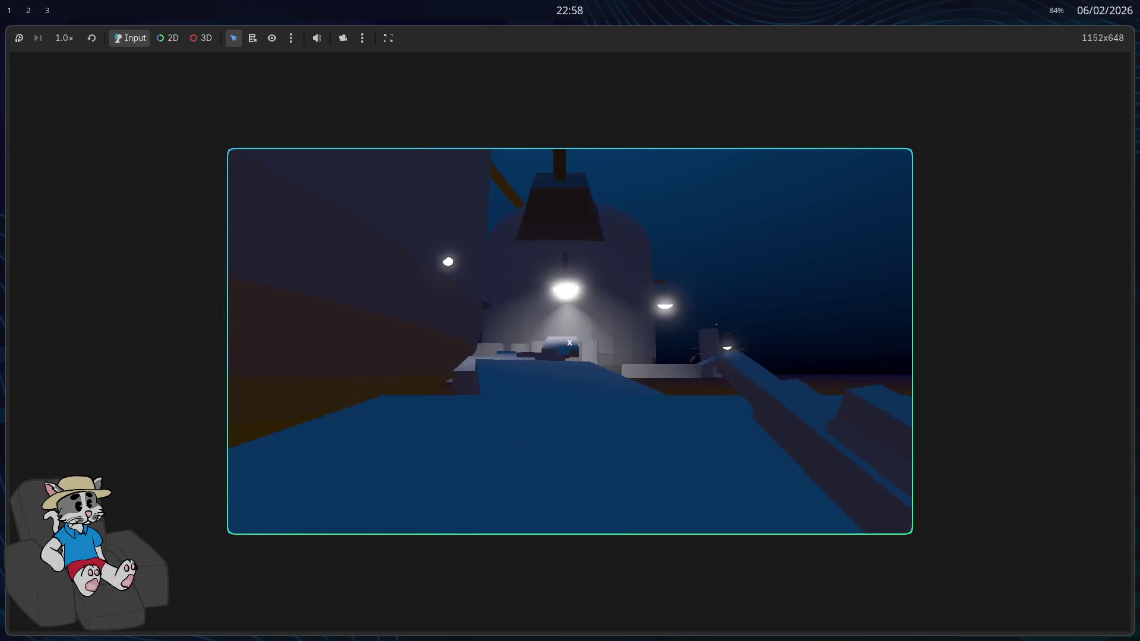
key(w)
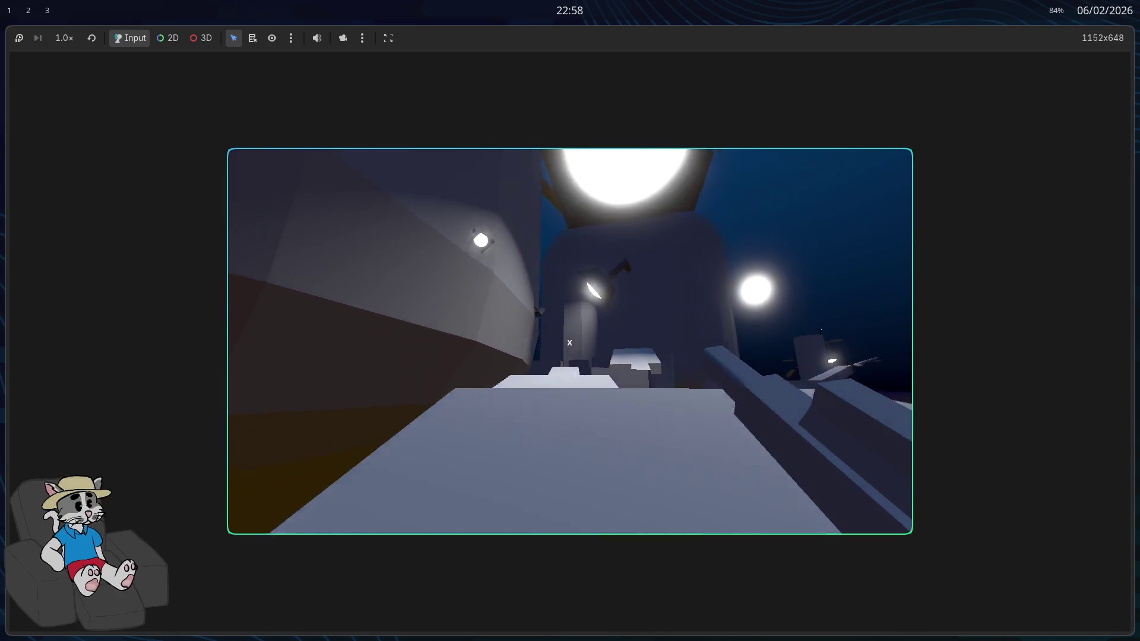
key(w)
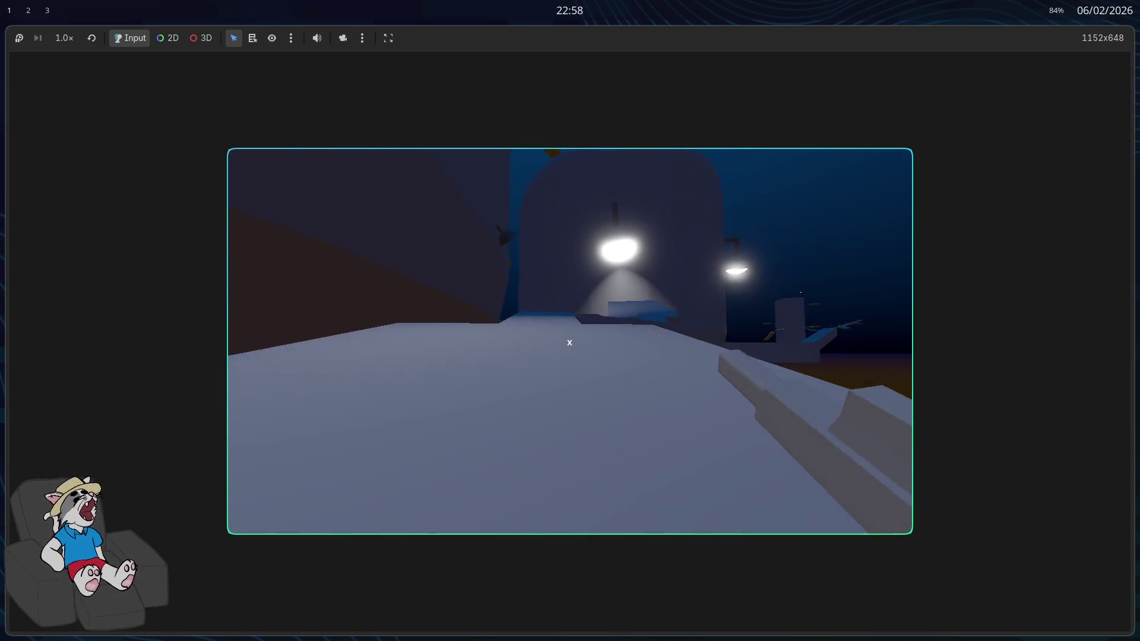
key(w)
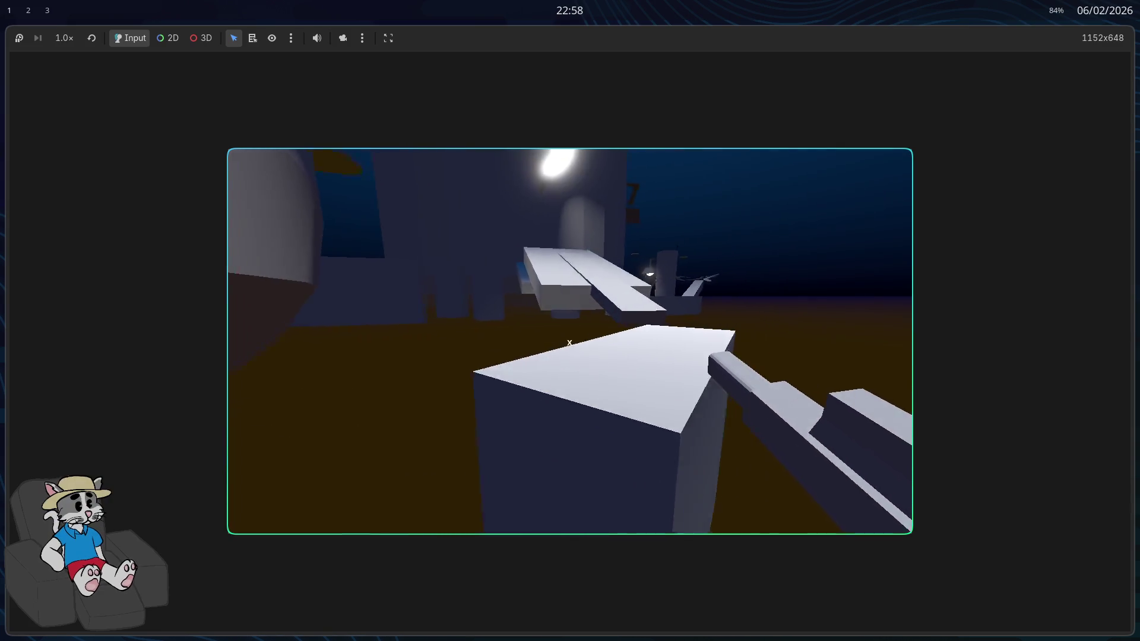
key(w)
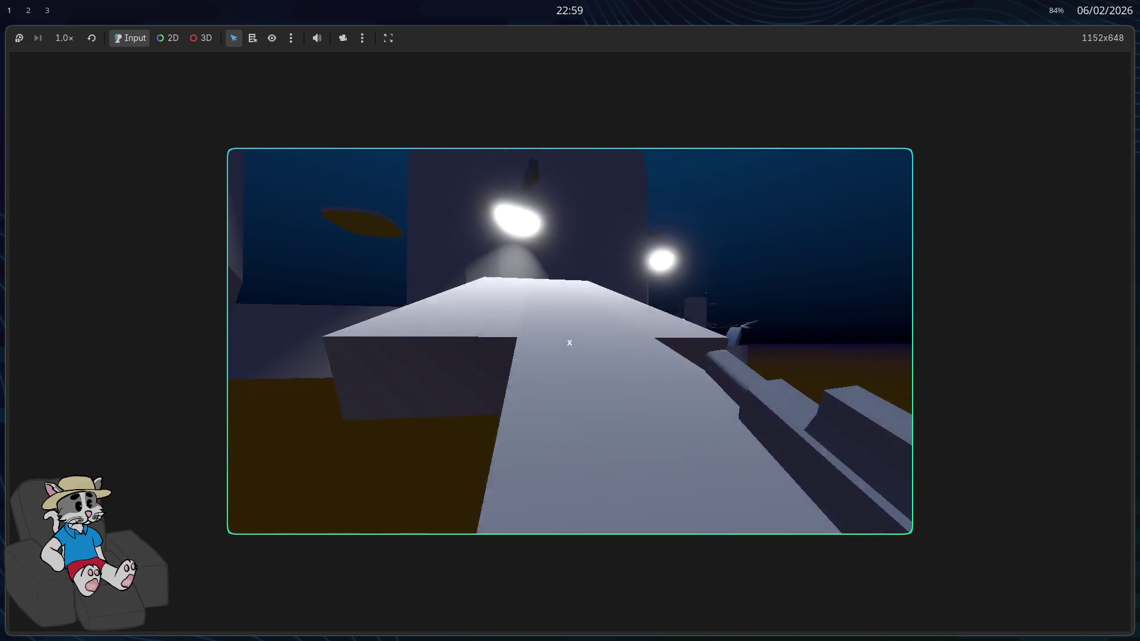
key(w)
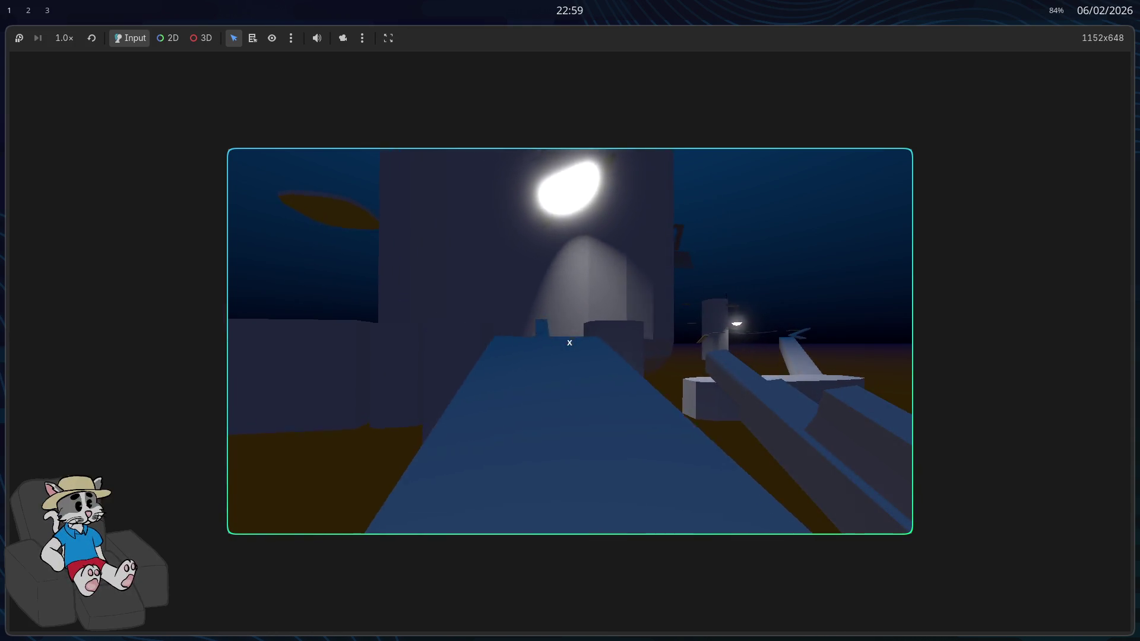
key(w)
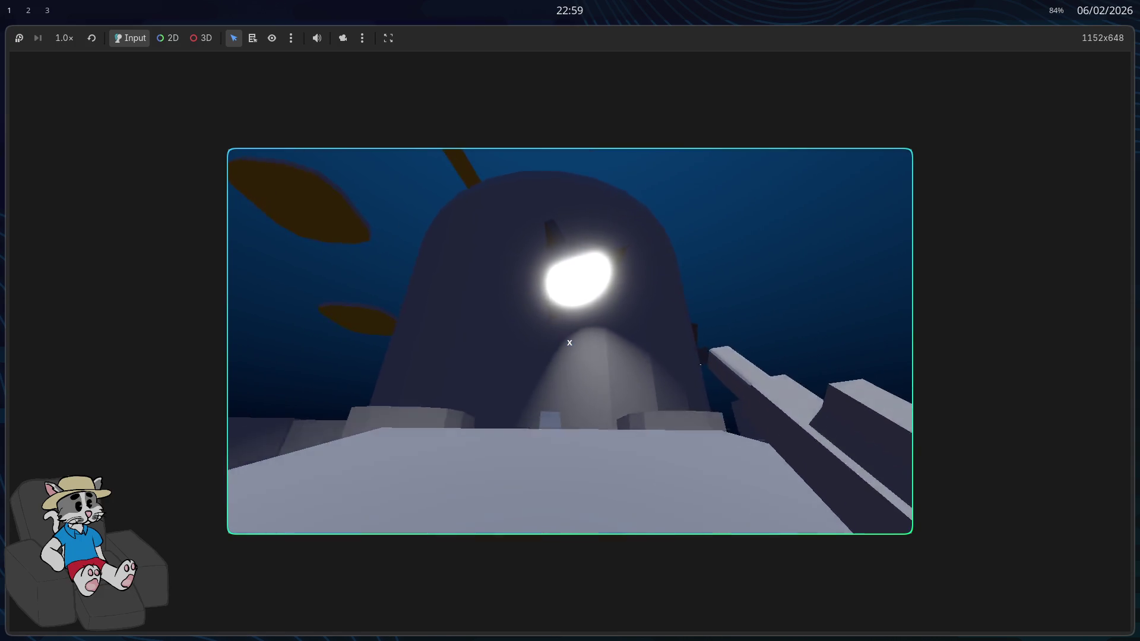
key(w)
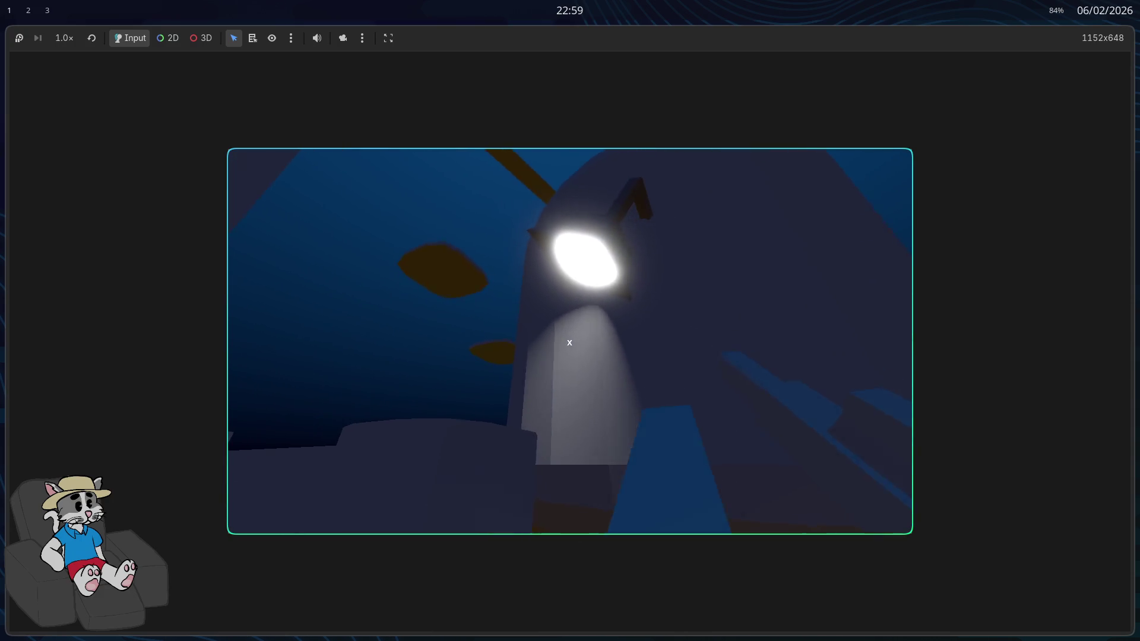
key(w)
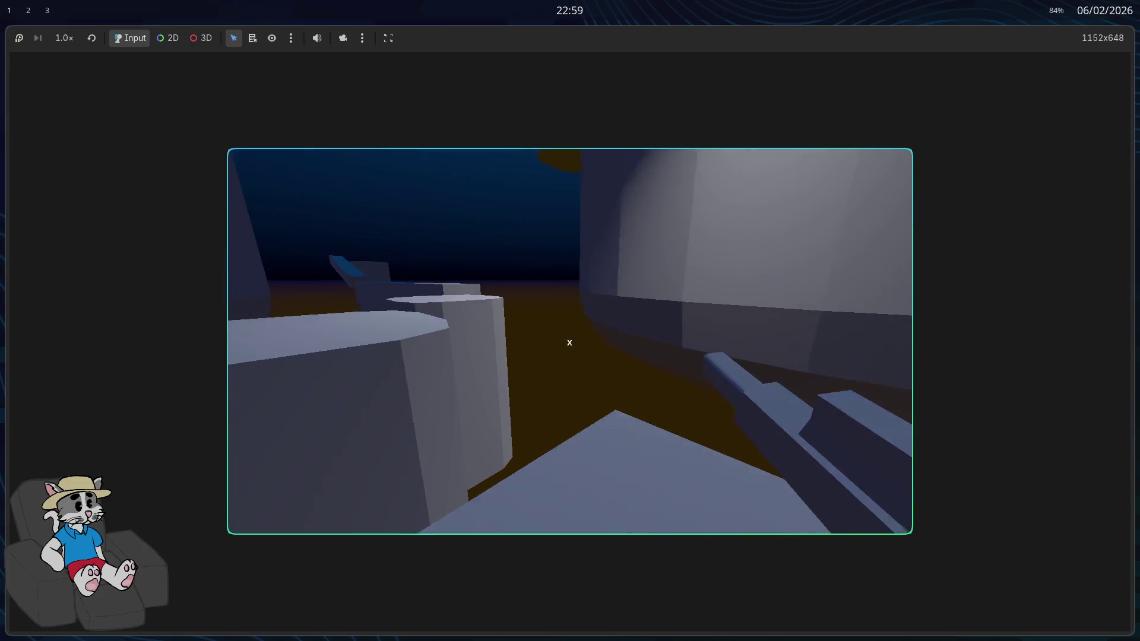
key(w)
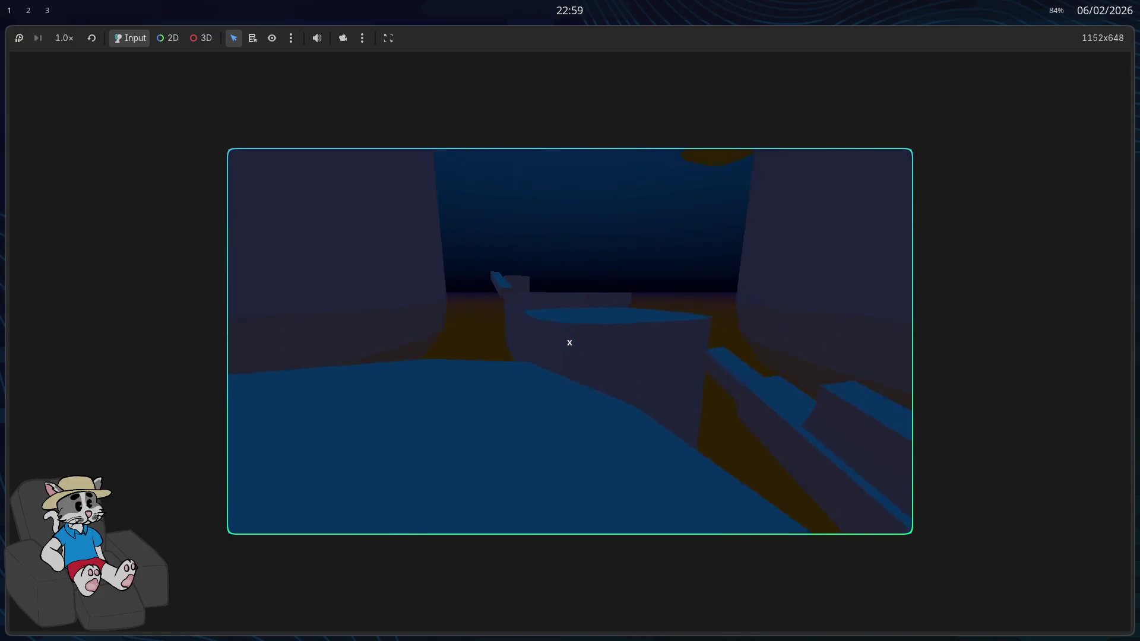
key(w)
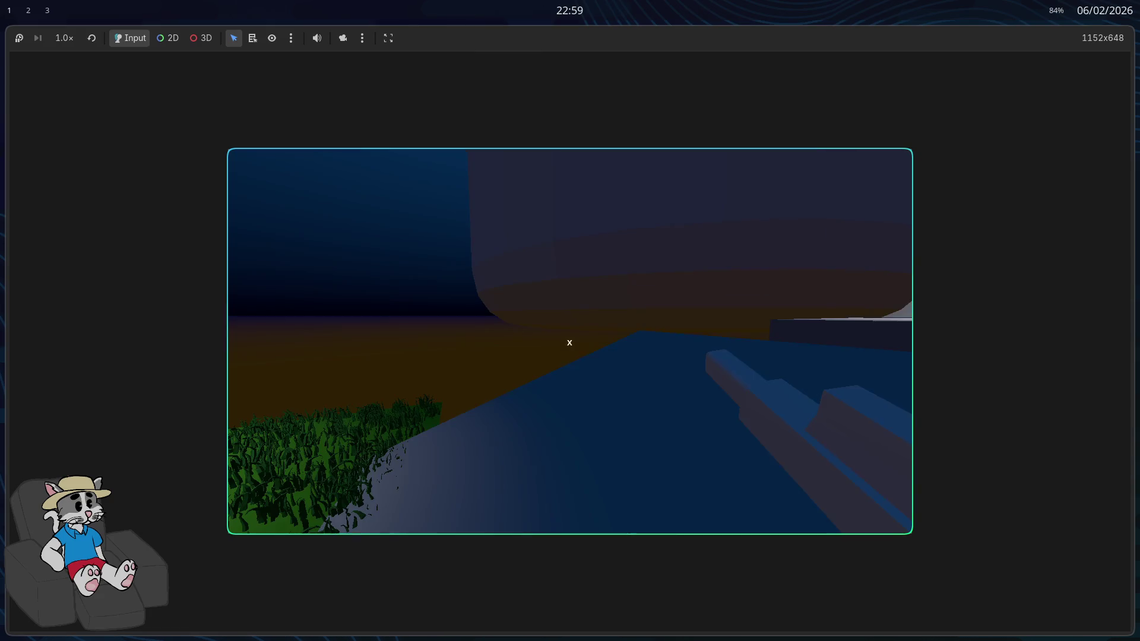
key(w)
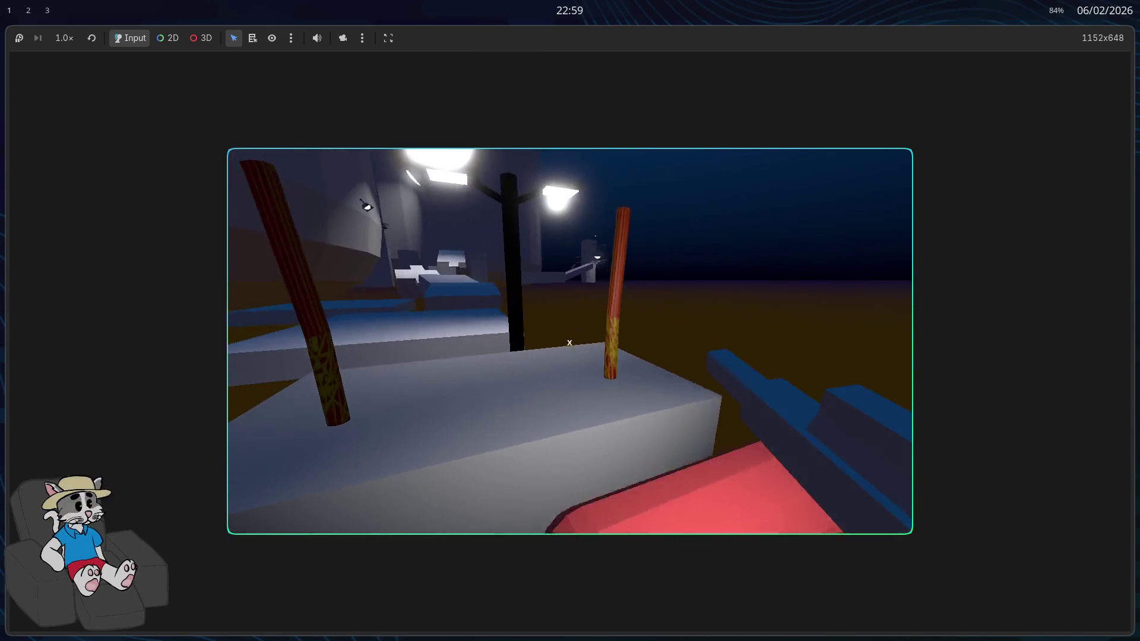
Cross the grey platforms, blue walkway and octagonal platform toward the lamp-lit area
key(w)
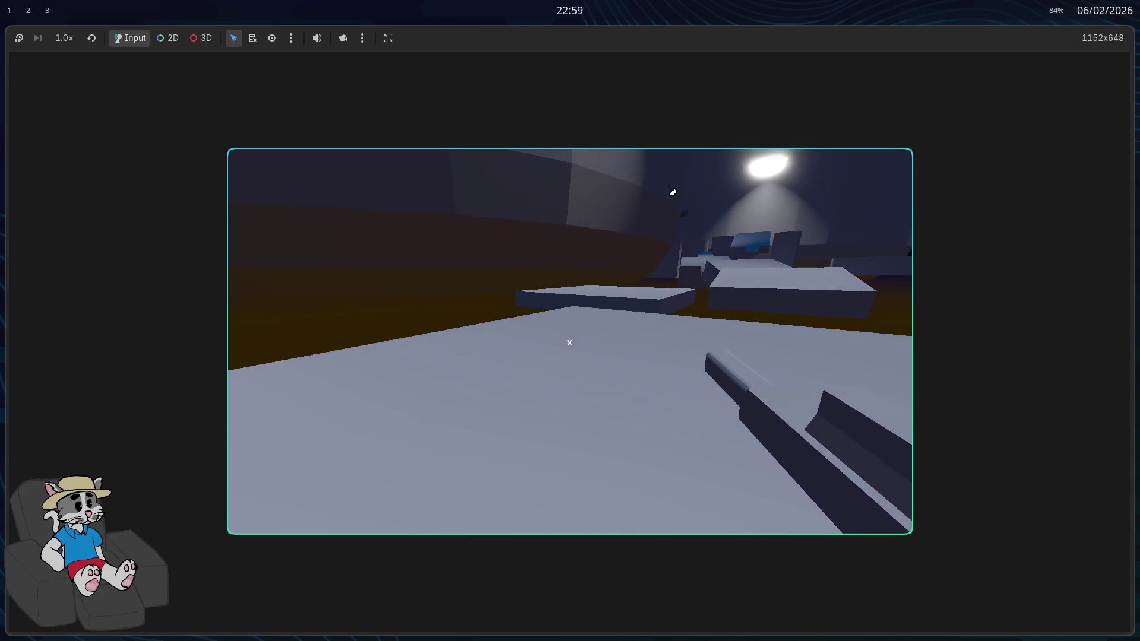
key(w)
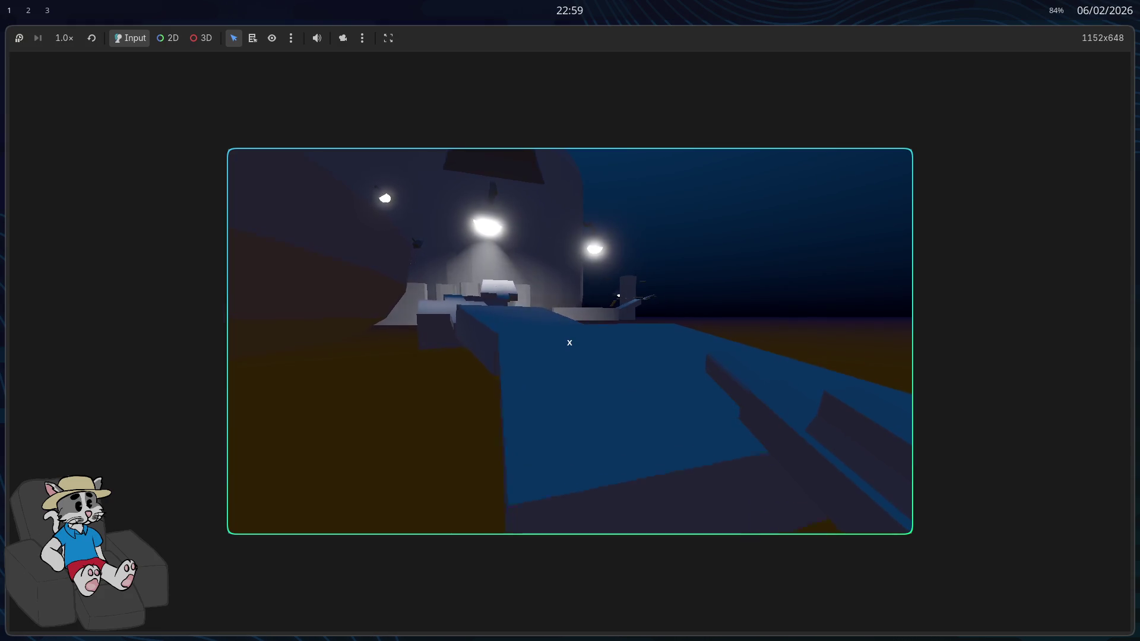
key(w)
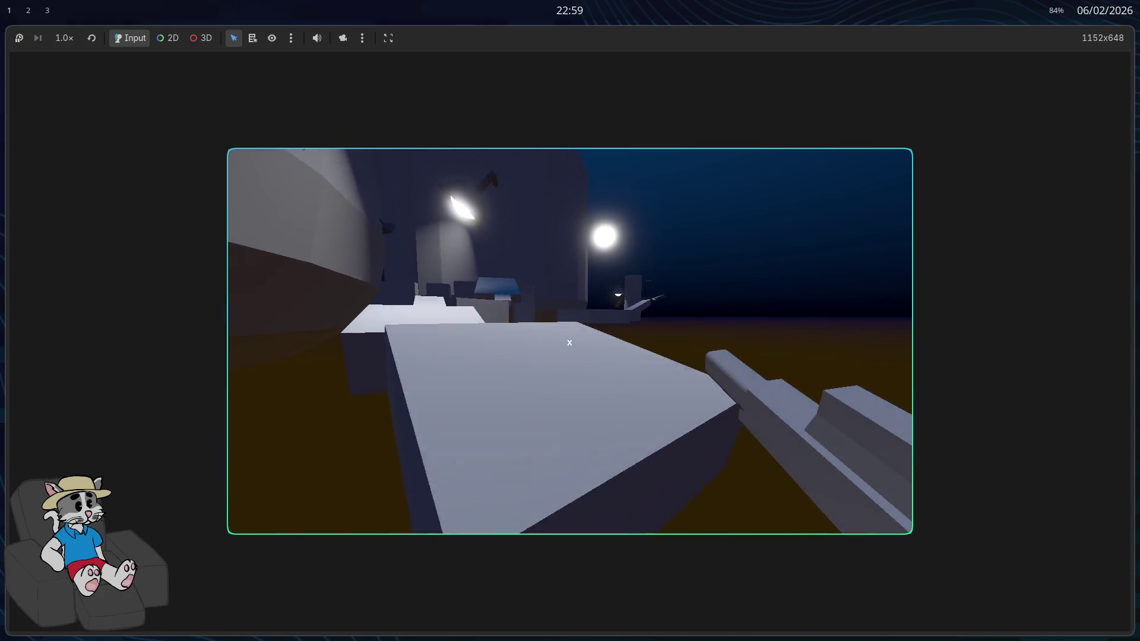
key(w)
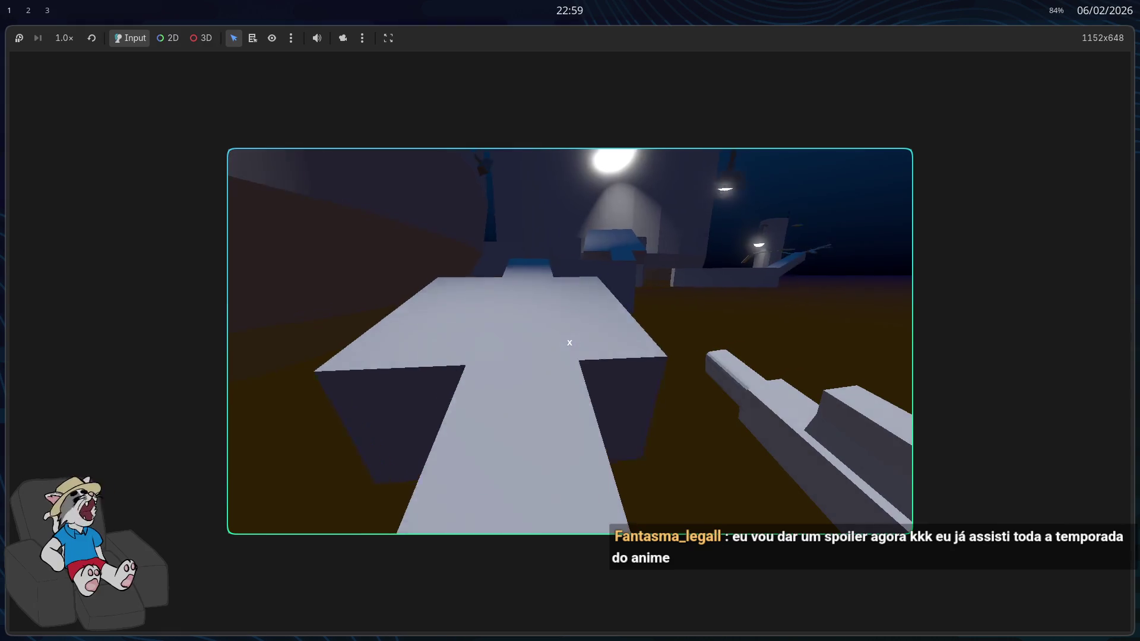
key(w)
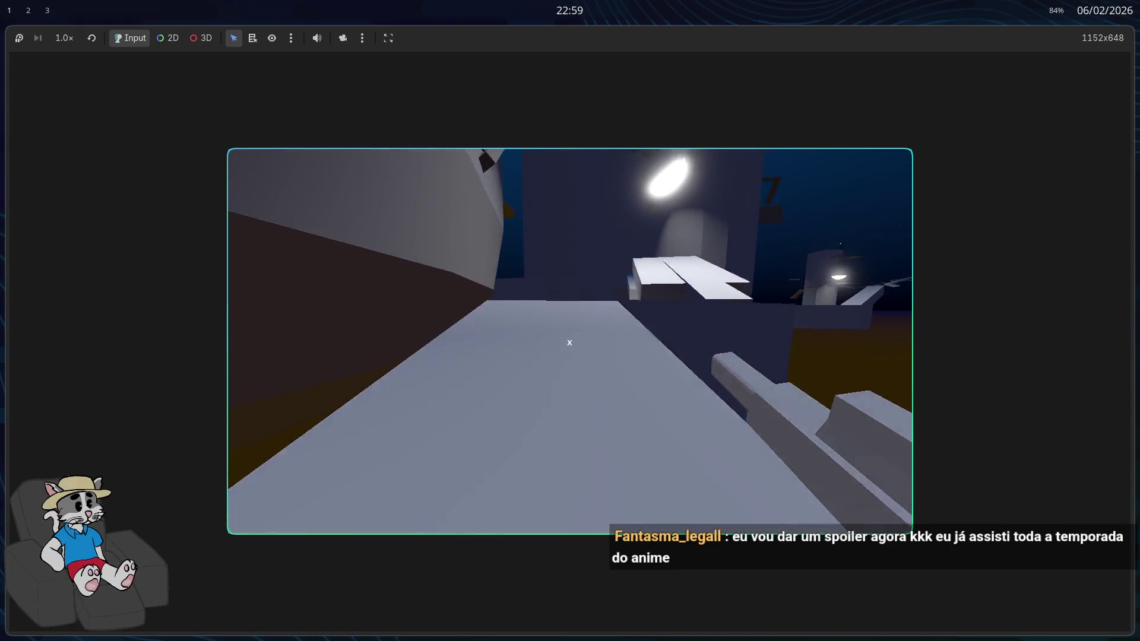
key(w)
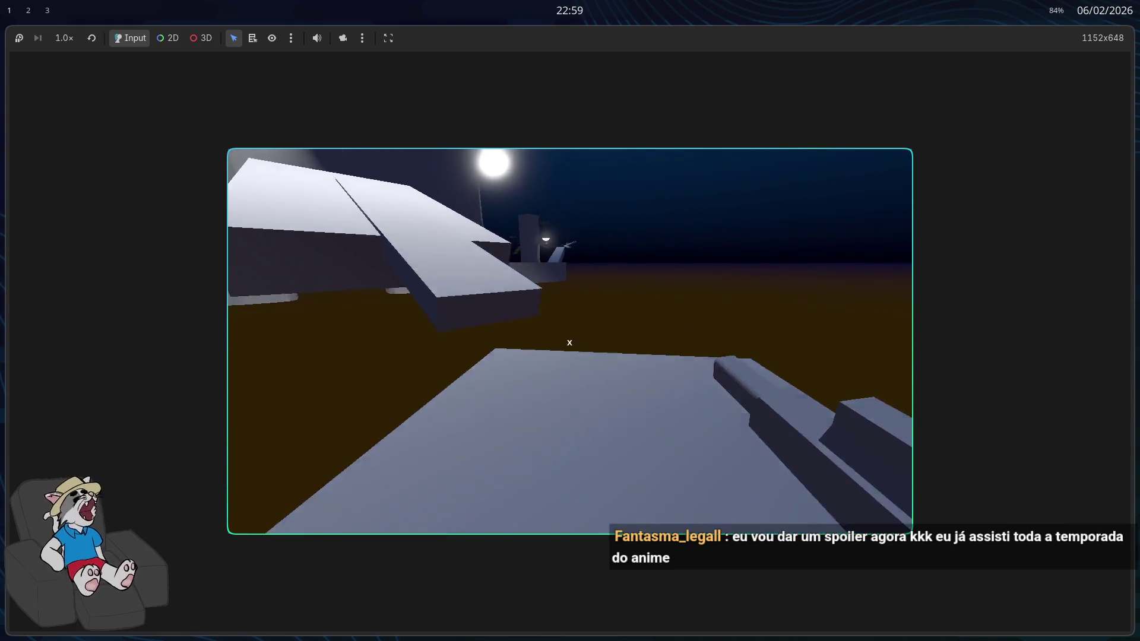
key(w)
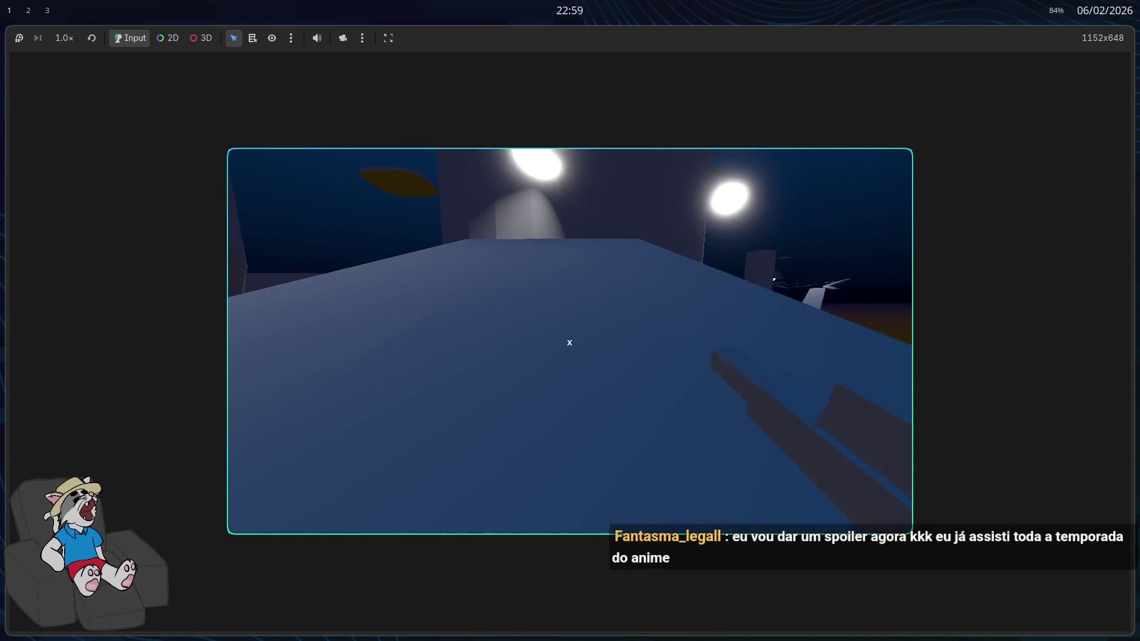
key(w)
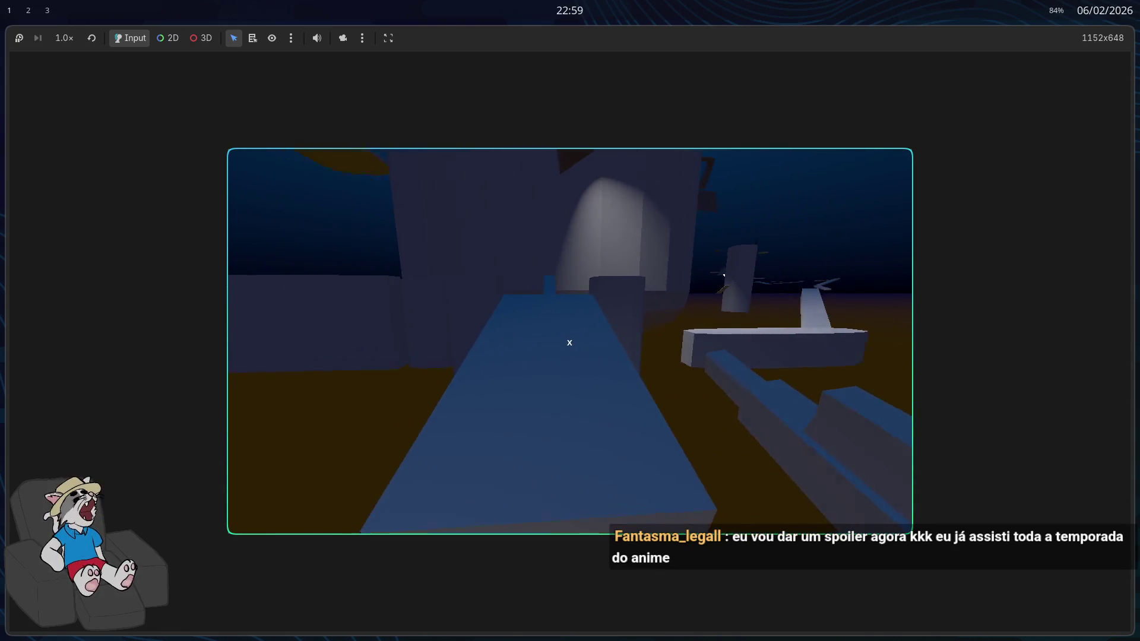
key(w)
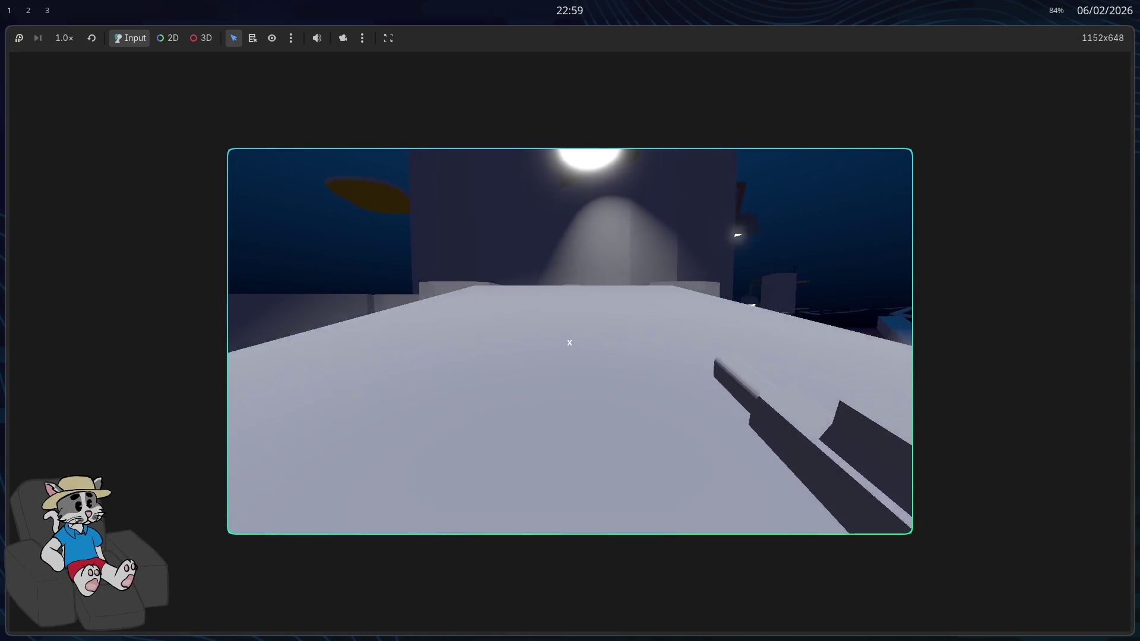
key(w)
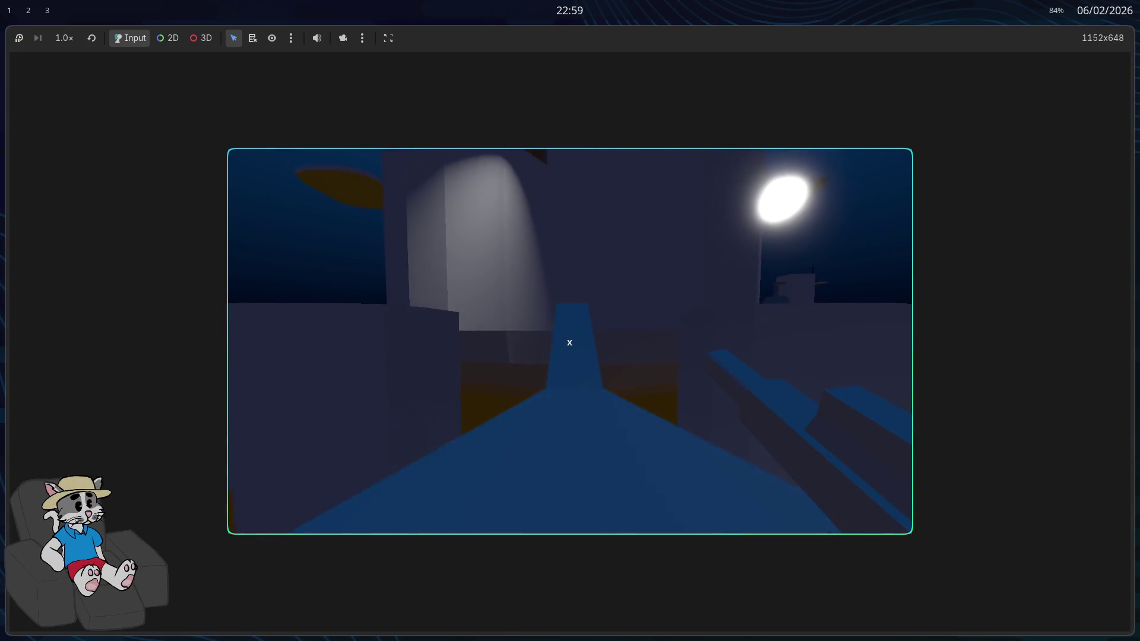
key(w)
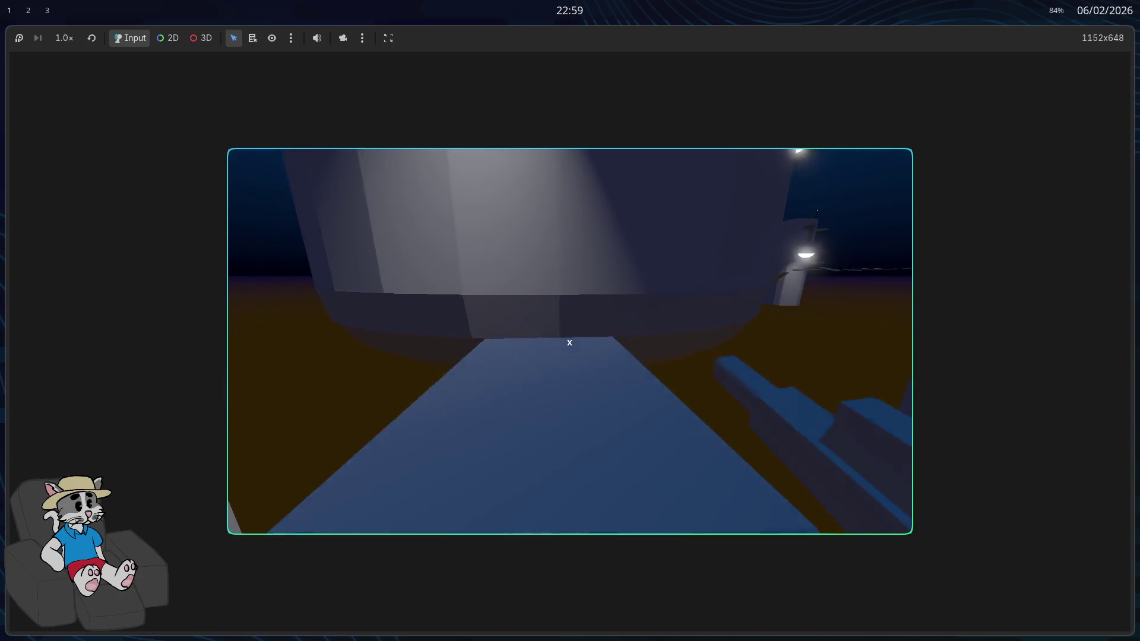
key(w)
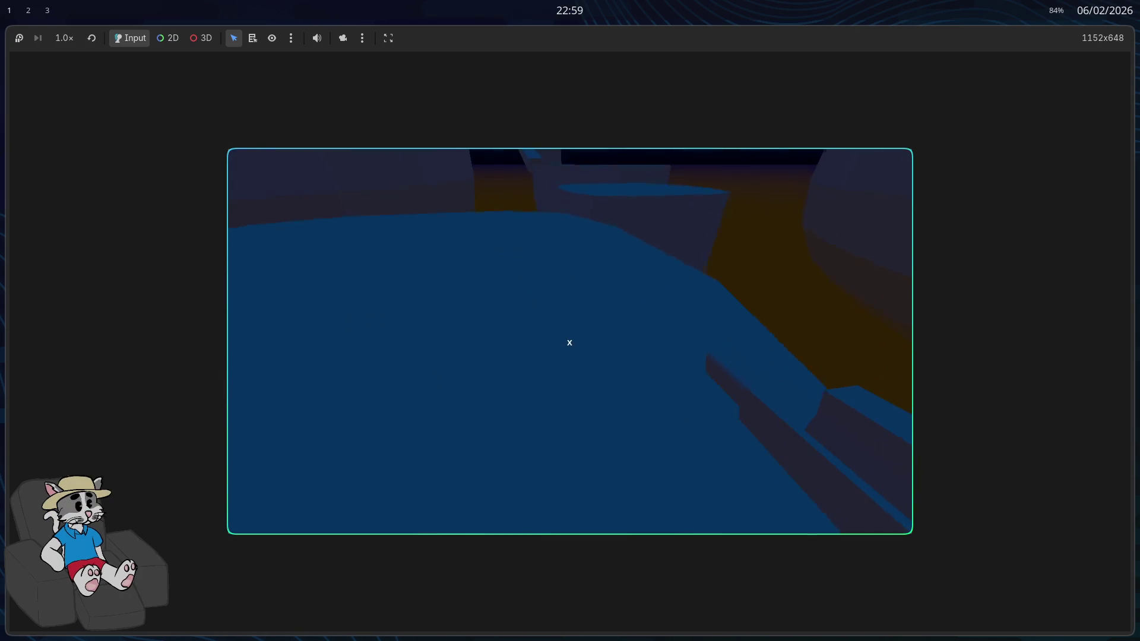
key(w)
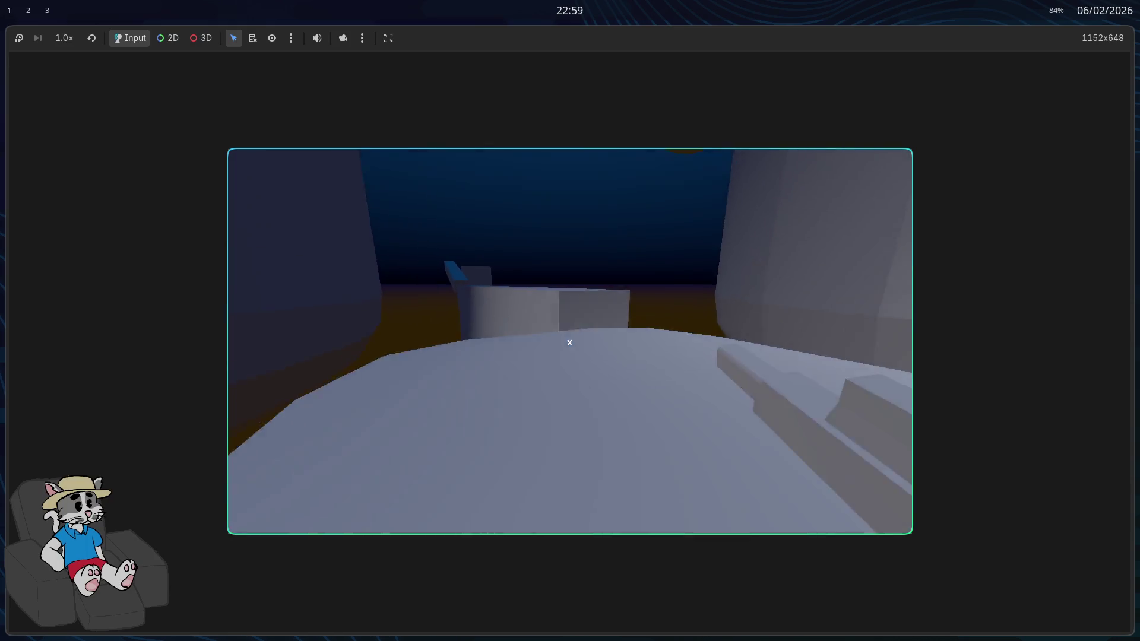
key(w)
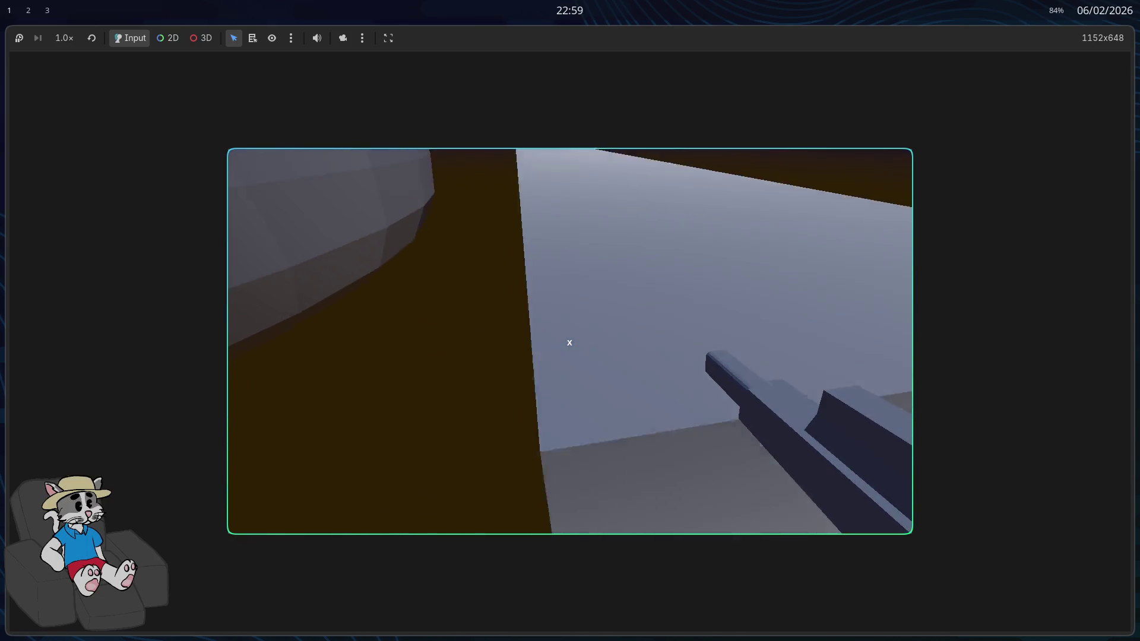
key(w)
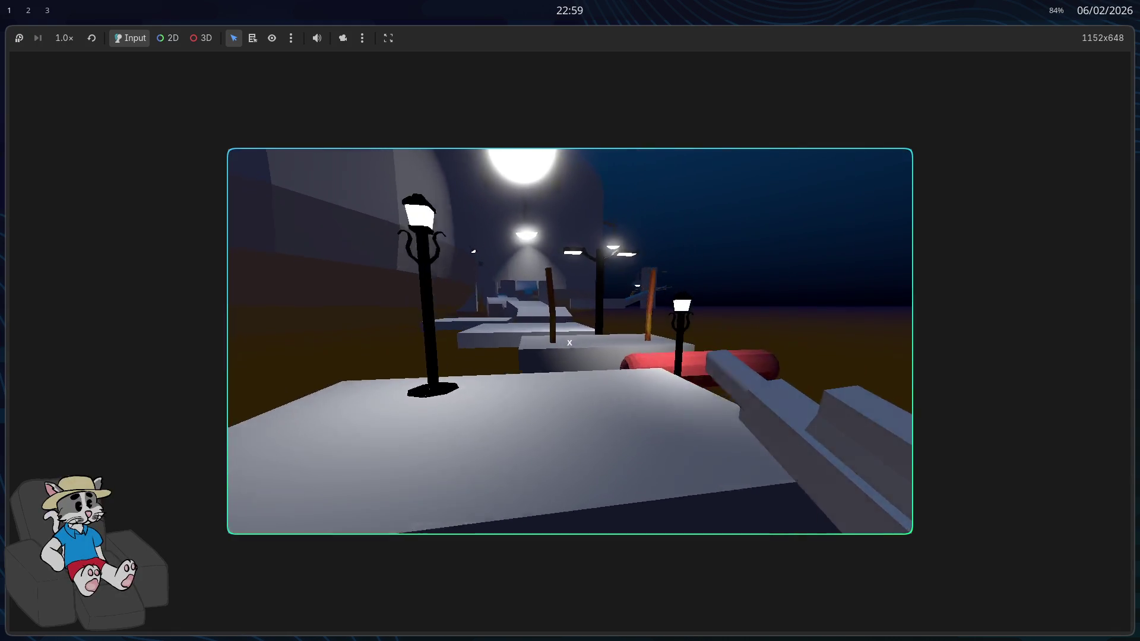
key(w)
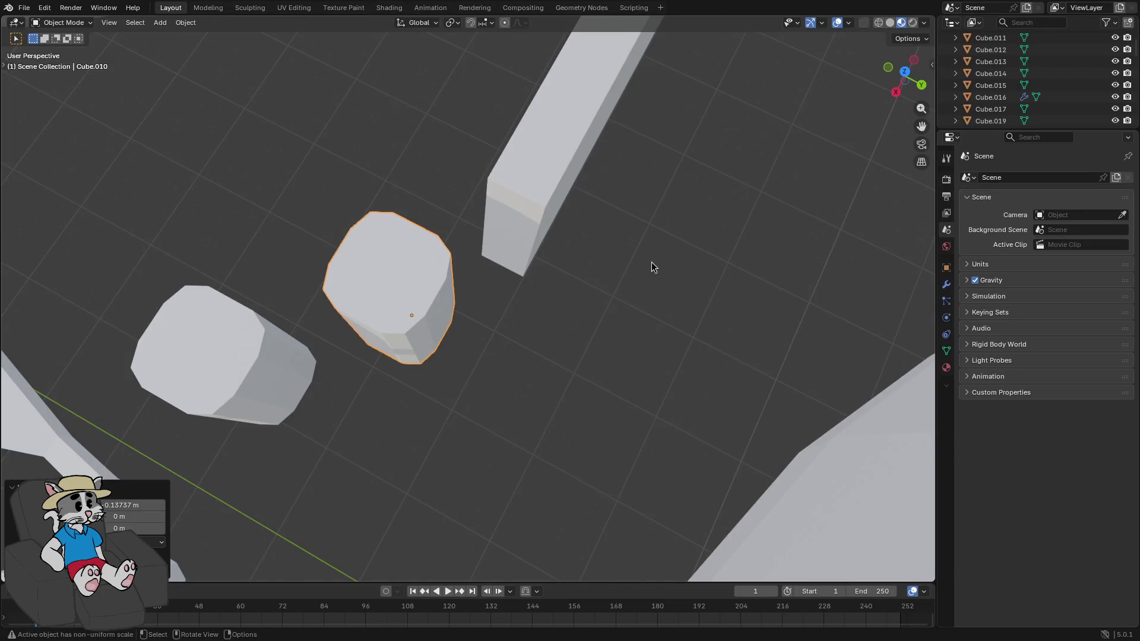
Select the wall Cube.012 and scale it flat along Z into a thin bar
scroll(653, 267, up, 5)
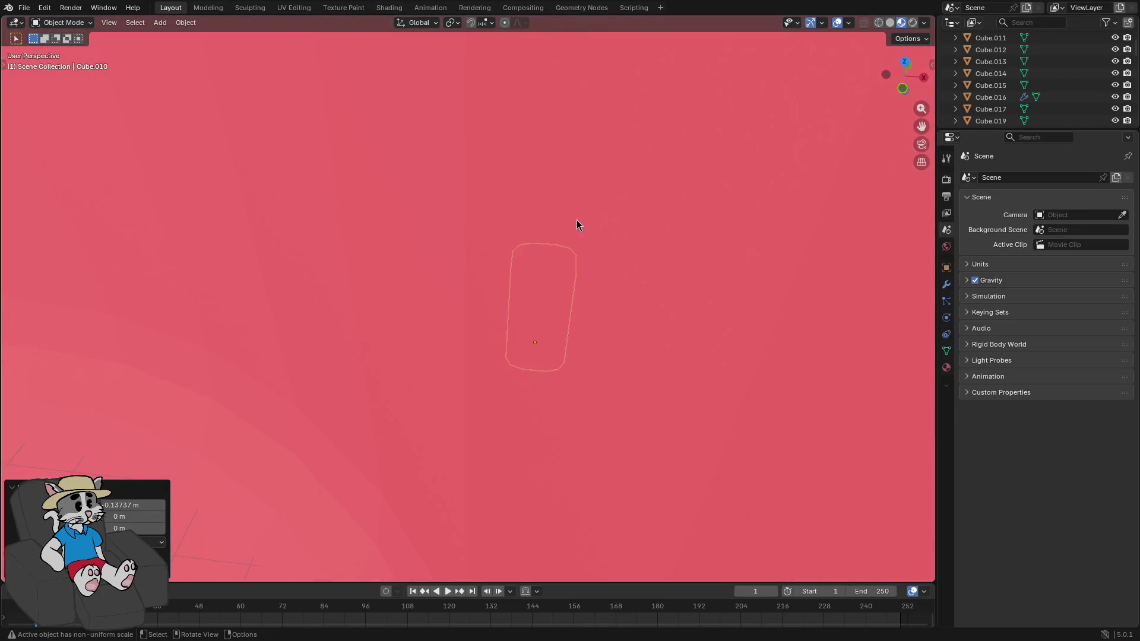
scroll(577, 224, down, 5)
click(444, 220)
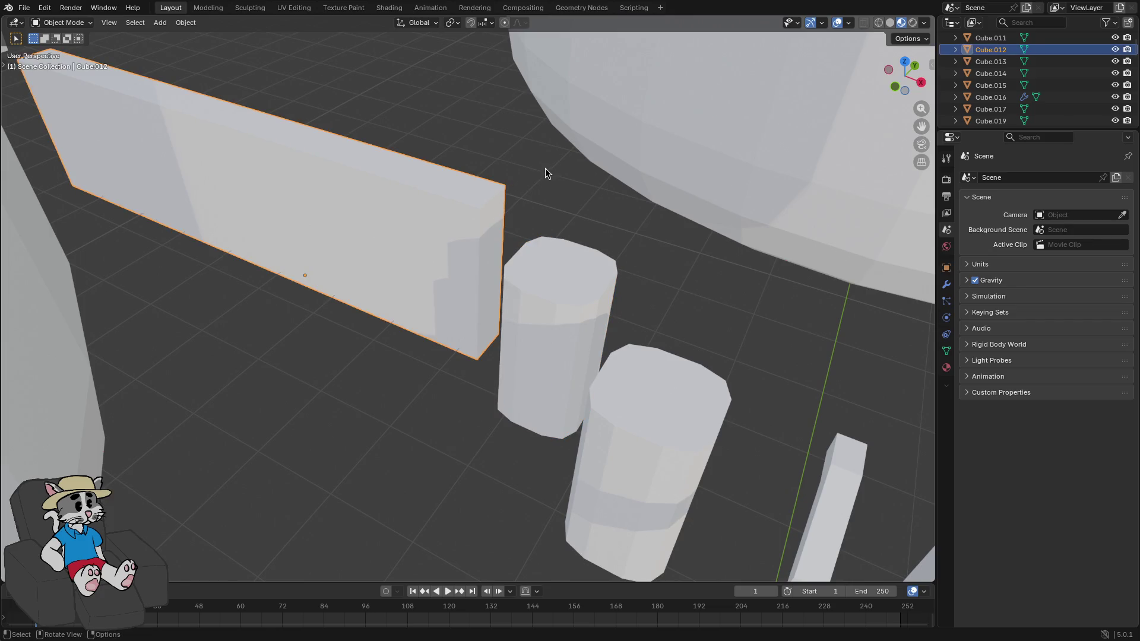
key(s)
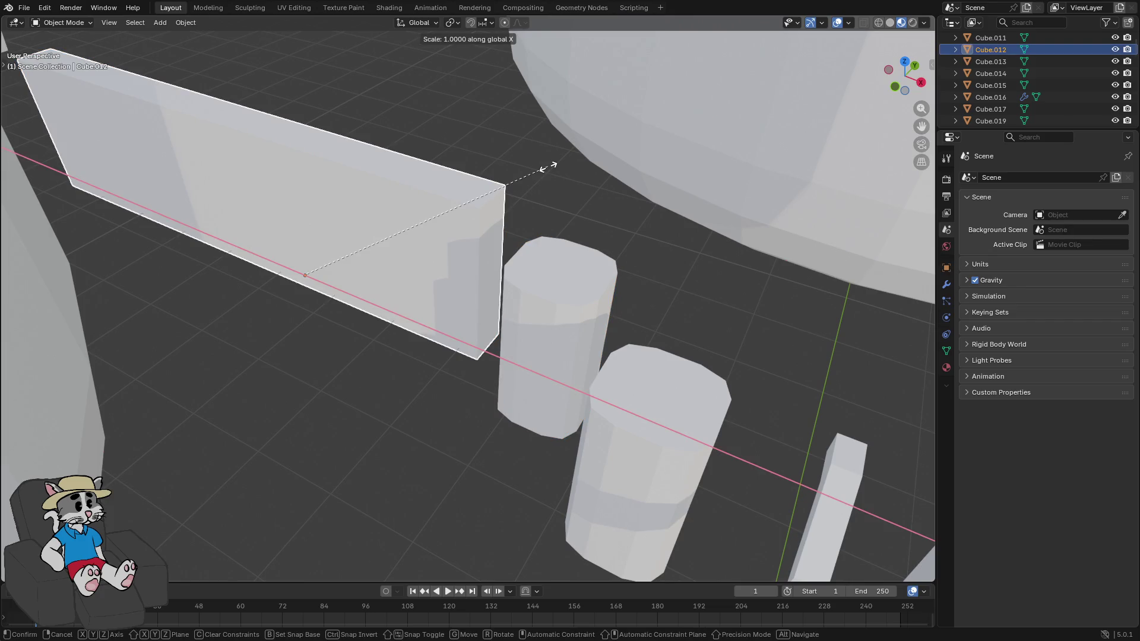
click(419, 234)
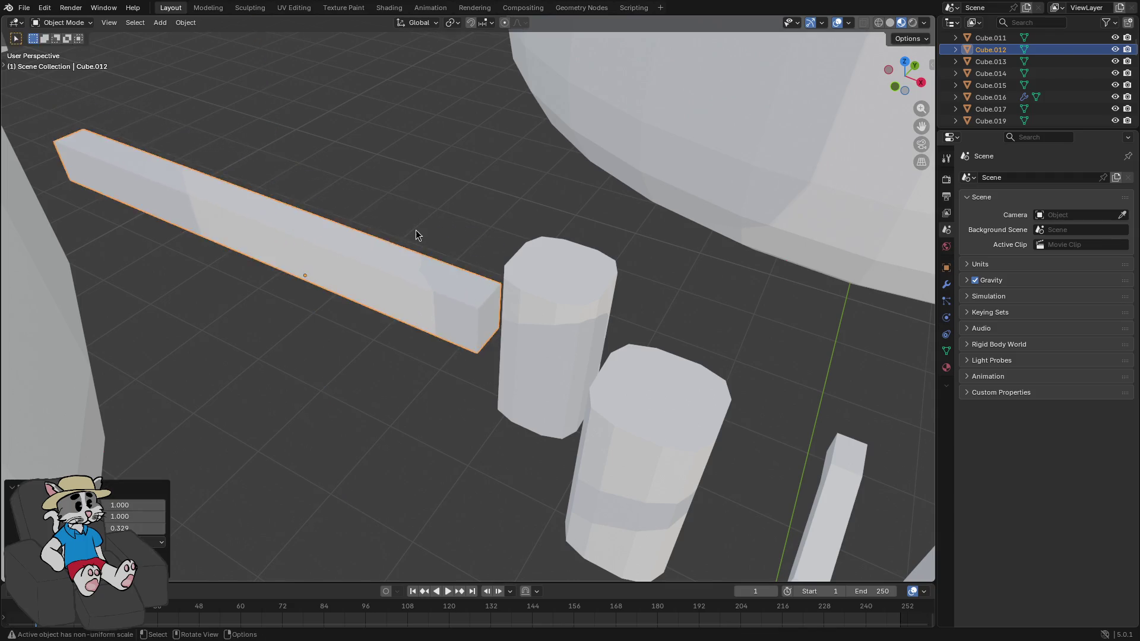
Raise the flattened bar 1.3638 m and enter Edit Mode on its mesh
mouse_move(420, 234)
mouse_down()
mouse_move(287, 211)
mouse_move(107, 212)
mouse_move(740, 193)
mouse_move(526, 244)
mouse_move(539, 238)
mouse_up()
key(g)
key(x)
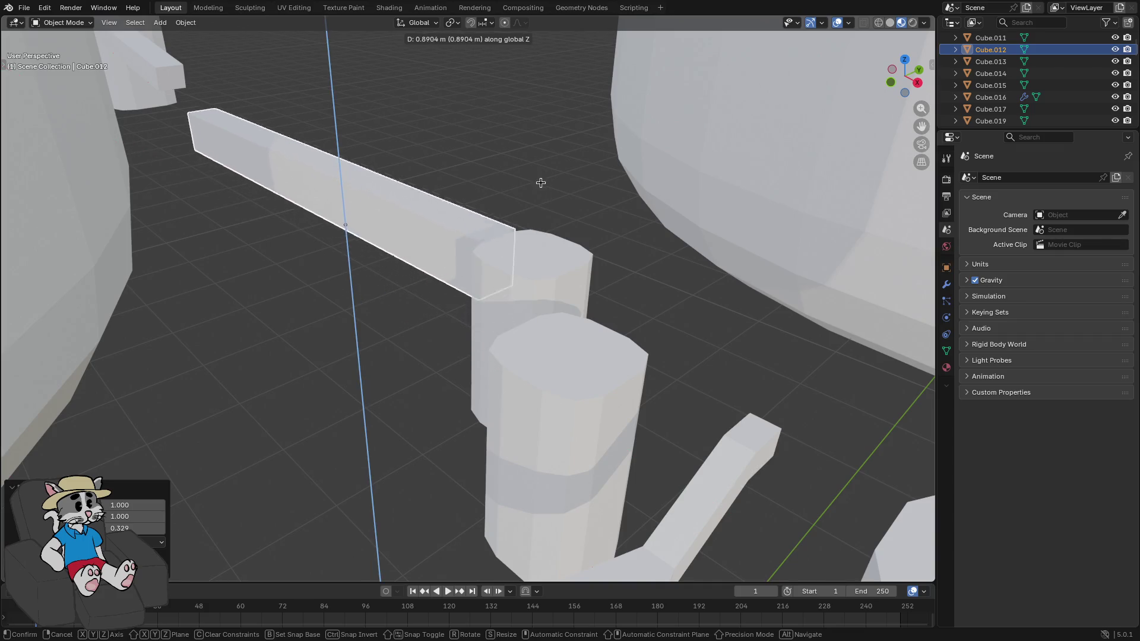
click(531, 158)
mouse_move(530, 157)
mouse_down()
mouse_move(572, 165)
mouse_move(437, 221)
mouse_move(171, 208)
mouse_move(433, 242)
mouse_move(794, 323)
mouse_move(600, 273)
mouse_move(662, 348)
mouse_up()
key(Tab)
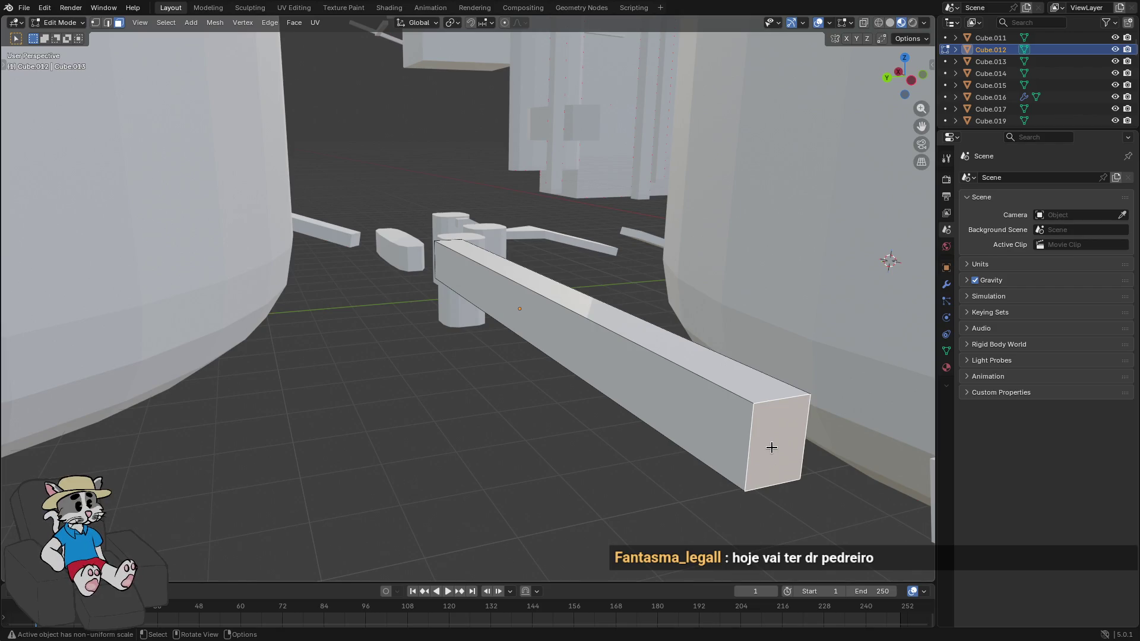
Shift the bar's end face along X, then leave Edit Mode
key(g)
key(x)
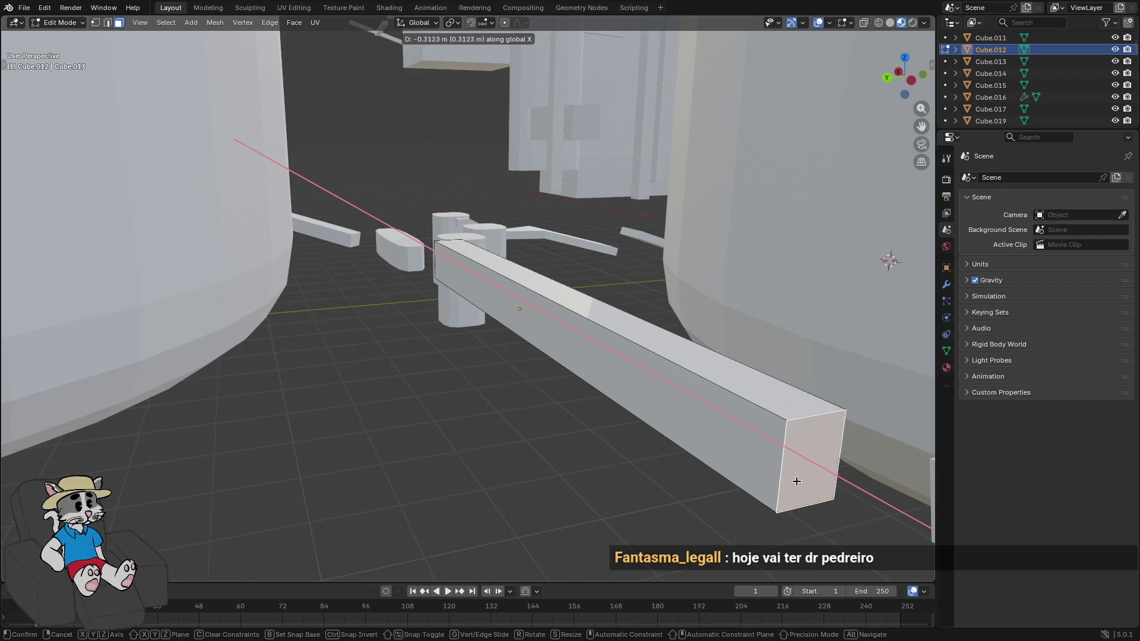
click(835, 511)
mouse_move(834, 511)
mouse_down()
mouse_move(538, 414)
mouse_move(580, 401)
mouse_up()
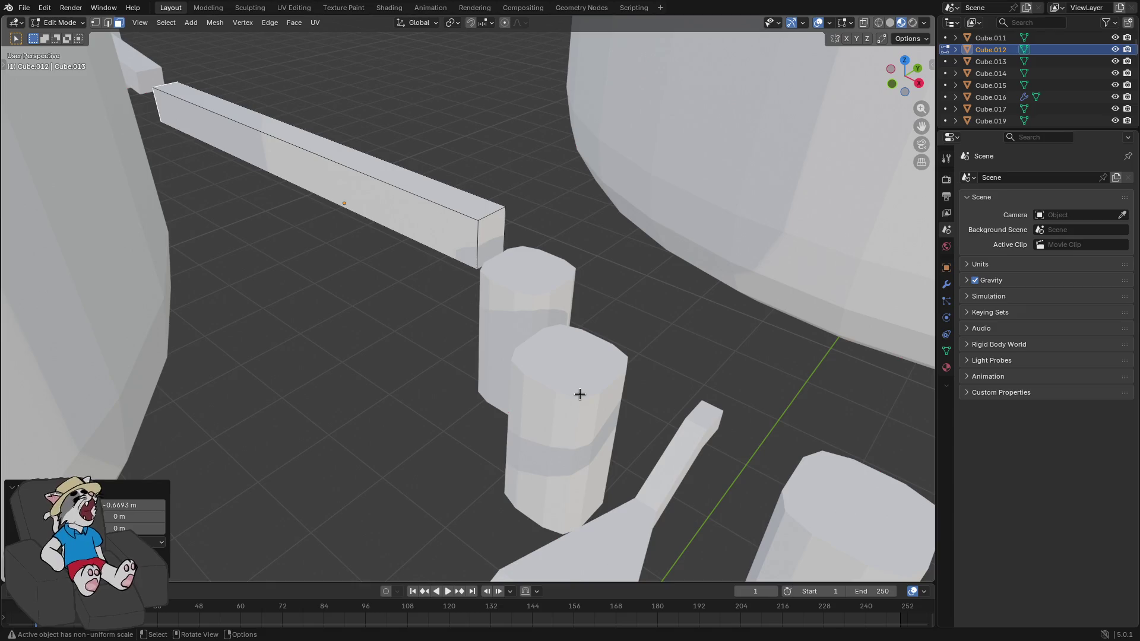
mouse_move(542, 327)
mouse_down()
mouse_move(572, 226)
mouse_move(534, 238)
mouse_move(618, 184)
mouse_up()
key(Tab)
Thin the bar to 0.427 vertically, tilt it -2.12° and 4.42° about Y, and nudge it 0.12554 m along X
key(s)
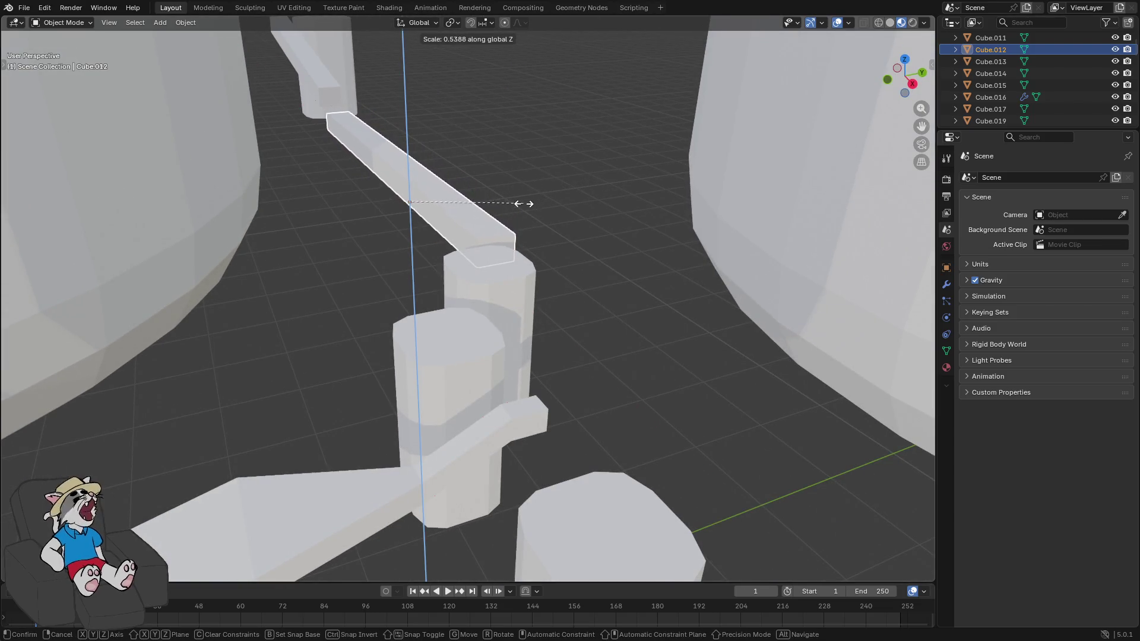
click(502, 207)
mouse_move(502, 207)
mouse_down()
mouse_move(247, 204)
mouse_move(405, 230)
mouse_up()
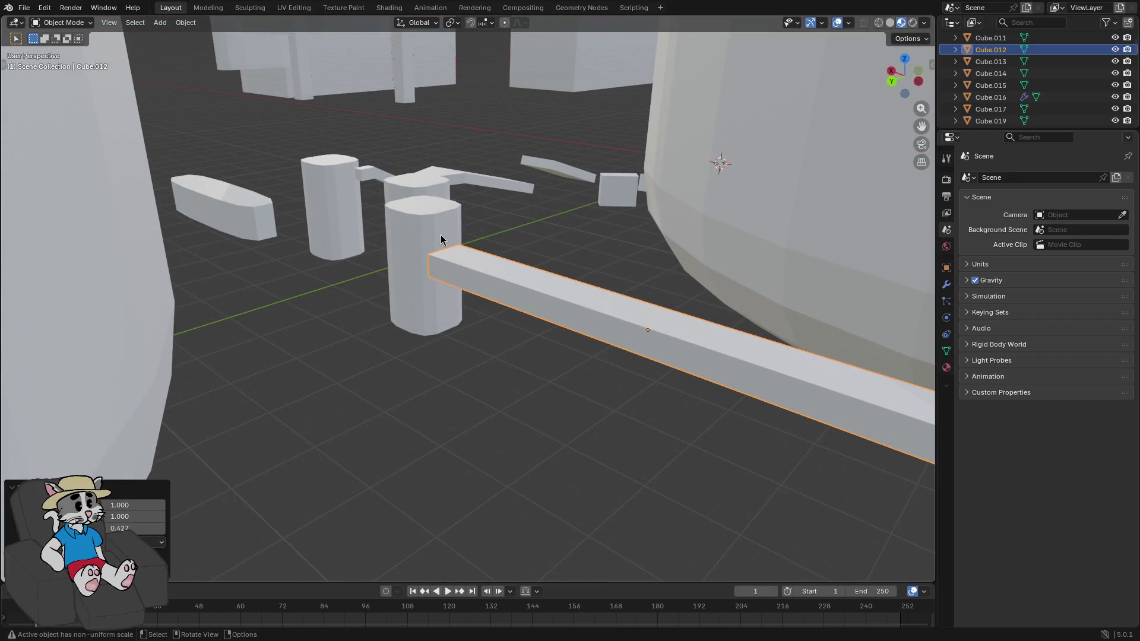
mouse_move(466, 256)
mouse_down()
mouse_move(356, 255)
mouse_move(354, 234)
mouse_move(497, 270)
mouse_move(697, 230)
mouse_up()
key(Tab)
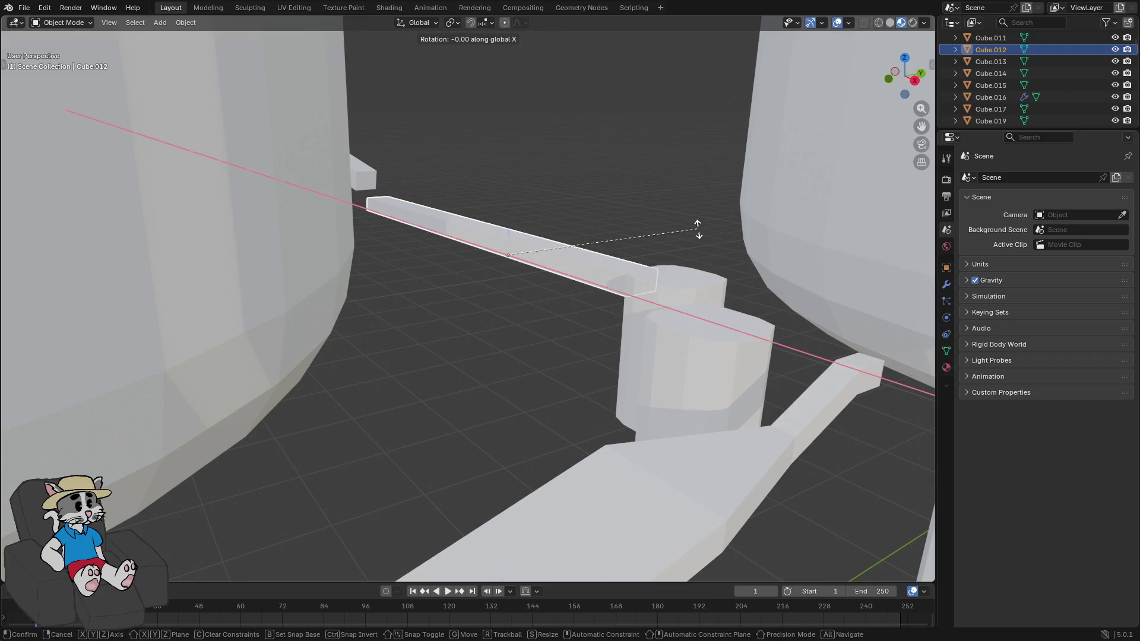
click(705, 241)
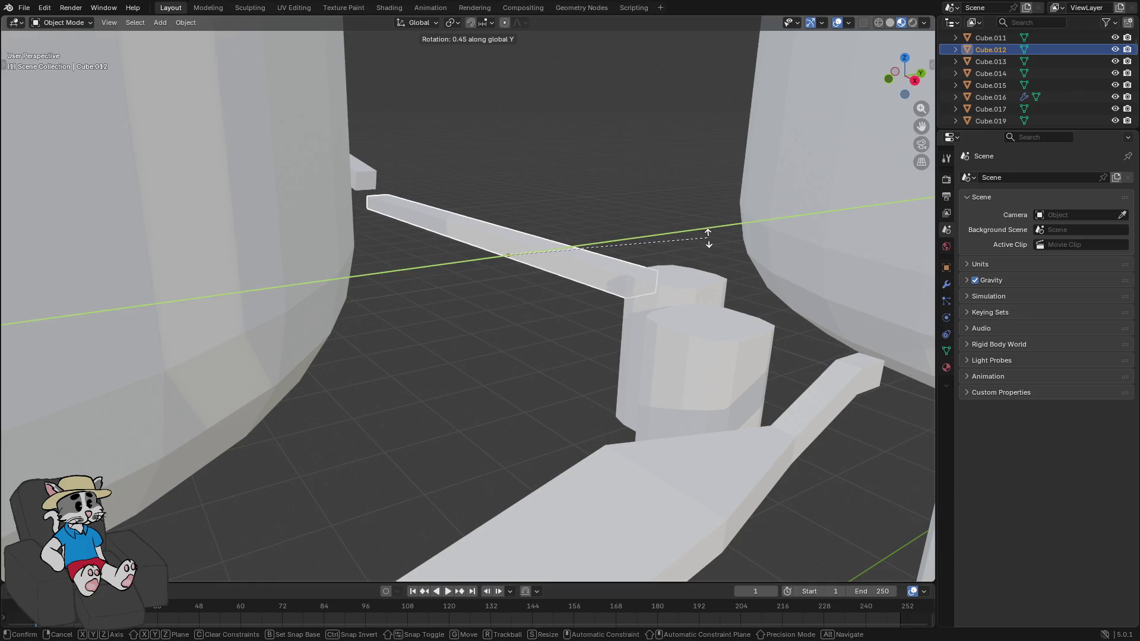
click(723, 251)
mouse_move(723, 250)
mouse_down()
mouse_move(661, 267)
mouse_move(498, 163)
mouse_move(507, 255)
mouse_move(499, 270)
mouse_move(477, 260)
mouse_move(649, 336)
mouse_move(632, 347)
mouse_up()
key(g)
key(x)
click(485, 261)
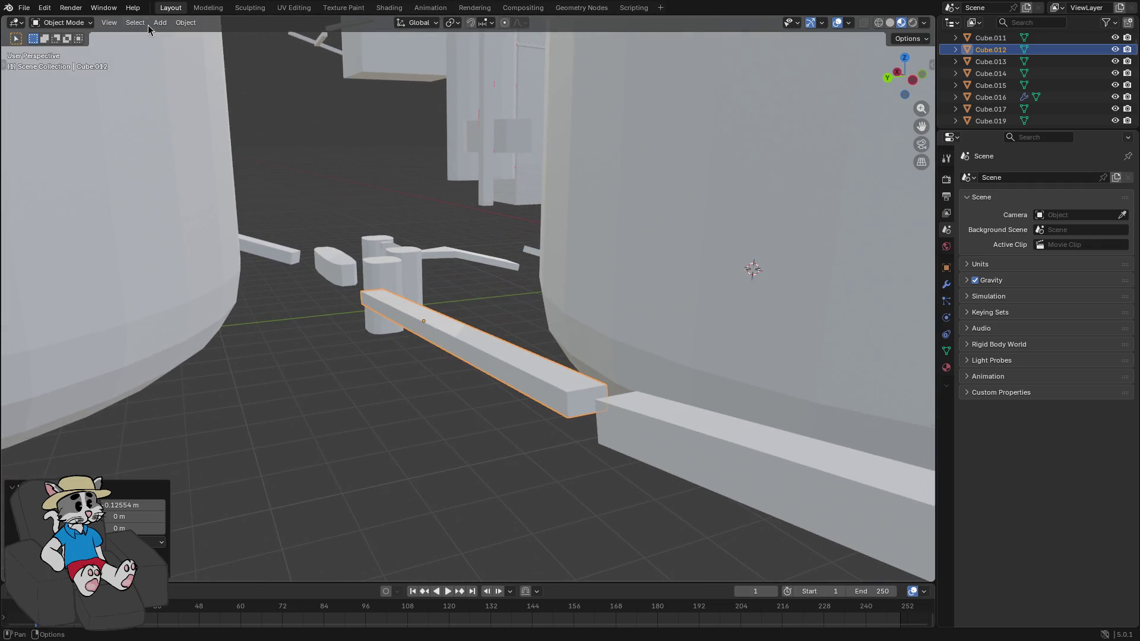
Export the scene as glTF 2.0 and go to the running game
click(32, 13)
mouse_move(105, 189)
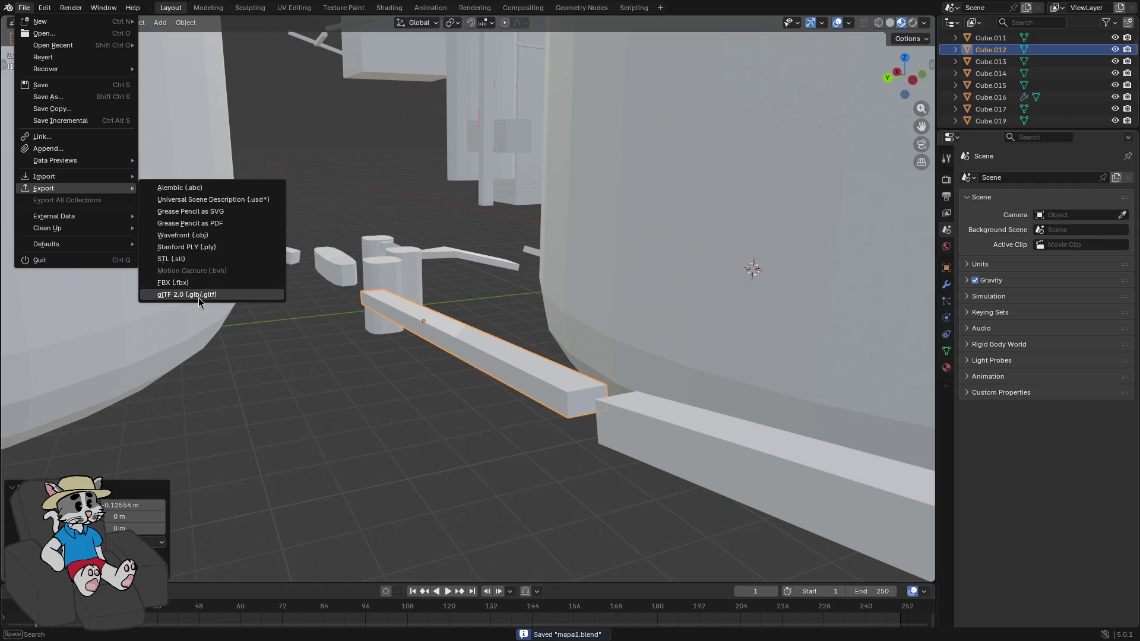
click(201, 301)
click(653, 380)
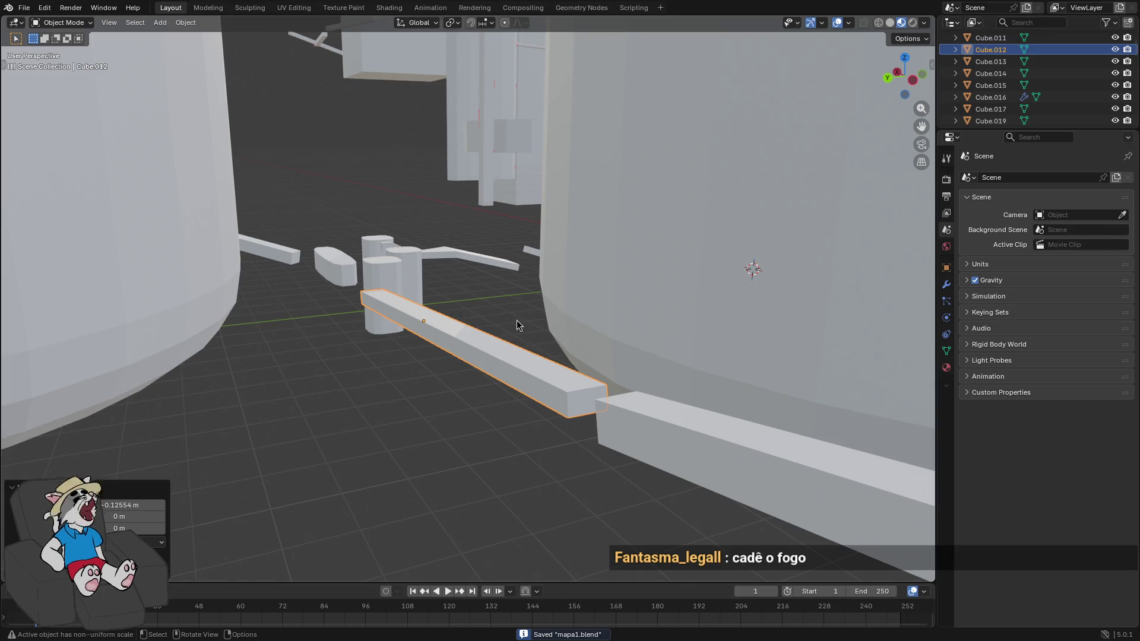
key(alt+Tab)
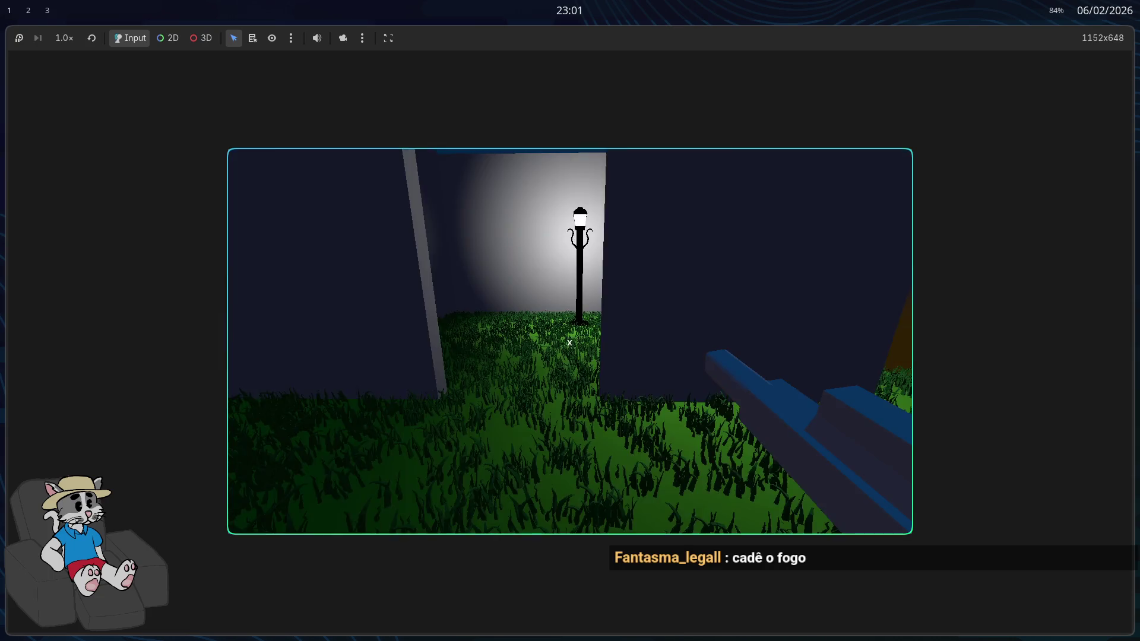
Relaunch the game with the new export, stop it after a short walk, and return to Blender
key(F5)
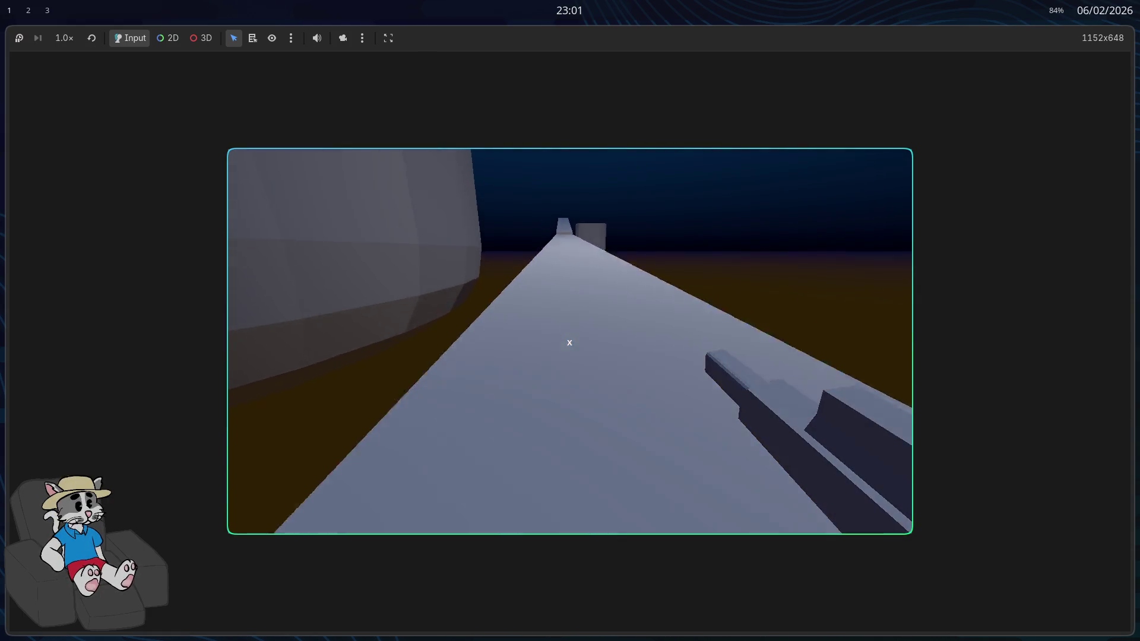
key(F8)
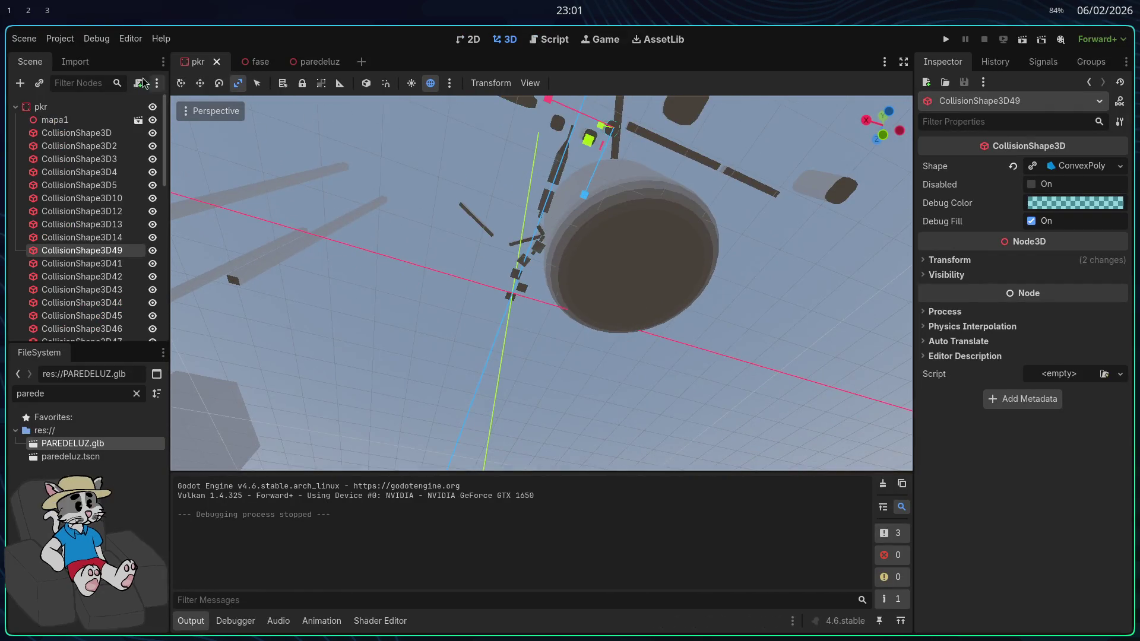
click(28, 10)
mouse_move(472, 336)
mouse_down()
mouse_move(493, 374)
mouse_move(575, 382)
mouse_move(493, 399)
mouse_move(508, 401)
mouse_up()
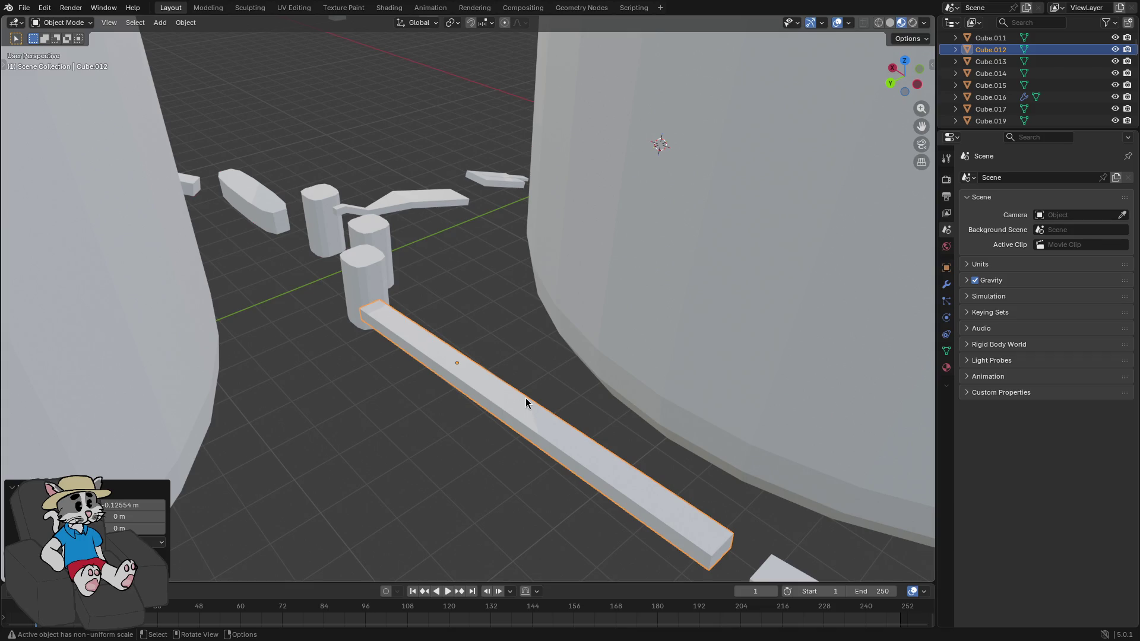
Shrink the beam to 0.454 scale and shift it 0.38017 m along X
scroll(527, 395, up, 2)
mouse_move(527, 394)
mouse_down()
mouse_move(524, 357)
mouse_move(636, 377)
mouse_move(653, 409)
mouse_up()
key(s)
click(530, 381)
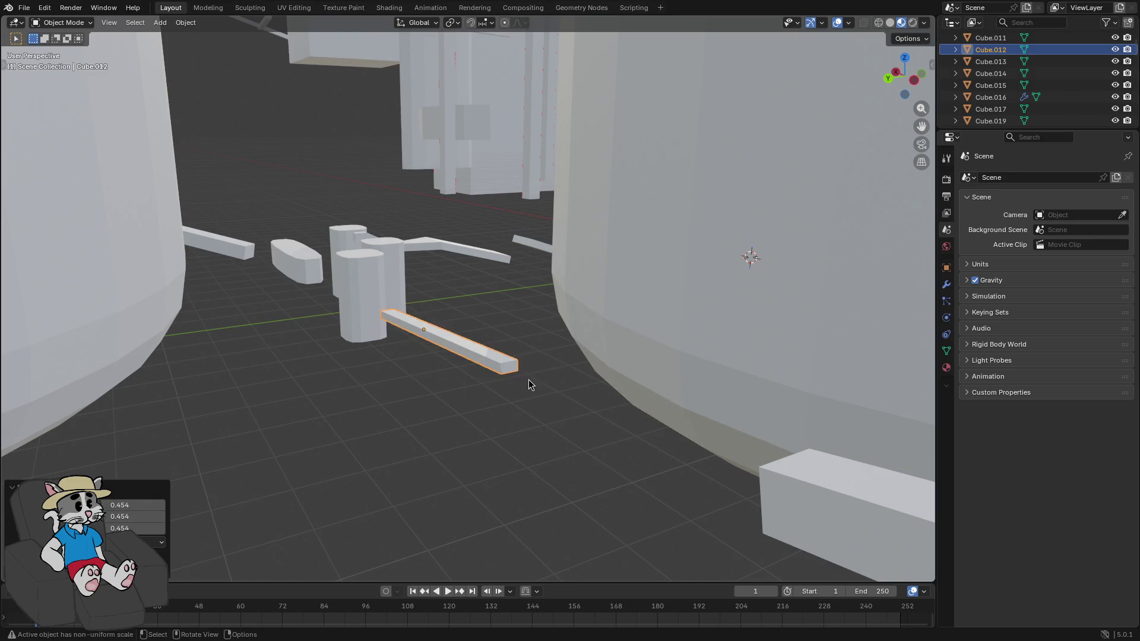
scroll(550, 386, up, 5)
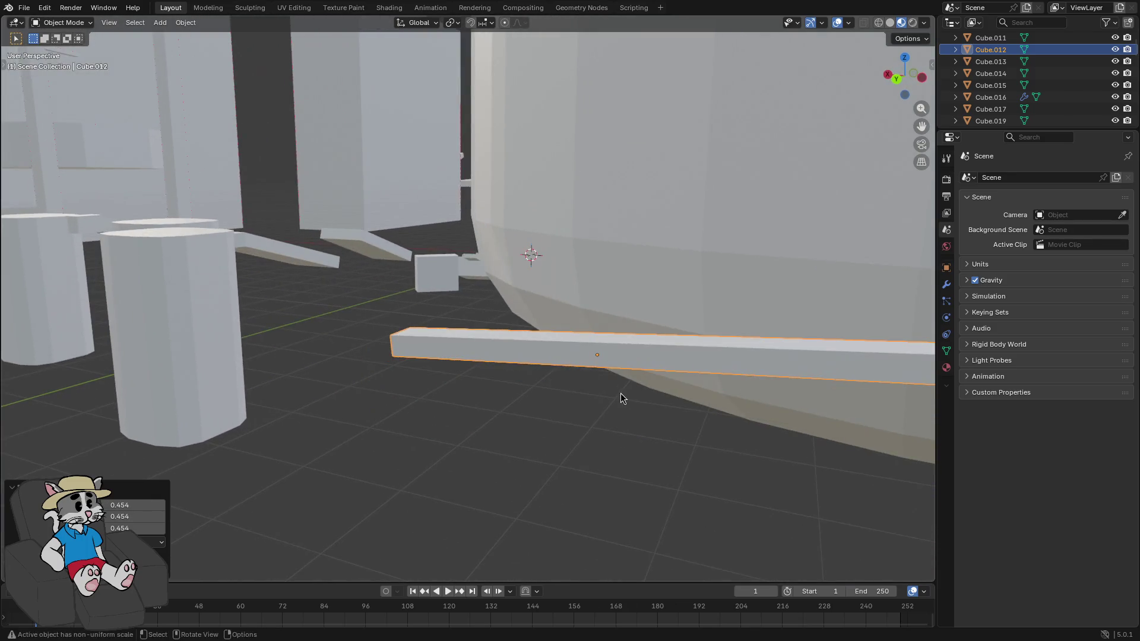
key(g)
key(x)
click(386, 351)
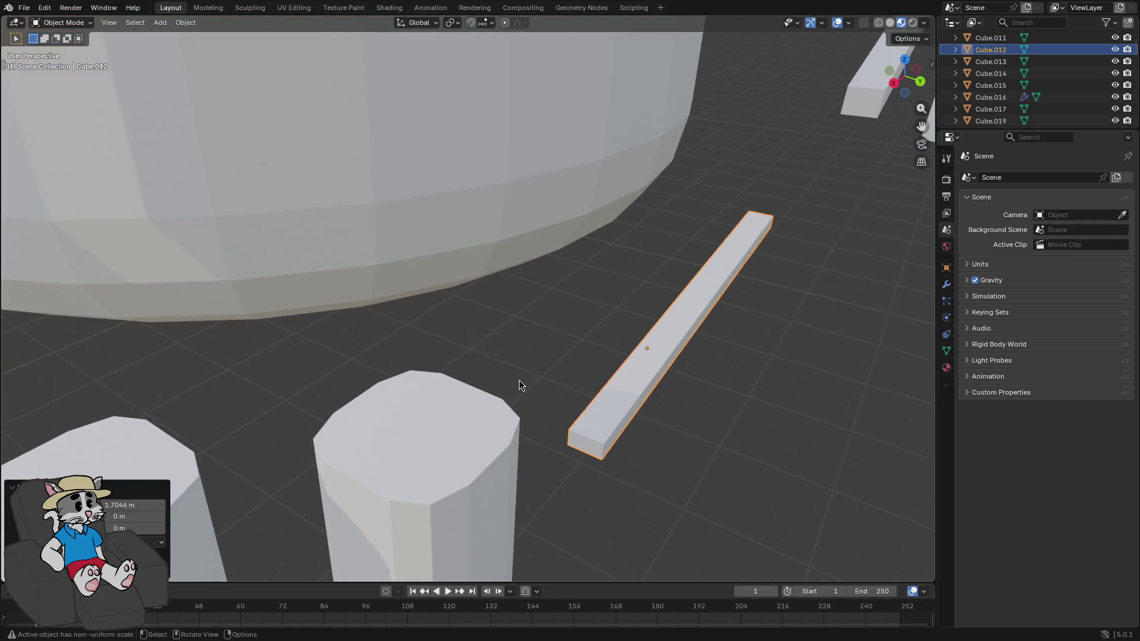
key(g)
key(x)
click(529, 361)
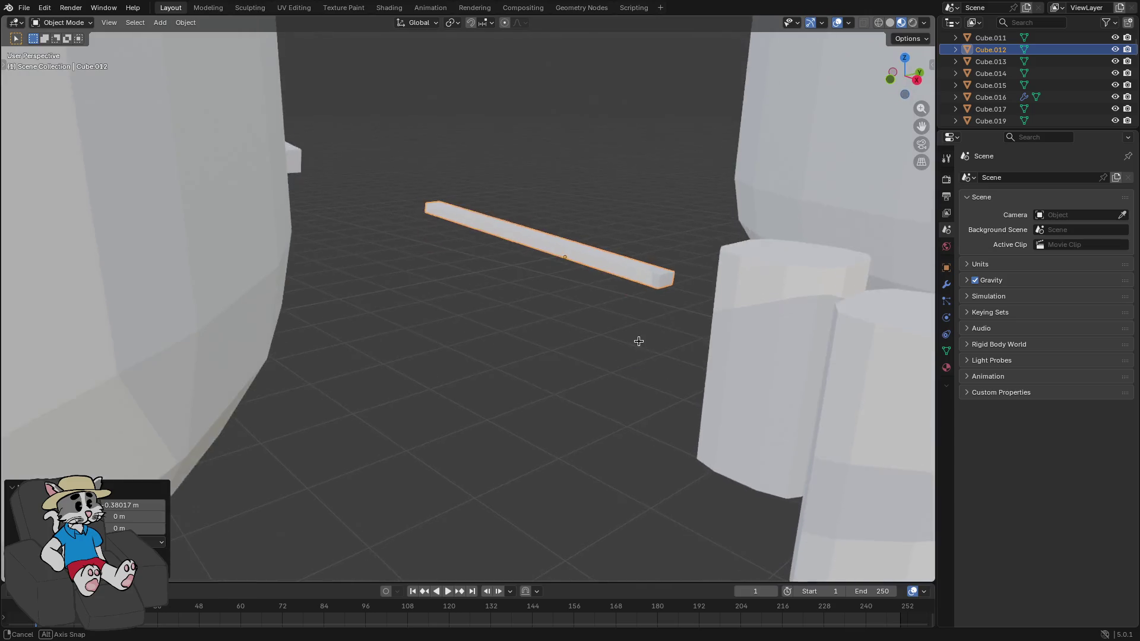
mouse_move(638, 341)
mouse_down()
mouse_move(650, 325)
mouse_move(639, 369)
mouse_up()
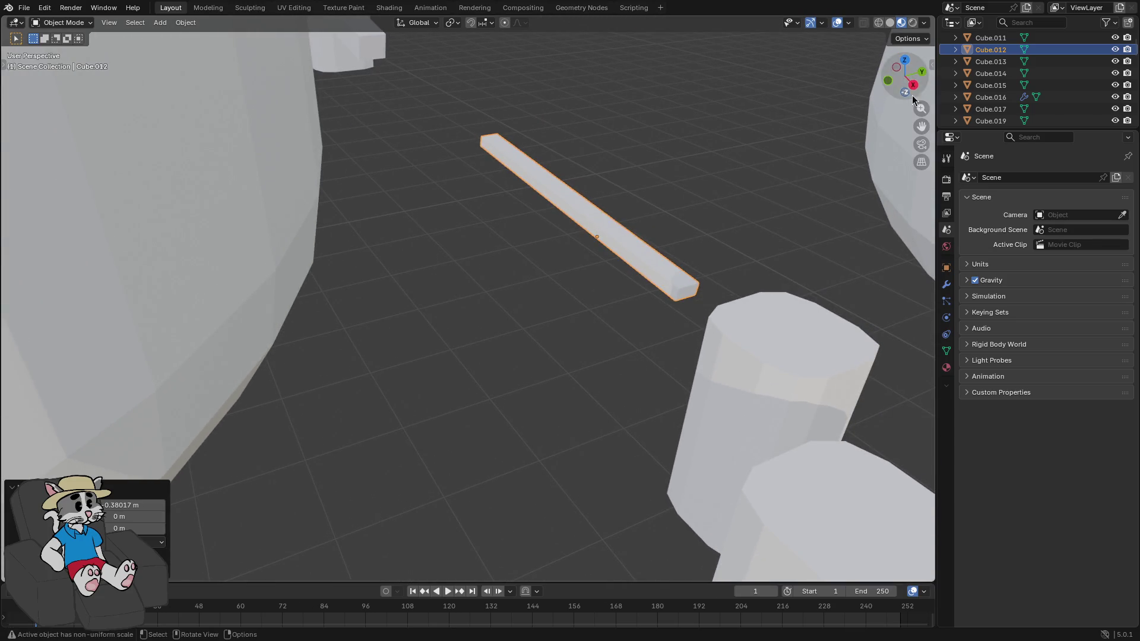
Re-export the scene as glTF after cancelling a first attempt, then switch to Godot
click(25, 9)
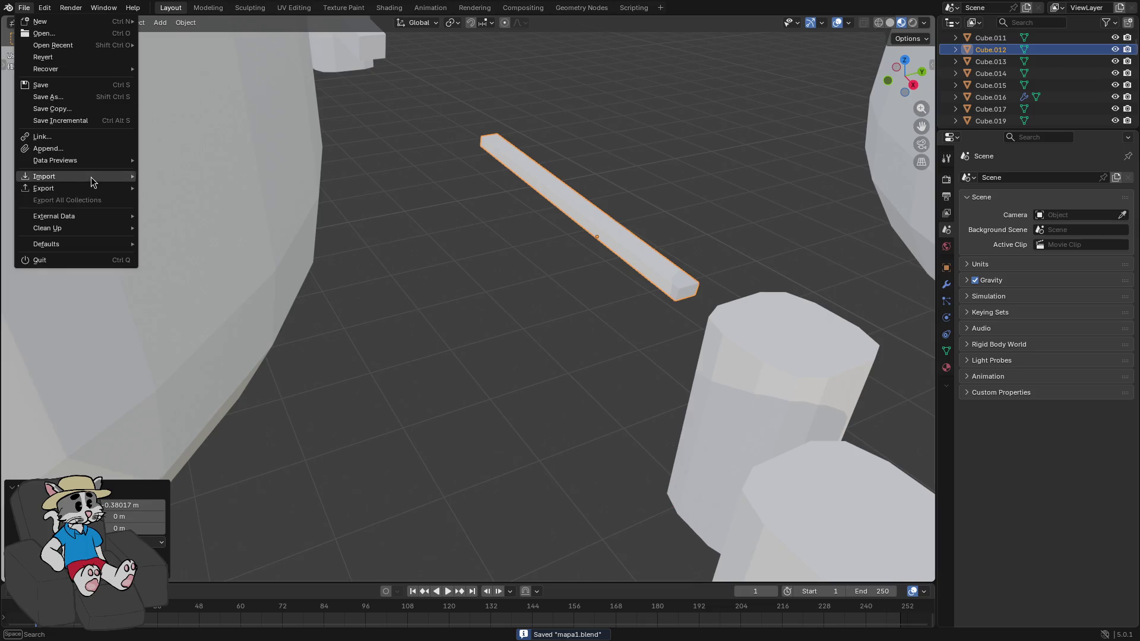
mouse_move(100, 193)
click(195, 294)
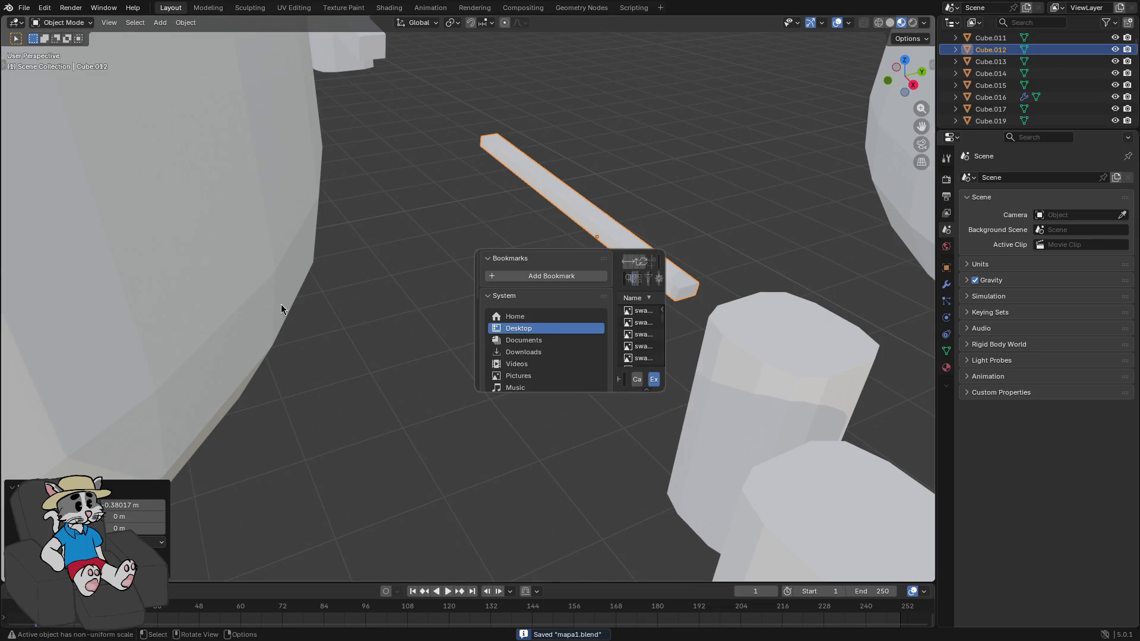
click(636, 380)
click(22, 9)
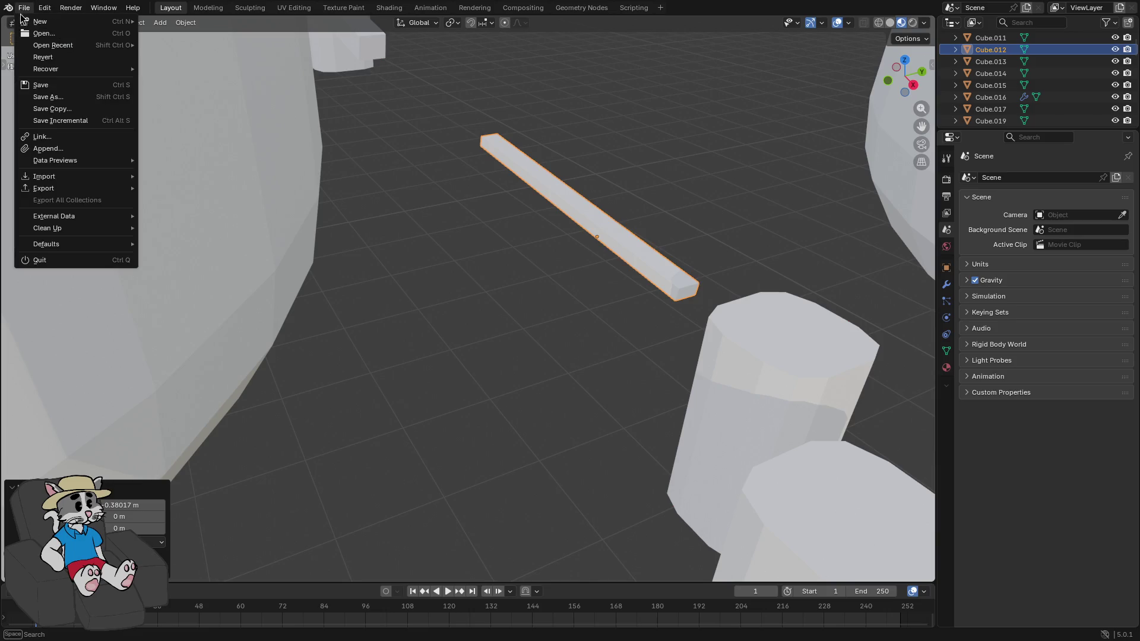
mouse_move(87, 193)
click(229, 295)
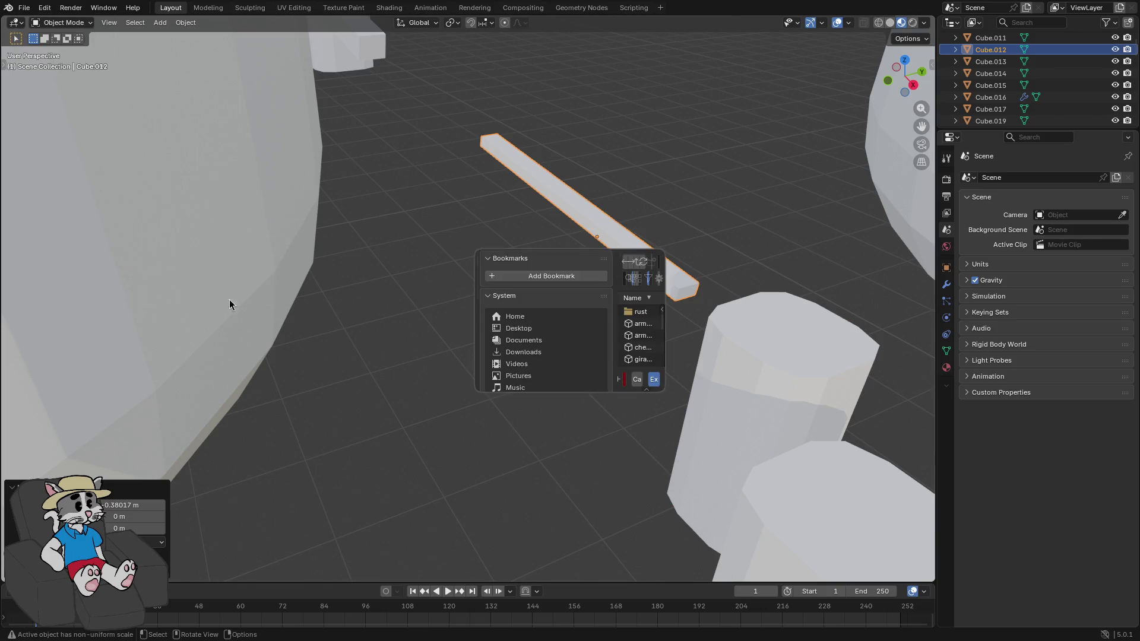
click(654, 381)
key(alt+Tab)
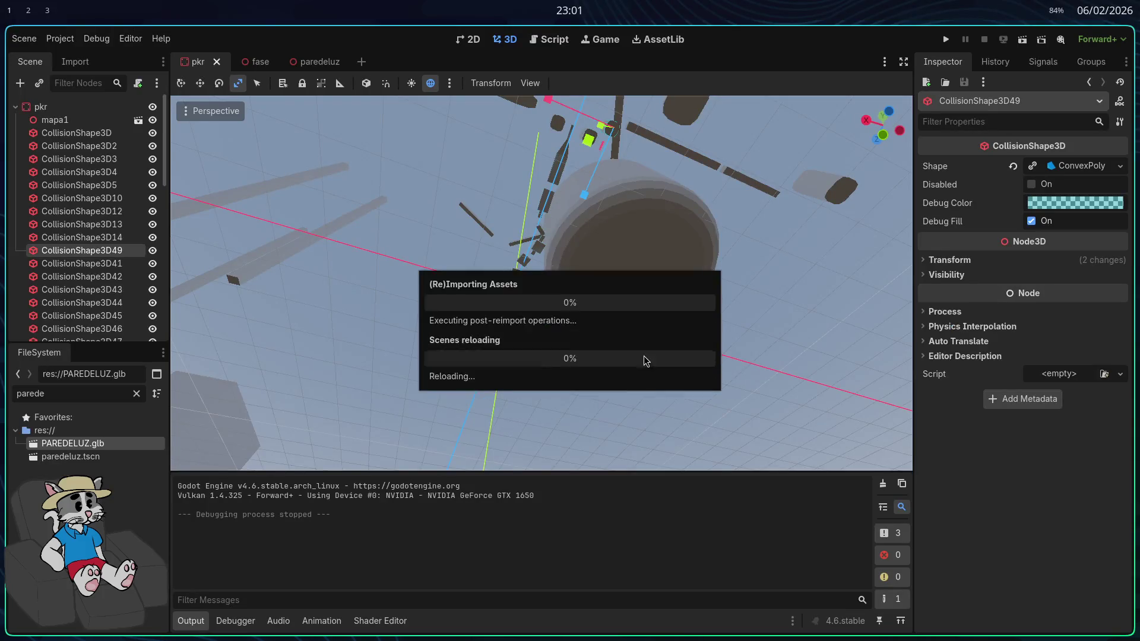
Lower the pillar's collision shape CollisionShape3D49 by 0.605
scroll(542, 283, up, 5)
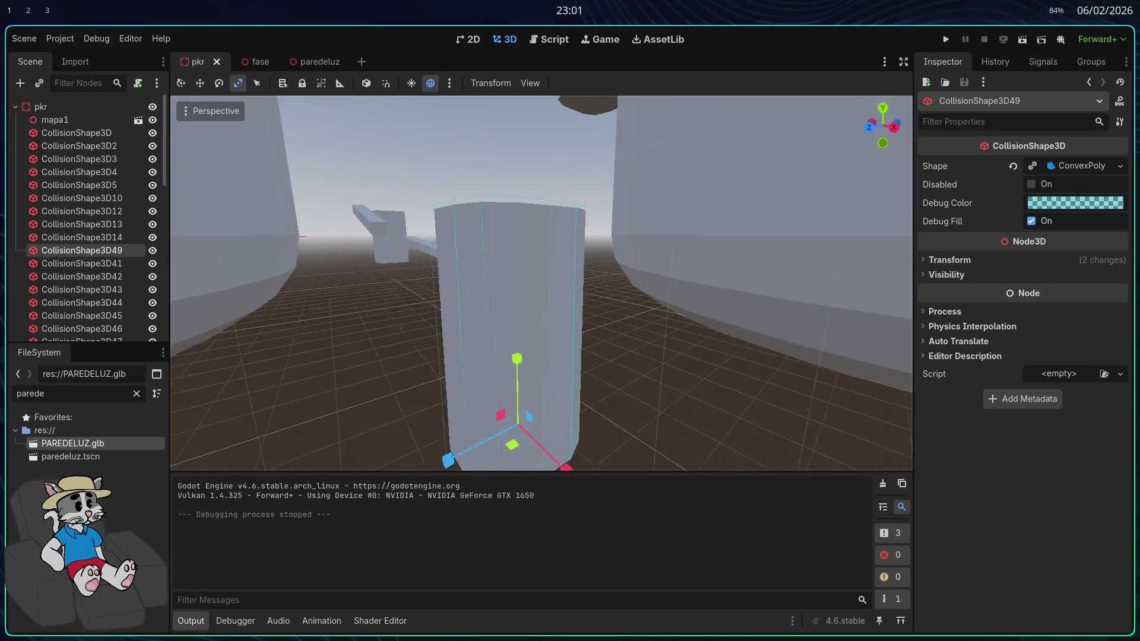
key(s)
scroll(541, 284, down, 4)
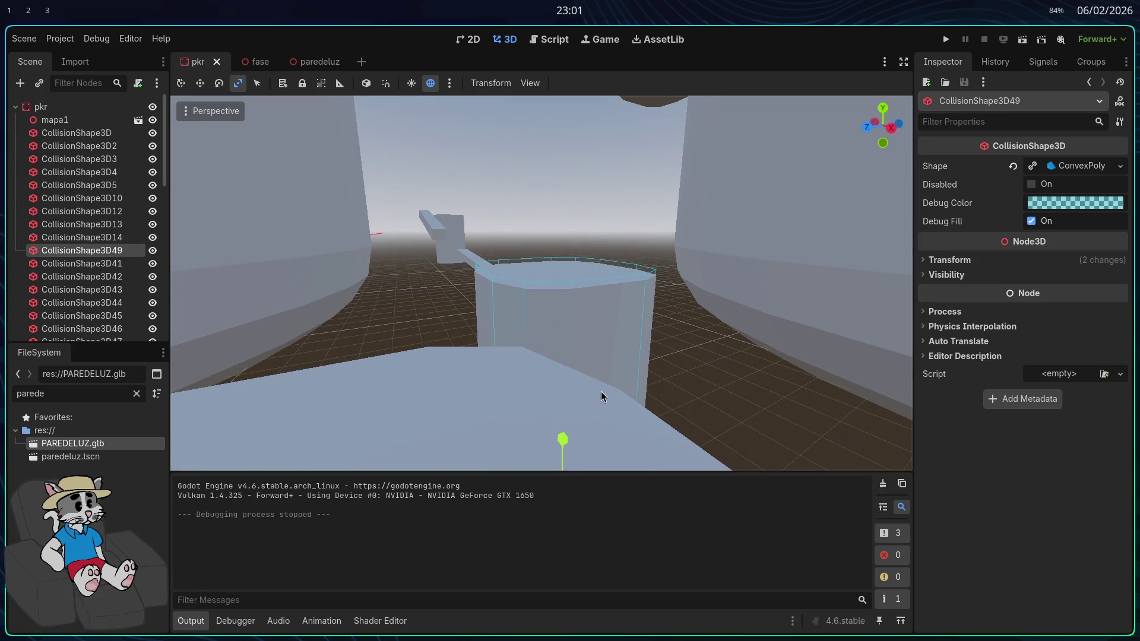
drag(567, 439, 577, 427)
Fly along the corridor to check the reimported beam, then run the project
key(s)
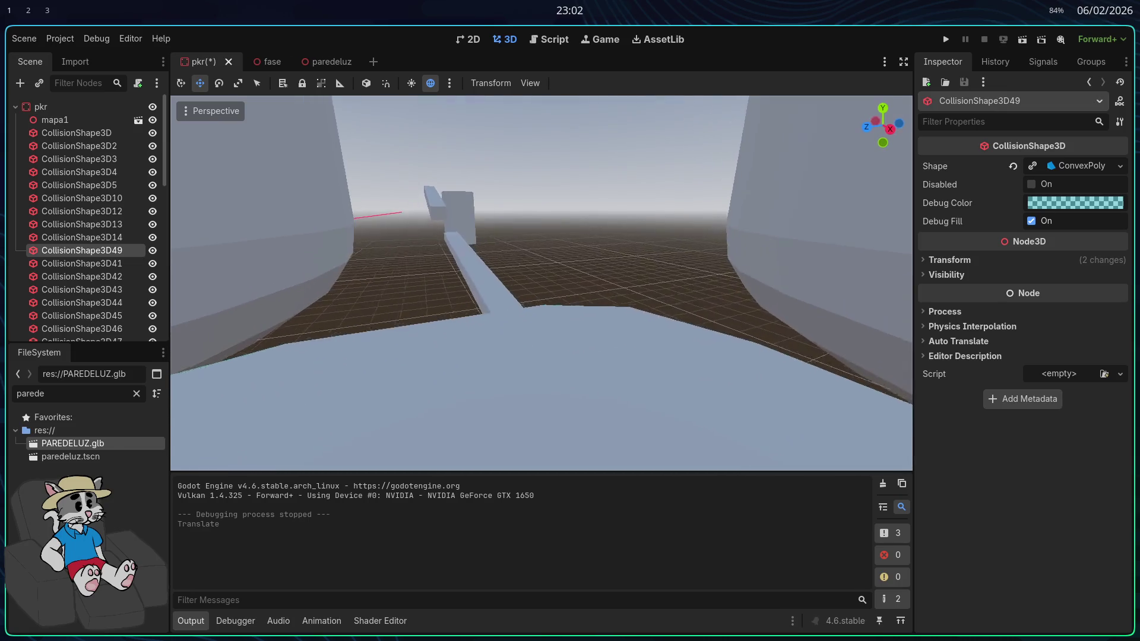
key(w)
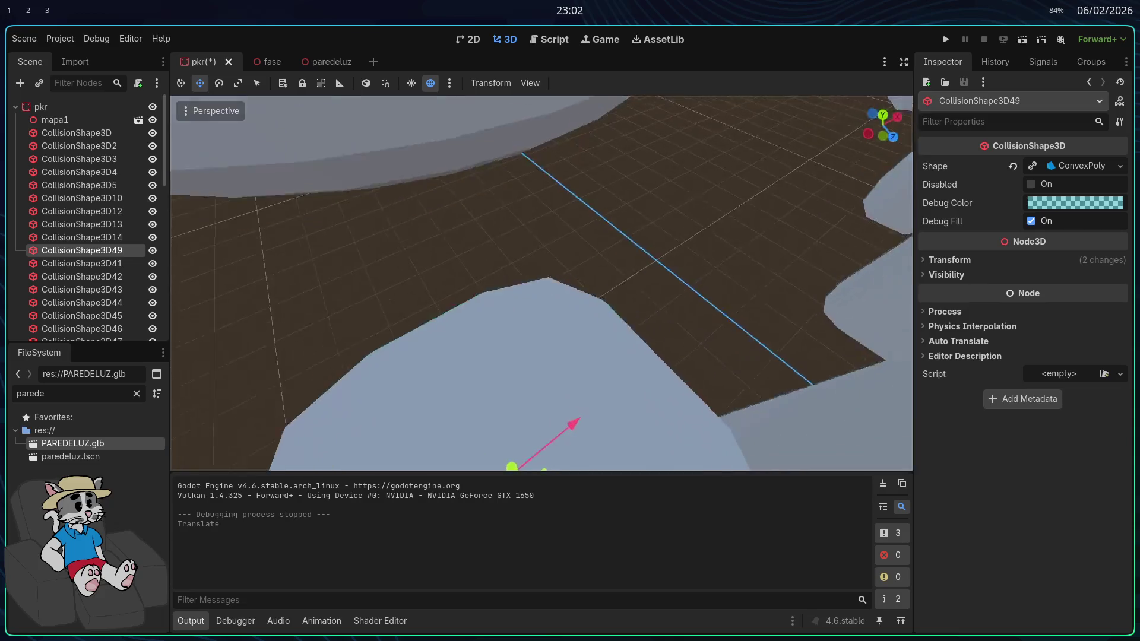
scroll(541, 283, down, 3)
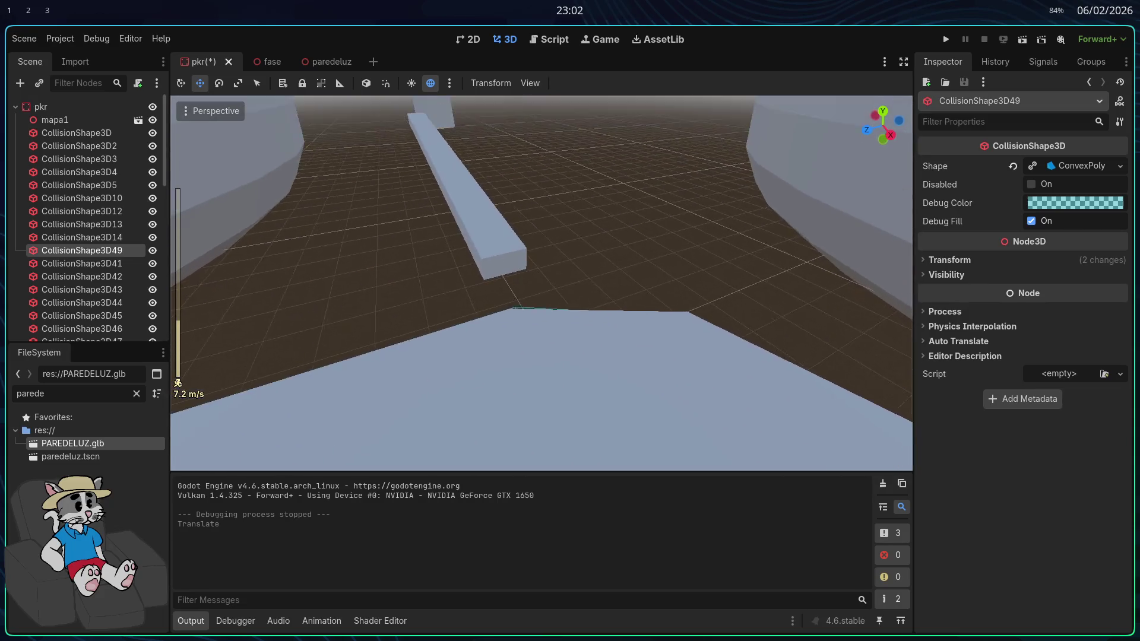
key(s)
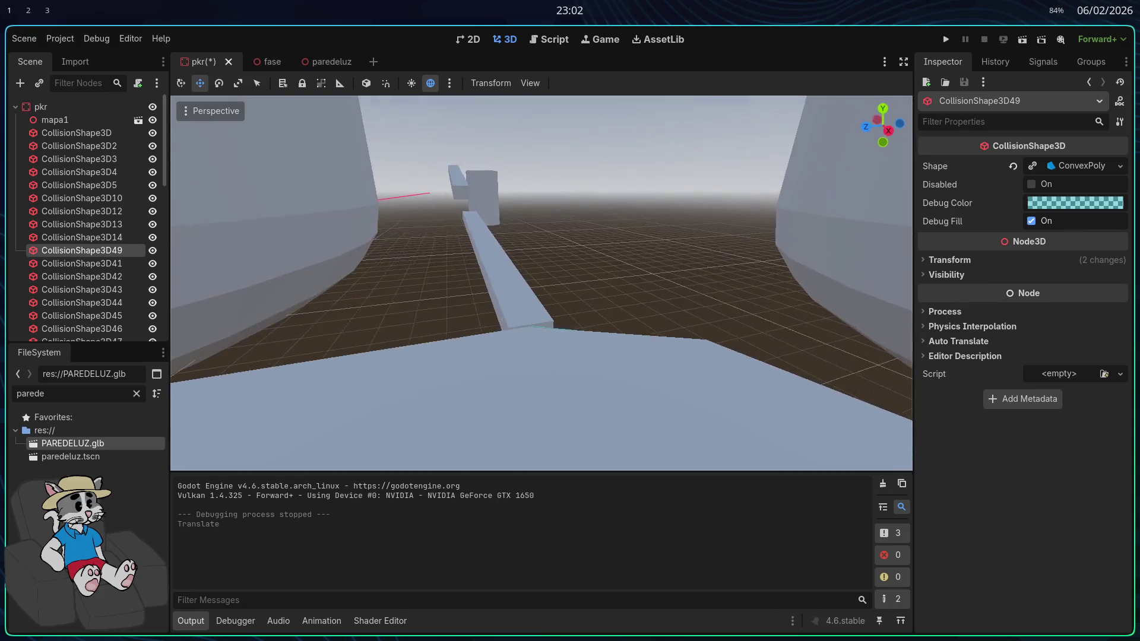
key(w)
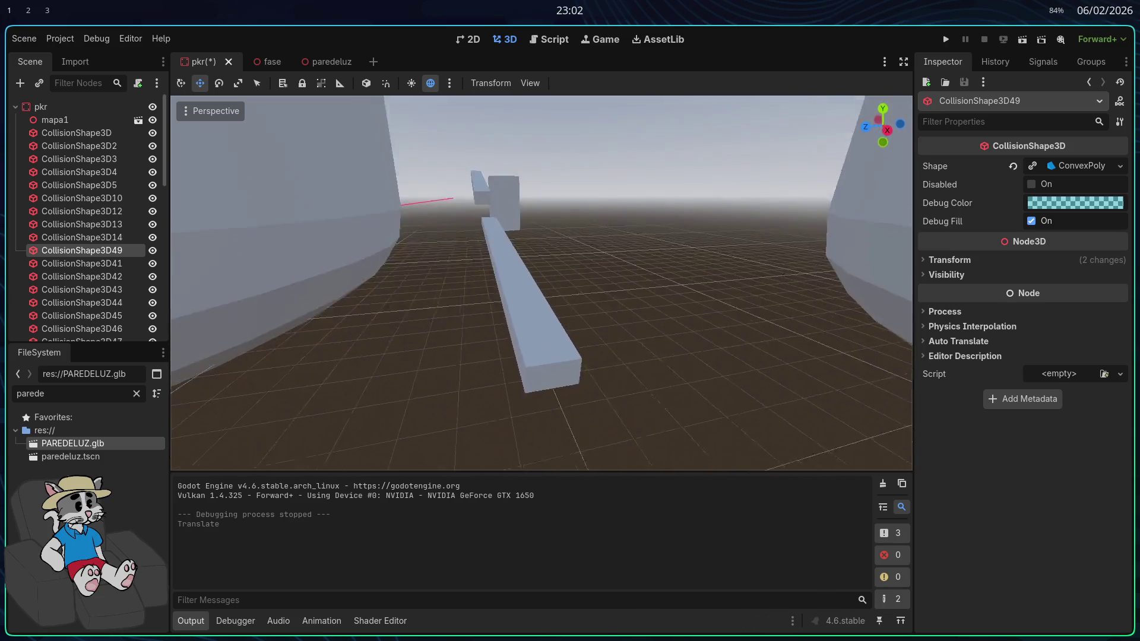
key(d)
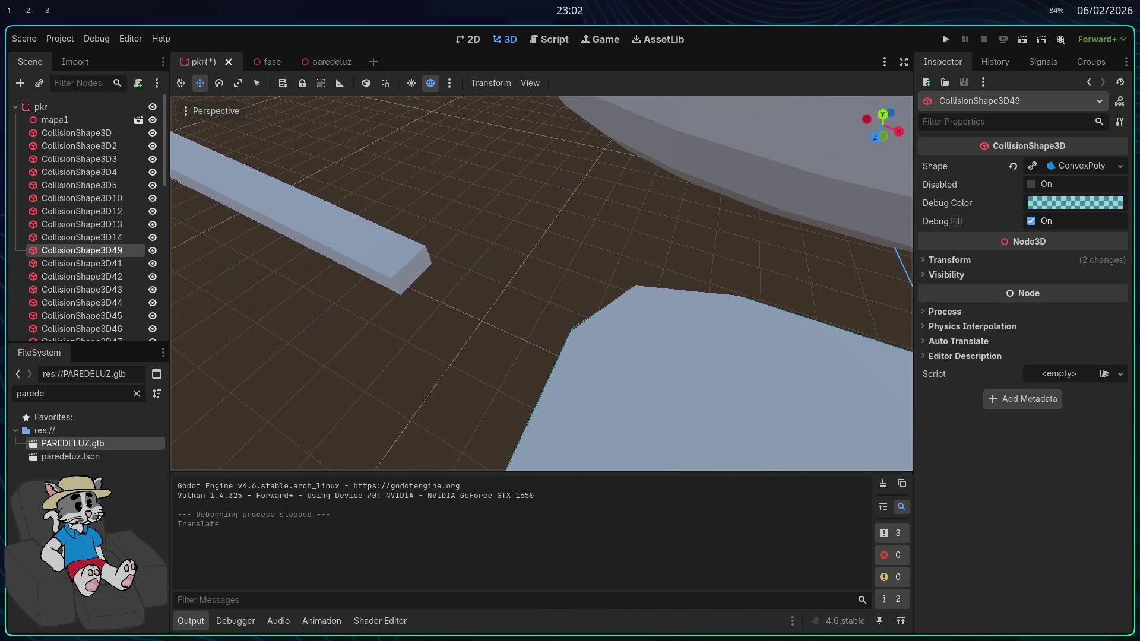
click(946, 41)
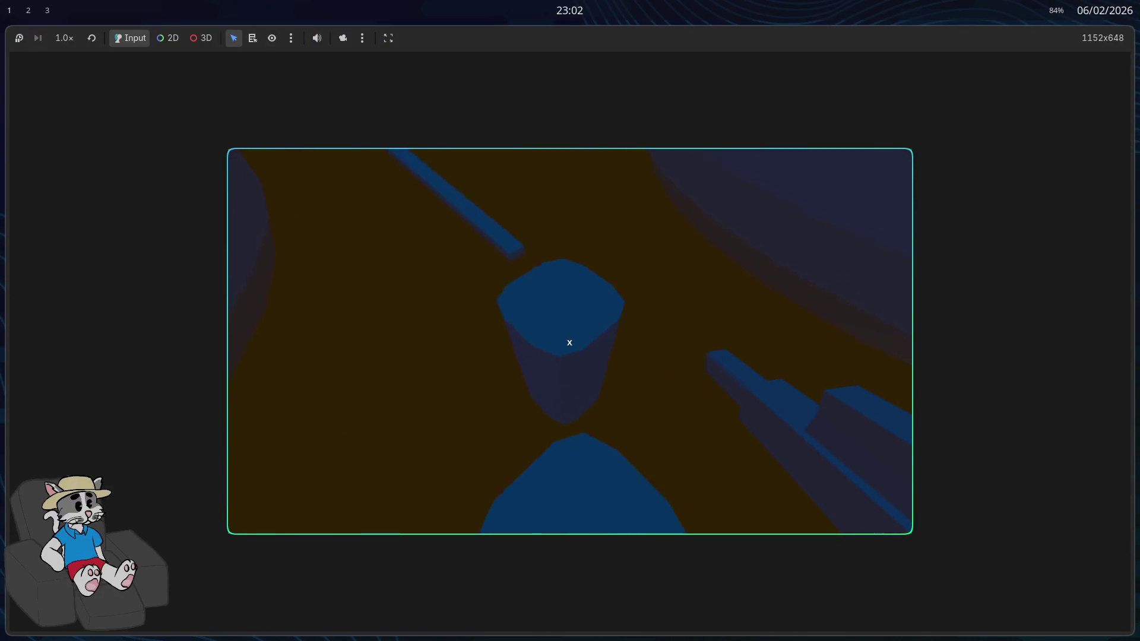
Walk off the pillar along the beam in the test run, stop the game, and return to Blender
key(w)
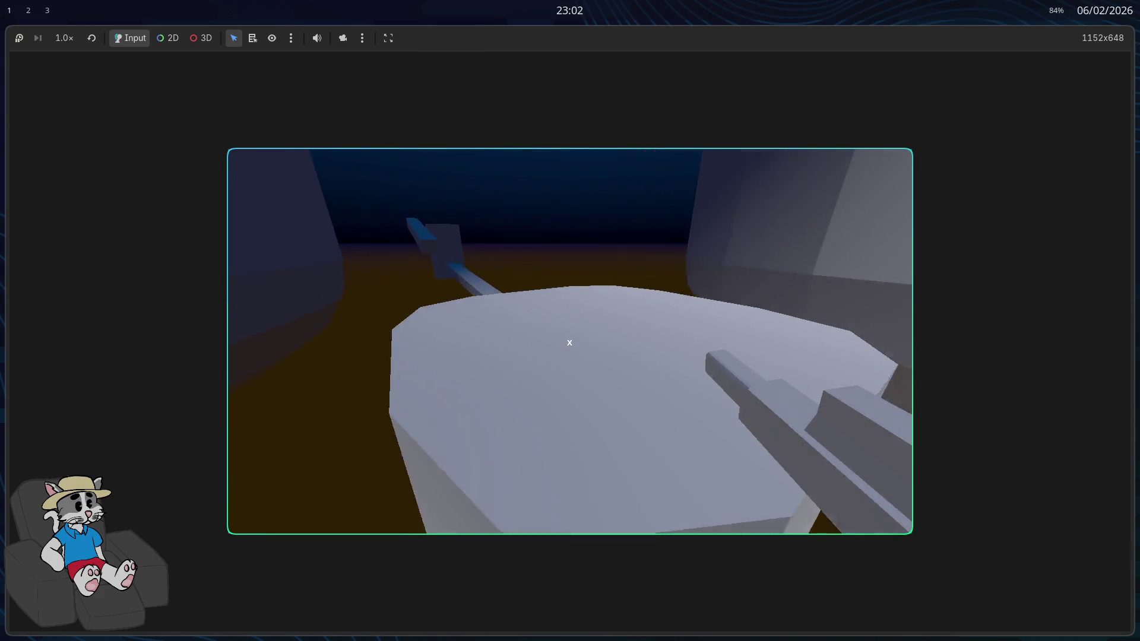
key(w)
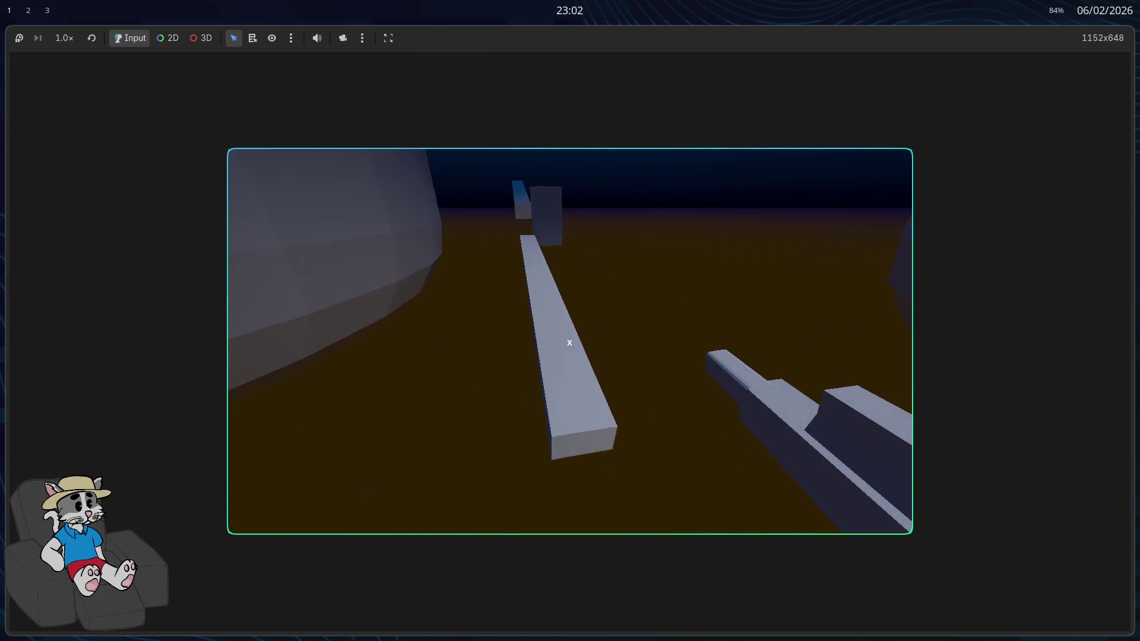
key(F8)
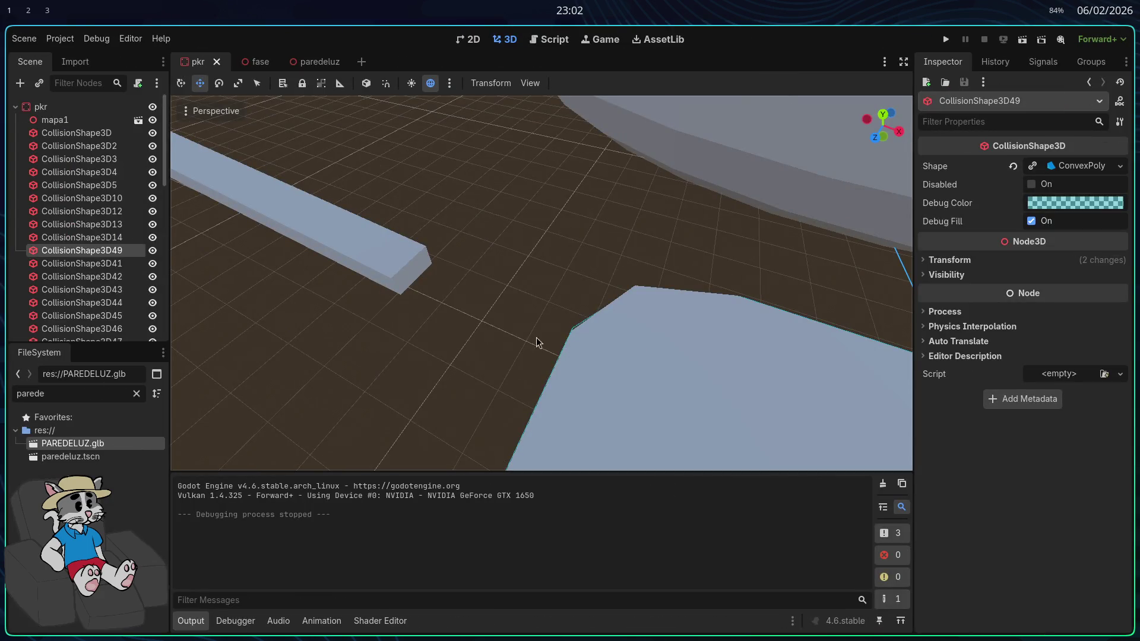
key(super+2)
right_click(542, 309)
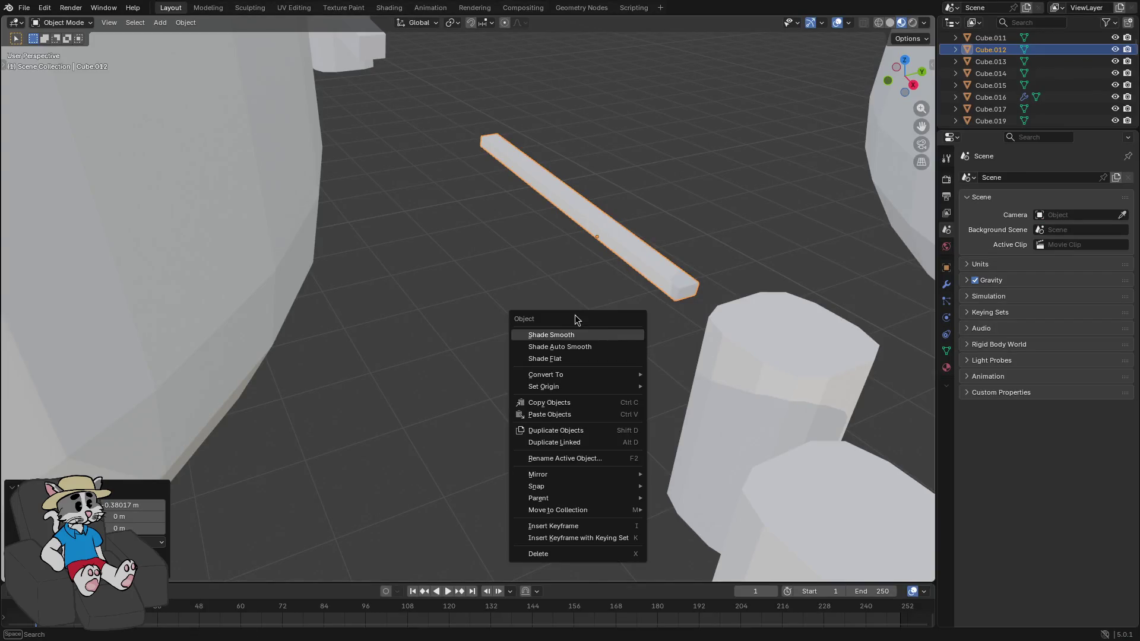
Shorten the beam by pulling its end face in along X, then move it 0.26663 m
key(Tab)
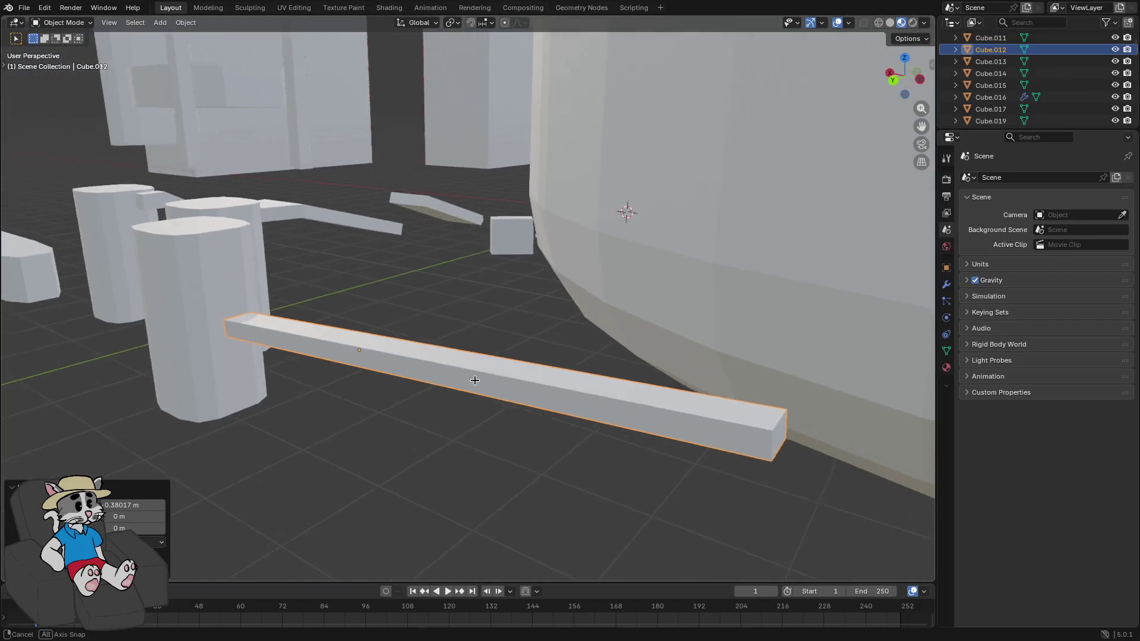
key(g)
key(x)
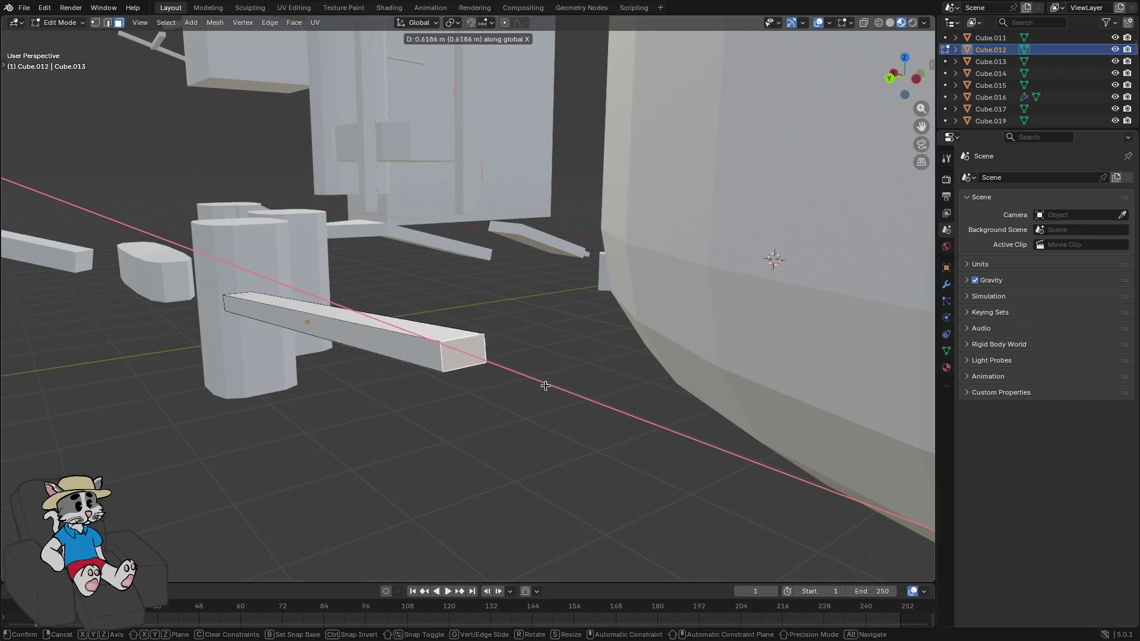
click(444, 369)
mouse_move(601, 186)
mouse_down()
mouse_move(515, 366)
mouse_move(518, 356)
mouse_up()
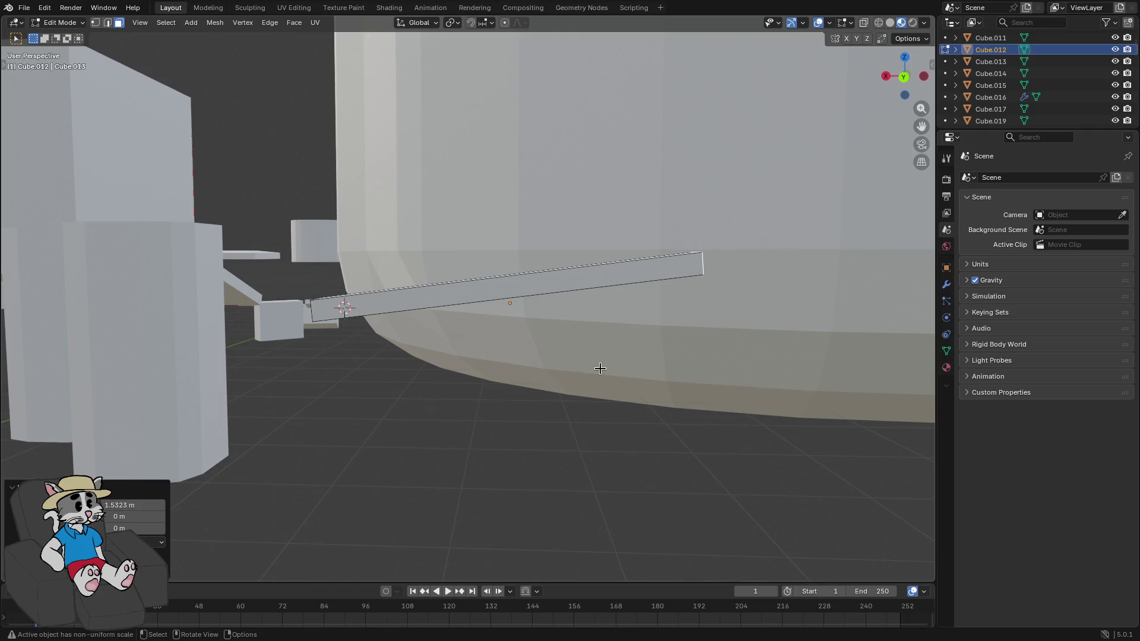
mouse_move(601, 369)
mouse_down()
mouse_move(593, 392)
mouse_move(576, 393)
mouse_move(603, 387)
mouse_move(580, 394)
mouse_move(580, 407)
mouse_move(548, 410)
mouse_move(580, 415)
mouse_move(570, 407)
mouse_move(586, 397)
mouse_move(789, 419)
mouse_move(607, 422)
mouse_up()
key(g)
click(614, 405)
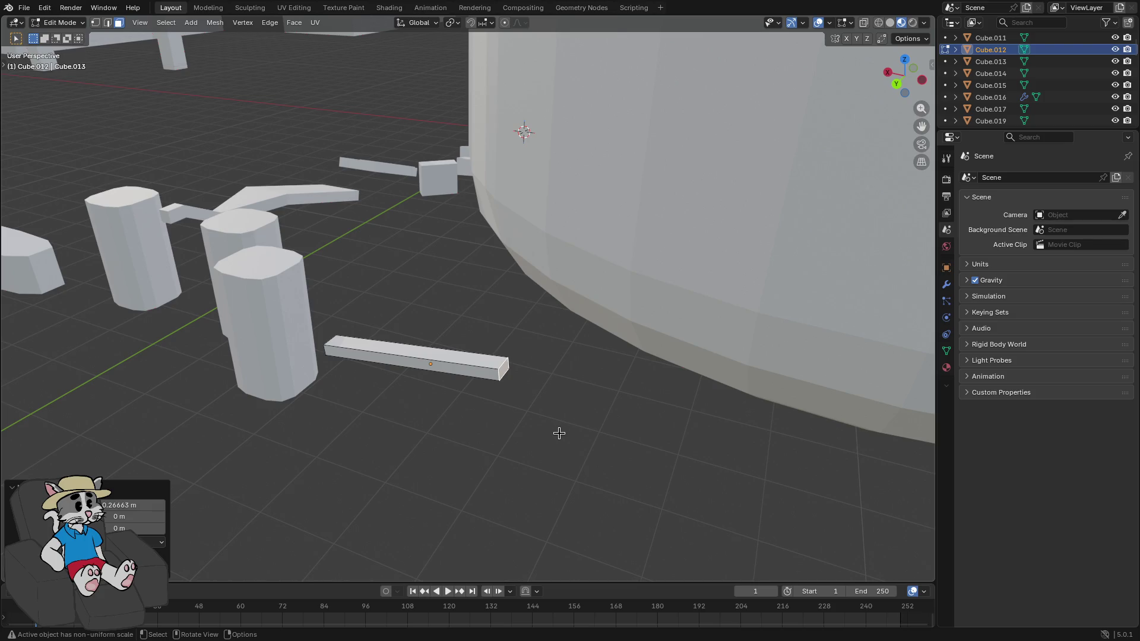
Start an FBX export, cancel it, and return to the Godot editor
click(23, 8)
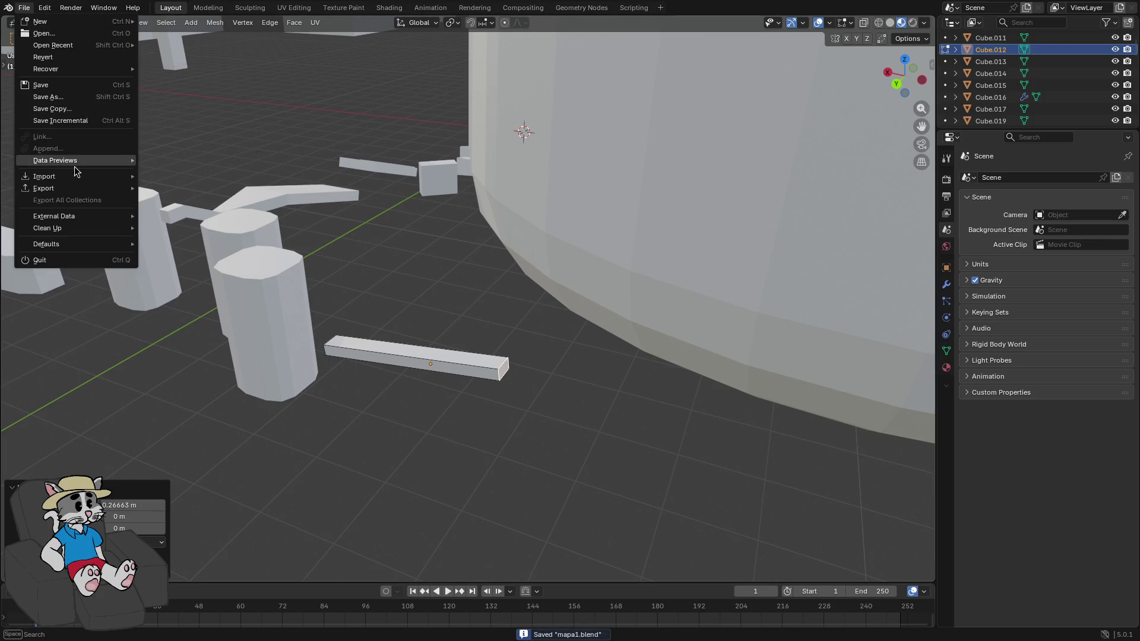
mouse_move(87, 193)
click(212, 288)
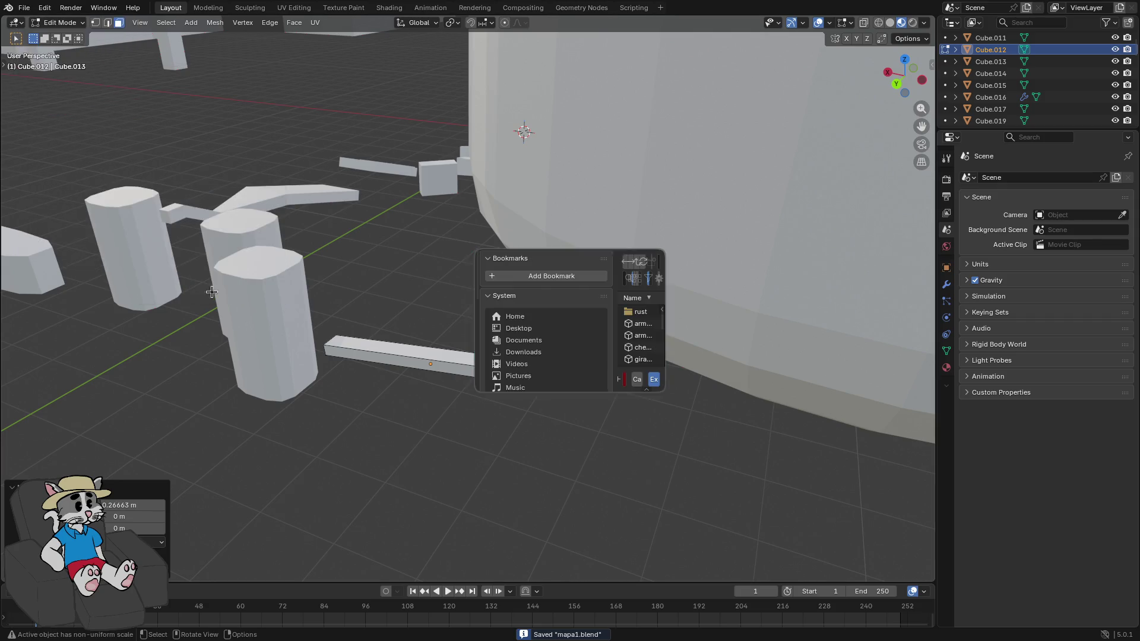
click(637, 380)
key(alt+Tab)
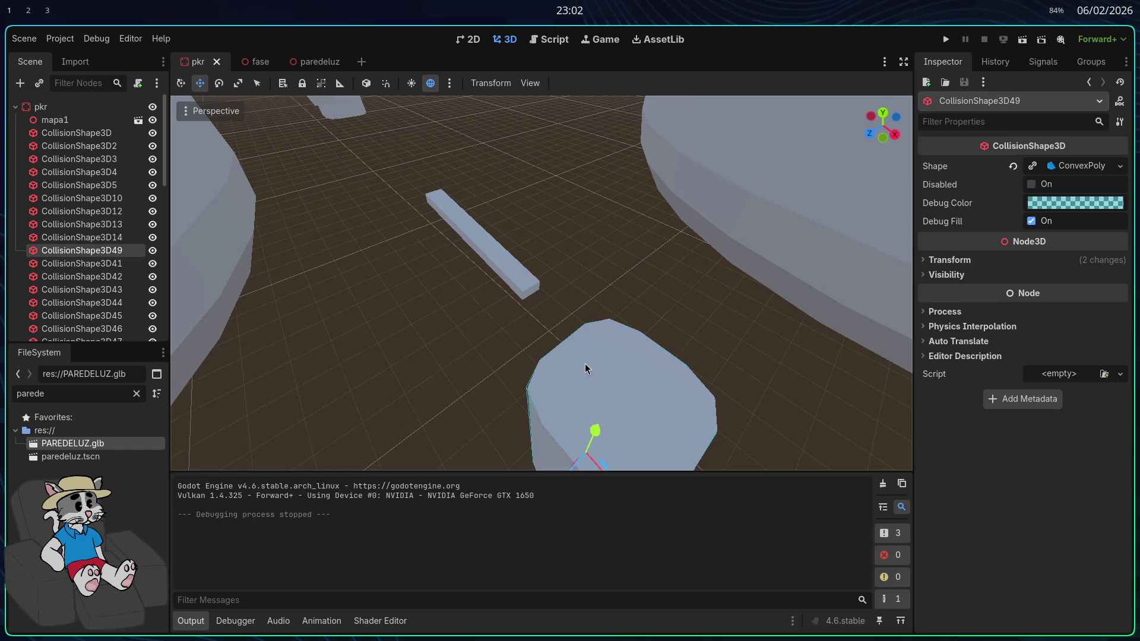
click(947, 41)
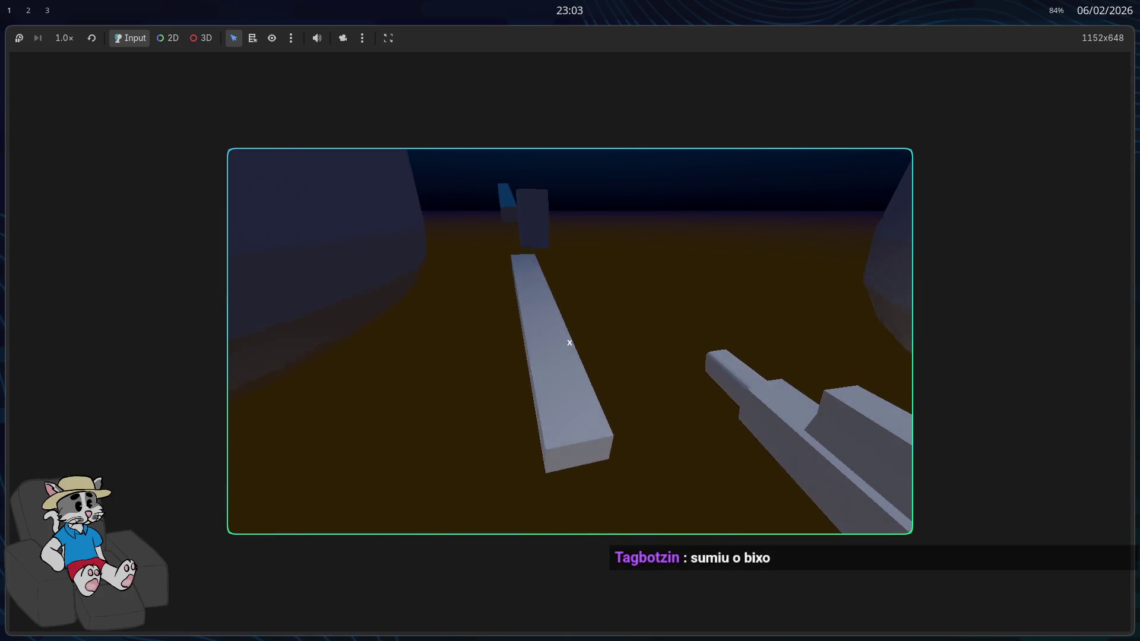
key(F8)
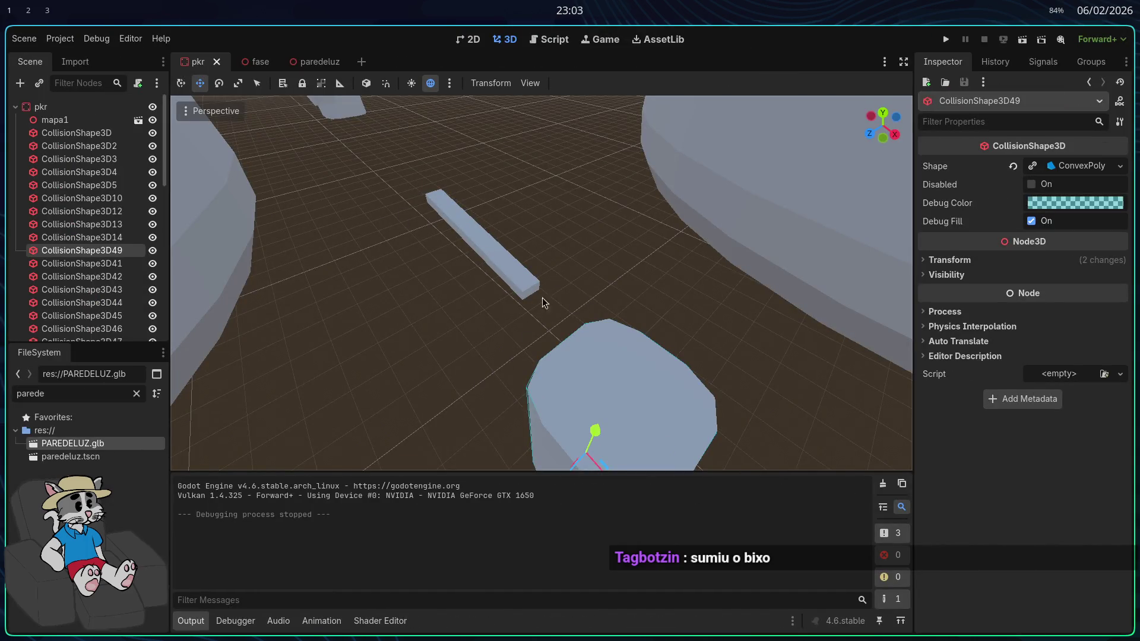
Inspect the pillar's collision shape up close and duplicate it as CollisionShape3D50
key(w)
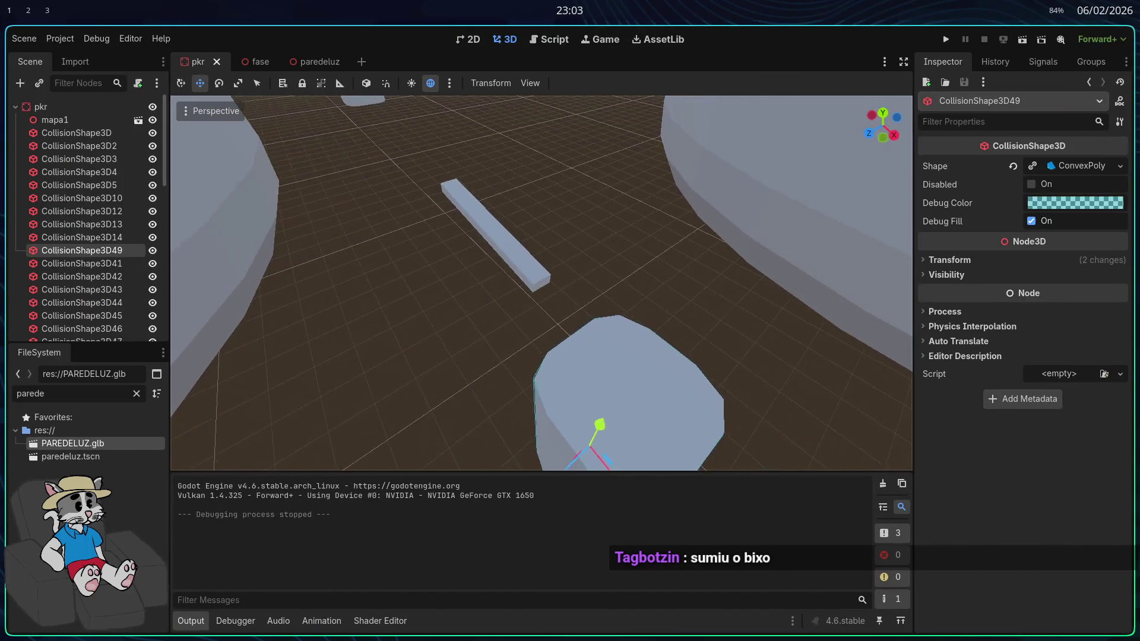
key(w)
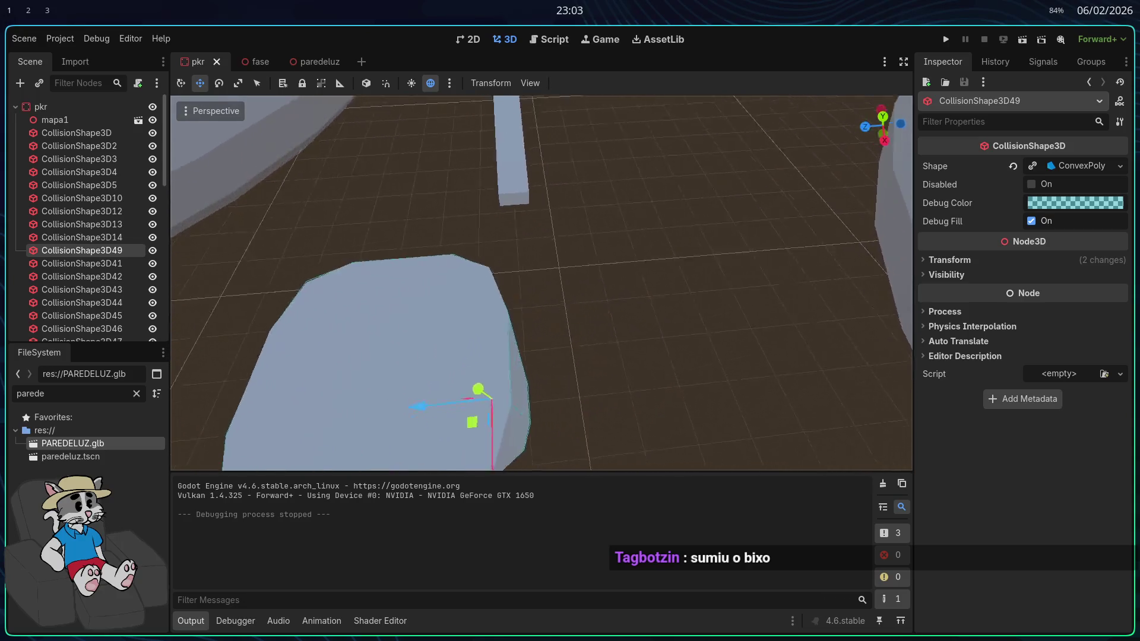
key(w)
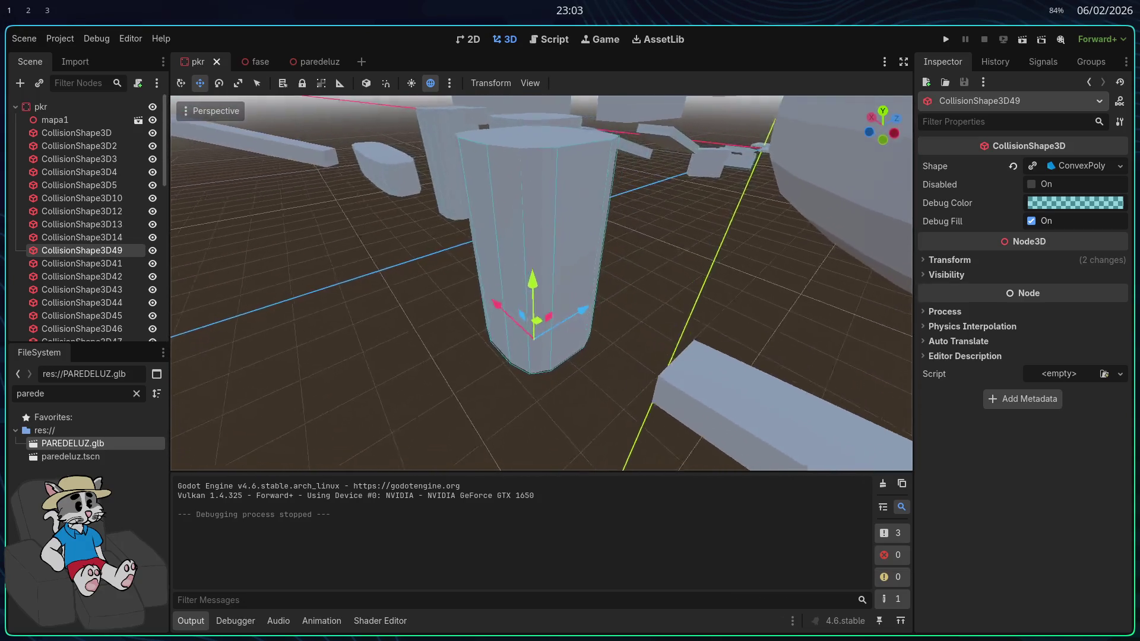
key(w)
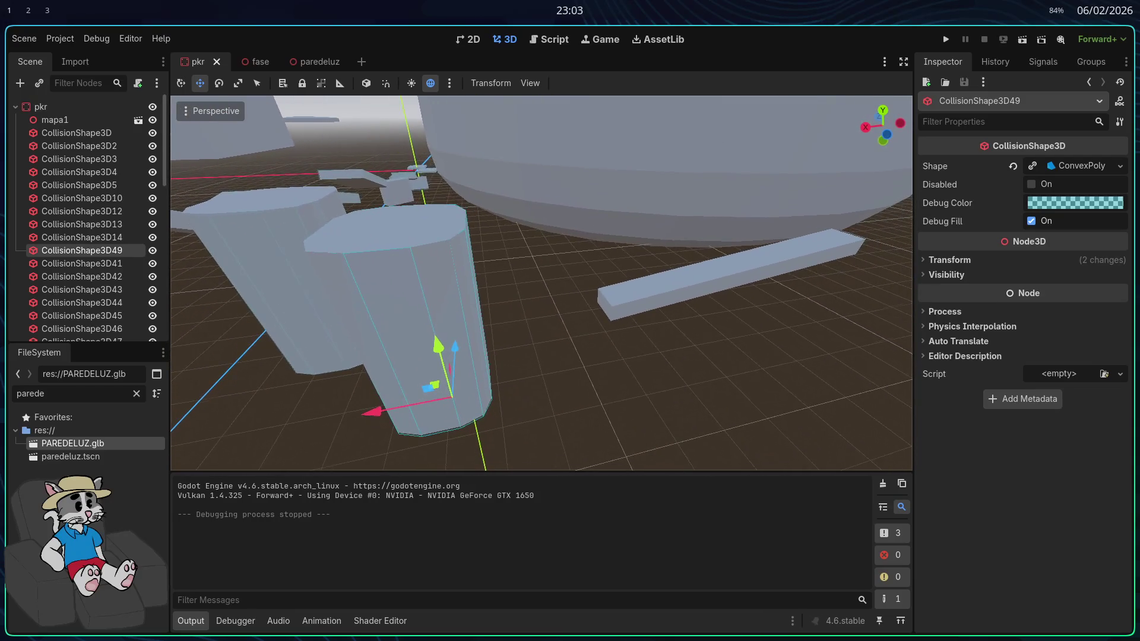
key(w)
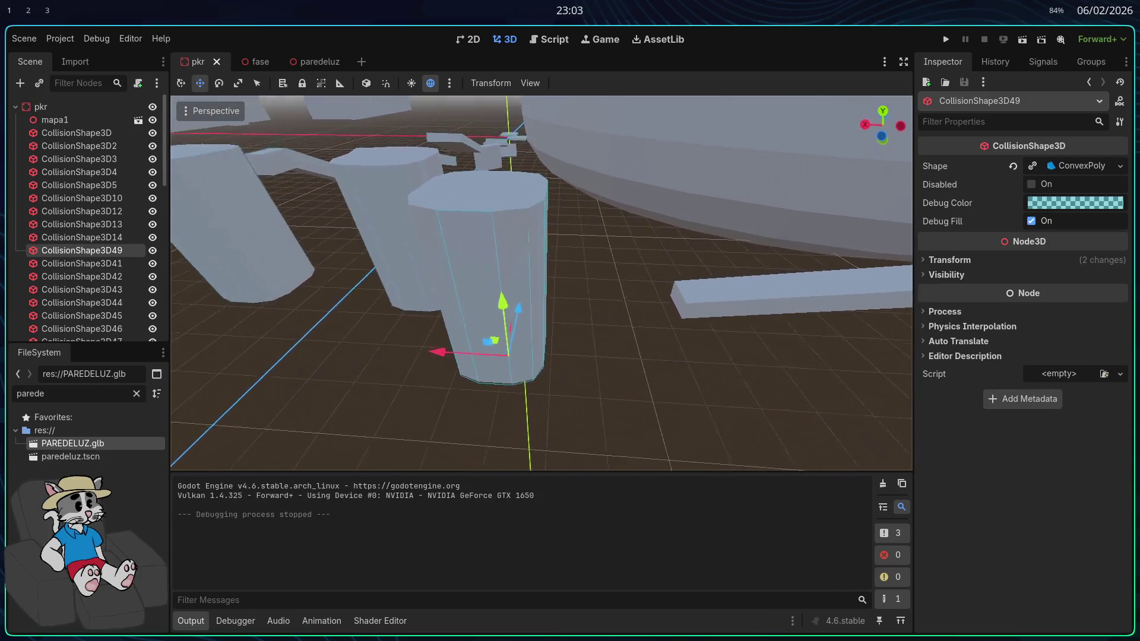
key(w)
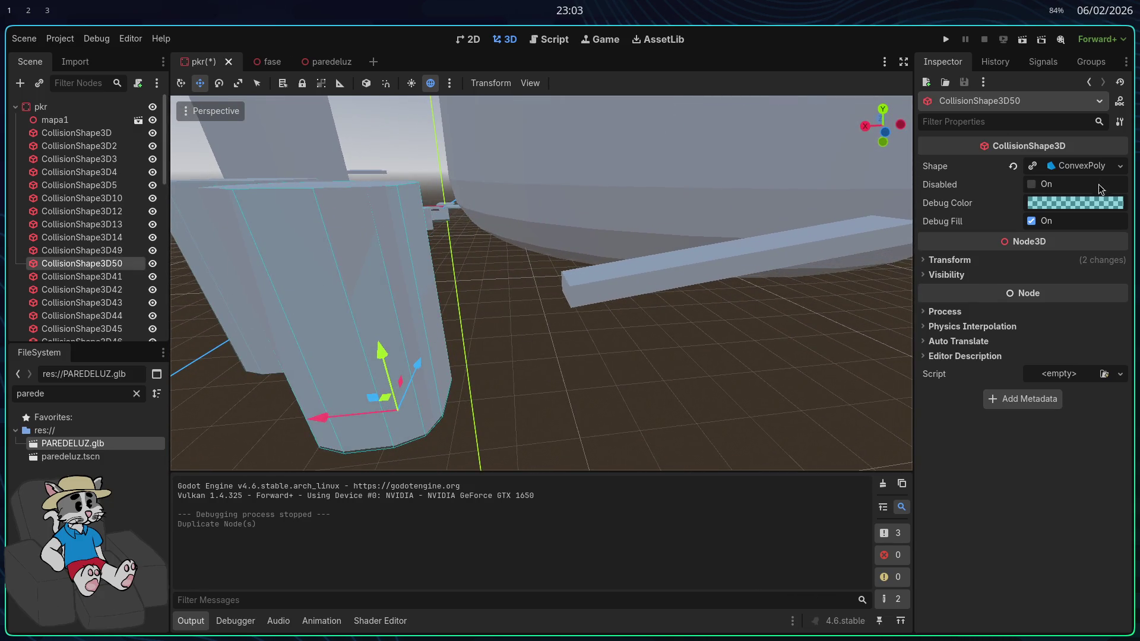
click(1081, 169)
Give CollisionShape3D50 a new BoxShape3D and move the box up onto the beam
click(1013, 170)
click(1067, 170)
click(997, 228)
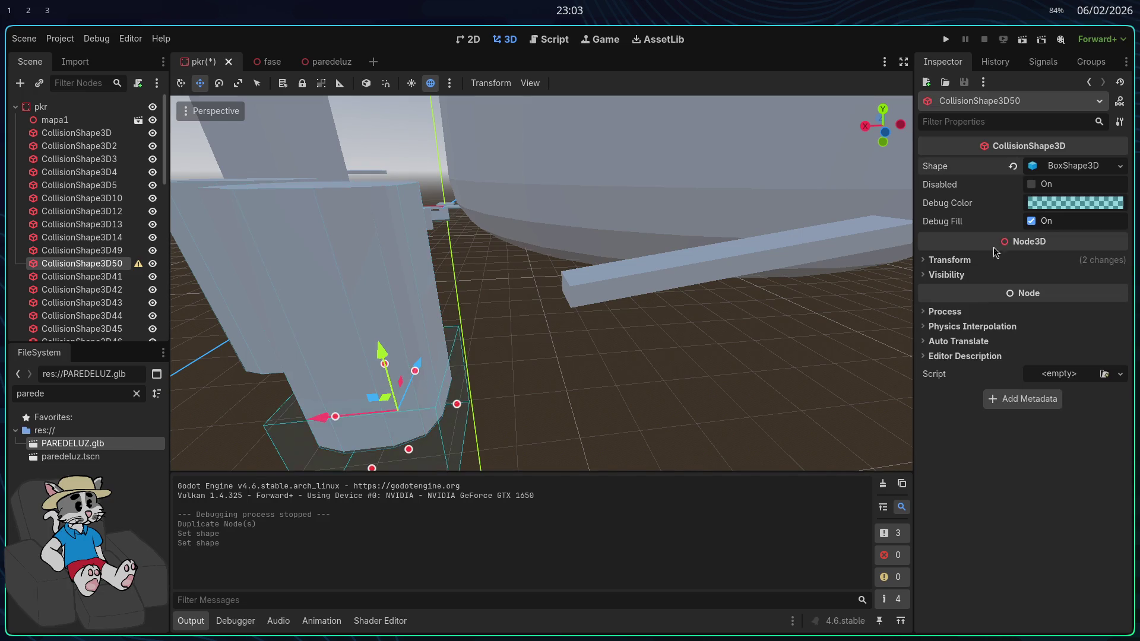
drag(327, 417, 532, 419)
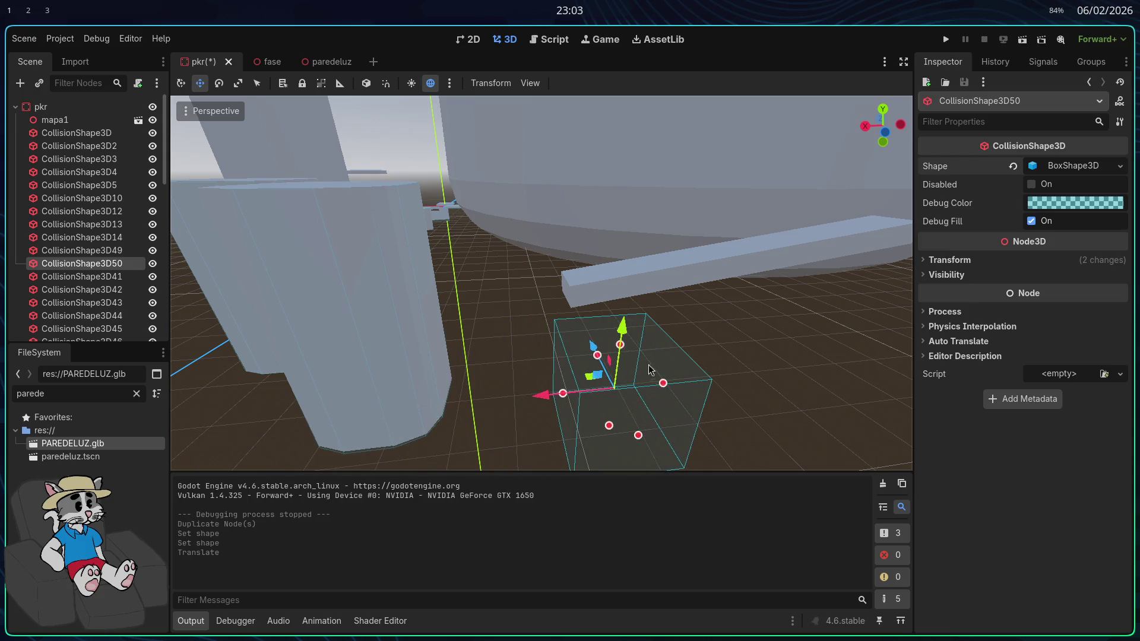
drag(635, 250, 635, 248)
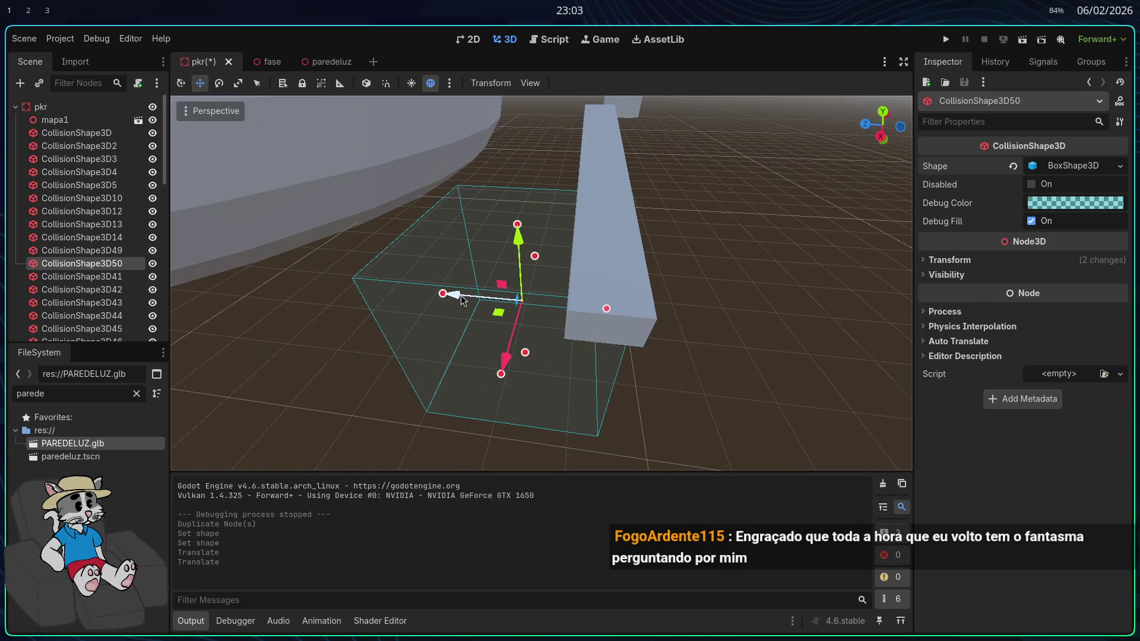
drag(463, 296, 525, 300)
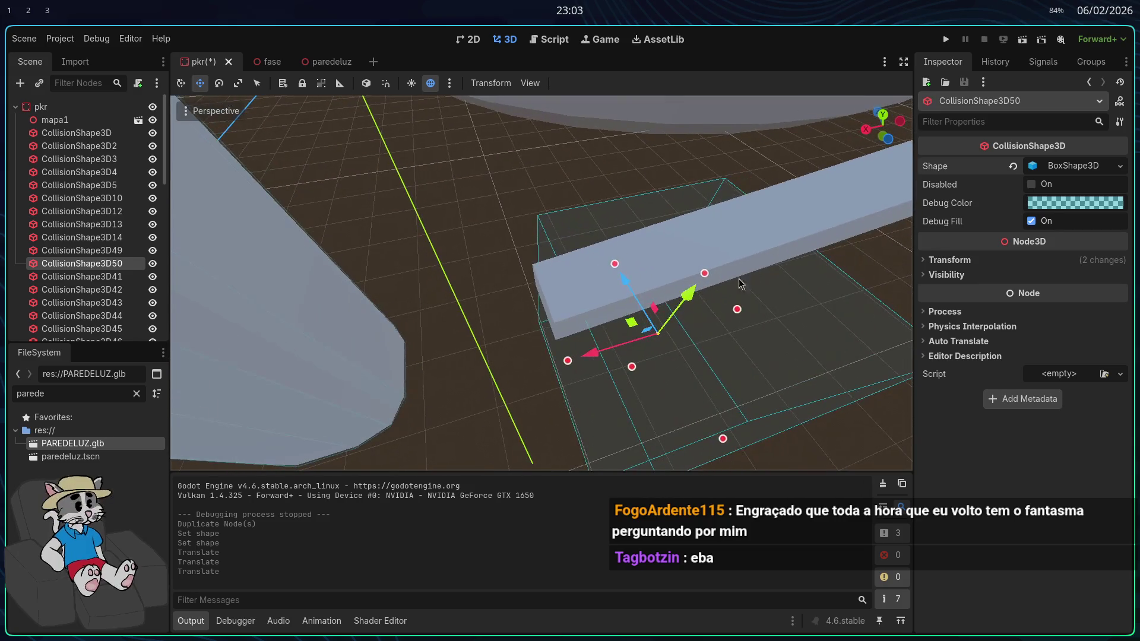
drag(741, 284, 700, 243)
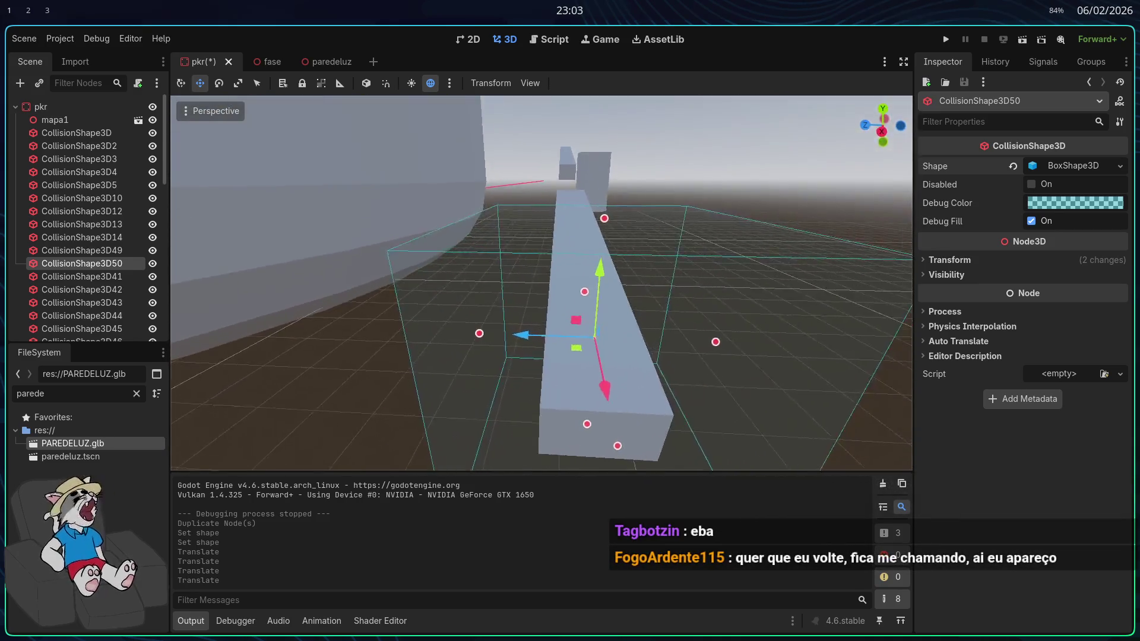
Shrink the box to the beam's cross-section, about 2.21 × 0.42 × 0.24, in top and side views
click(883, 111)
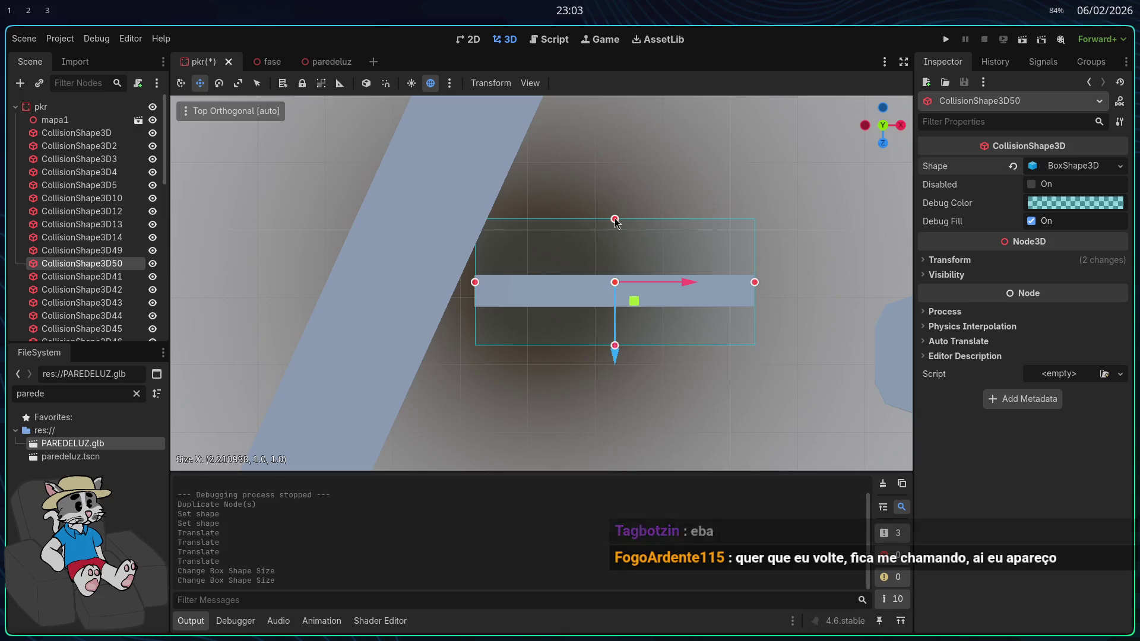
drag(611, 358, 618, 320)
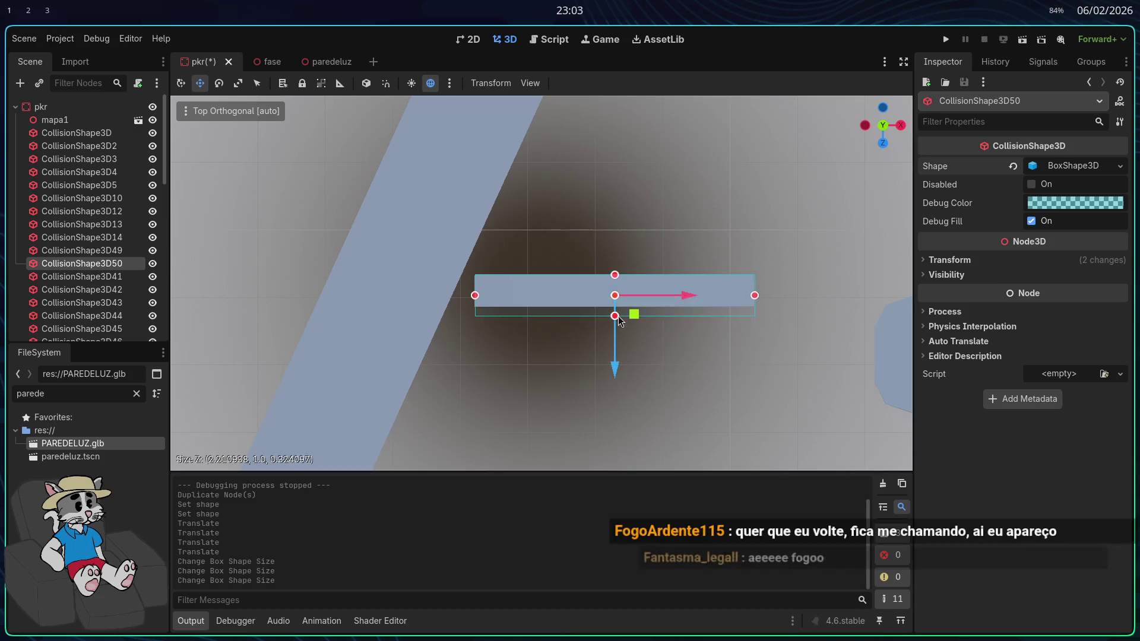
click(900, 128)
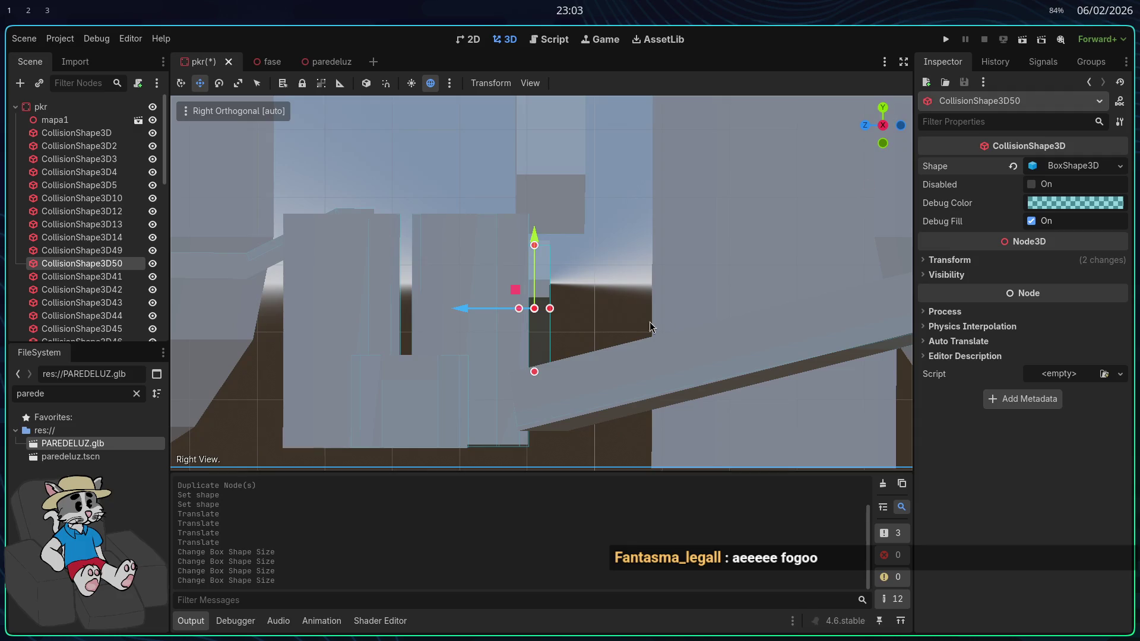
drag(534, 373, 542, 344)
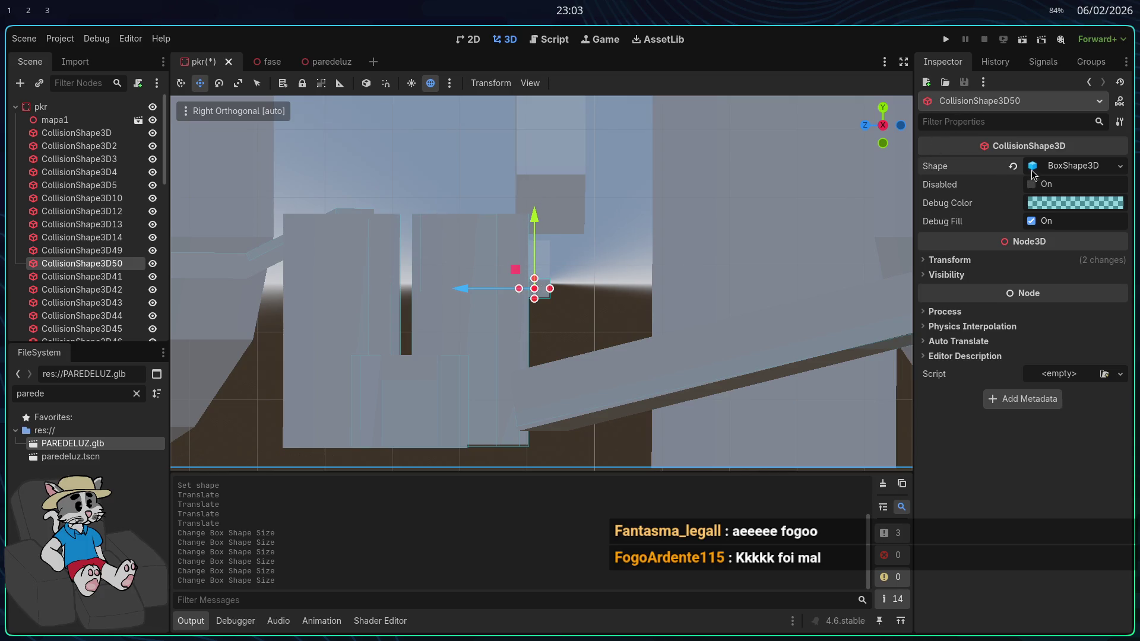
click(867, 126)
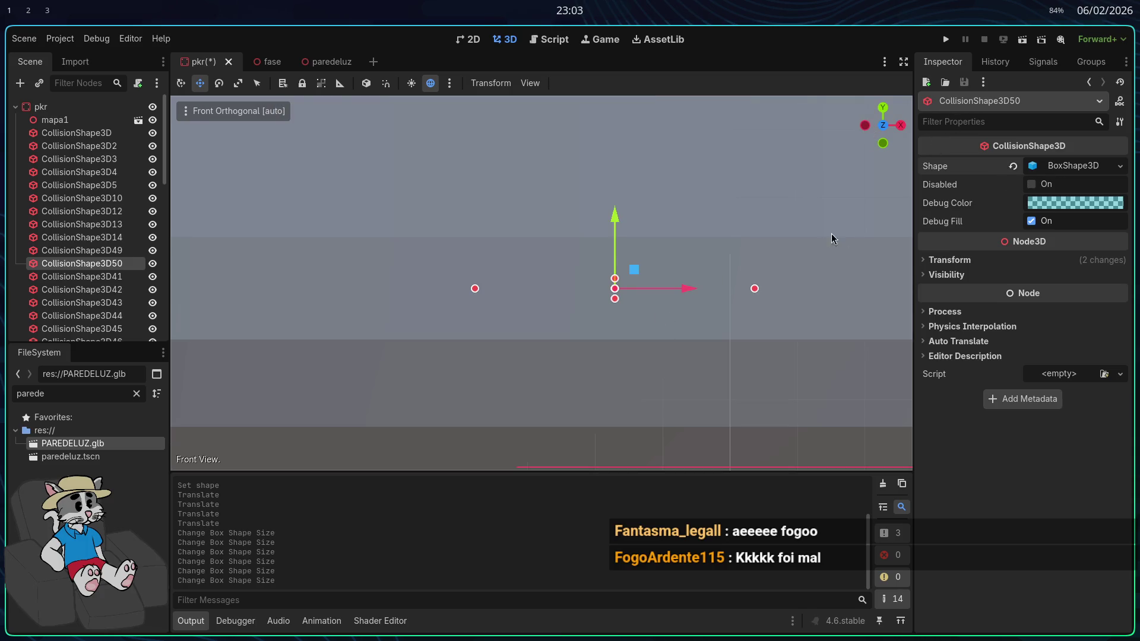
Tilt the collision box to the beam's slope and resize it to match the beam
mouse_move(871, 135)
mouse_down()
mouse_move(650, 290)
mouse_move(698, 301)
mouse_move(659, 333)
mouse_move(651, 315)
mouse_up()
key(e)
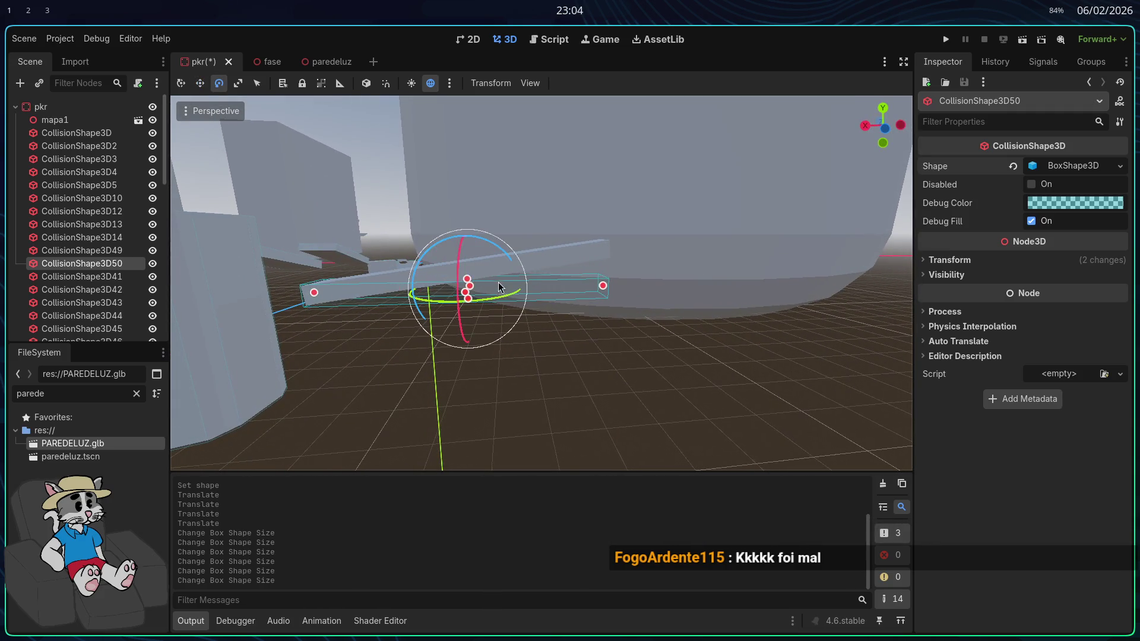
drag(496, 249, 491, 247)
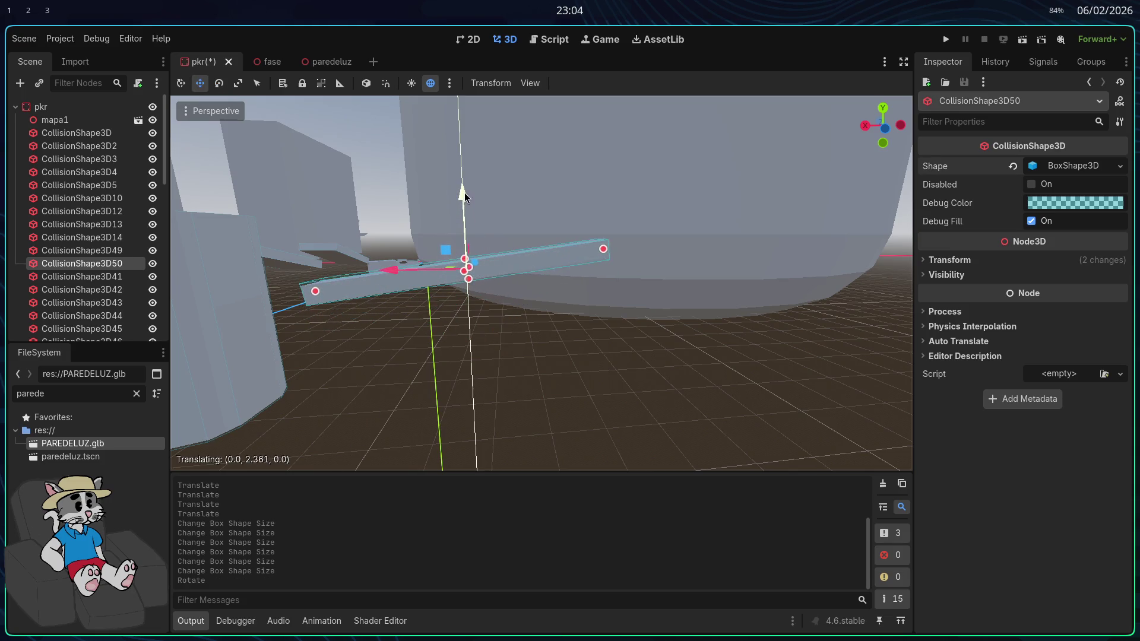
drag(464, 193, 464, 193)
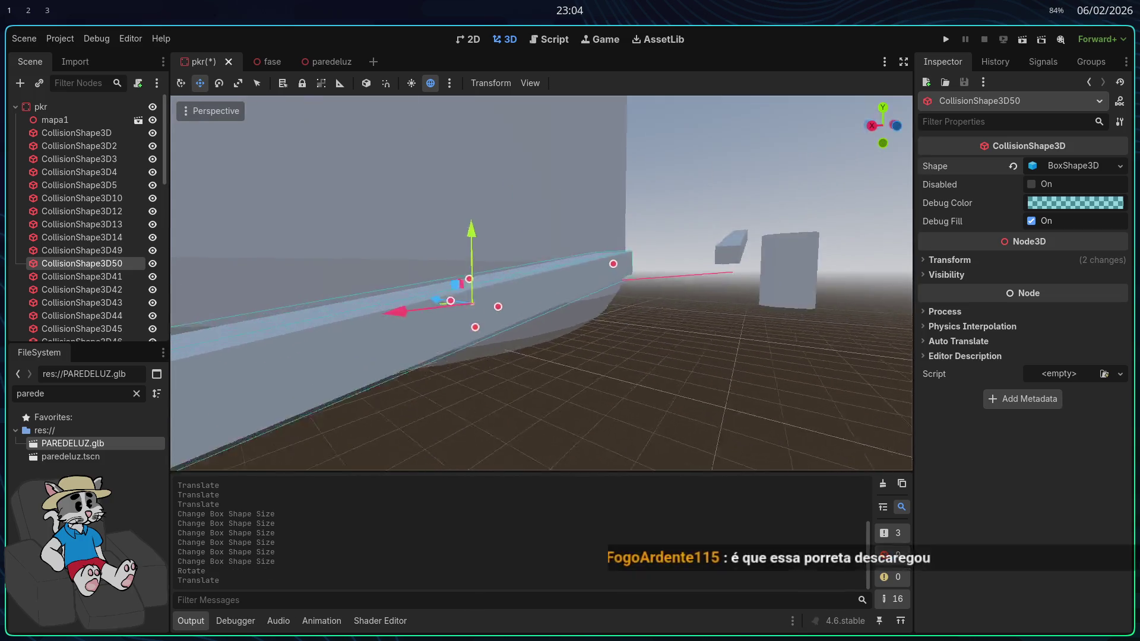
drag(546, 276, 546, 276)
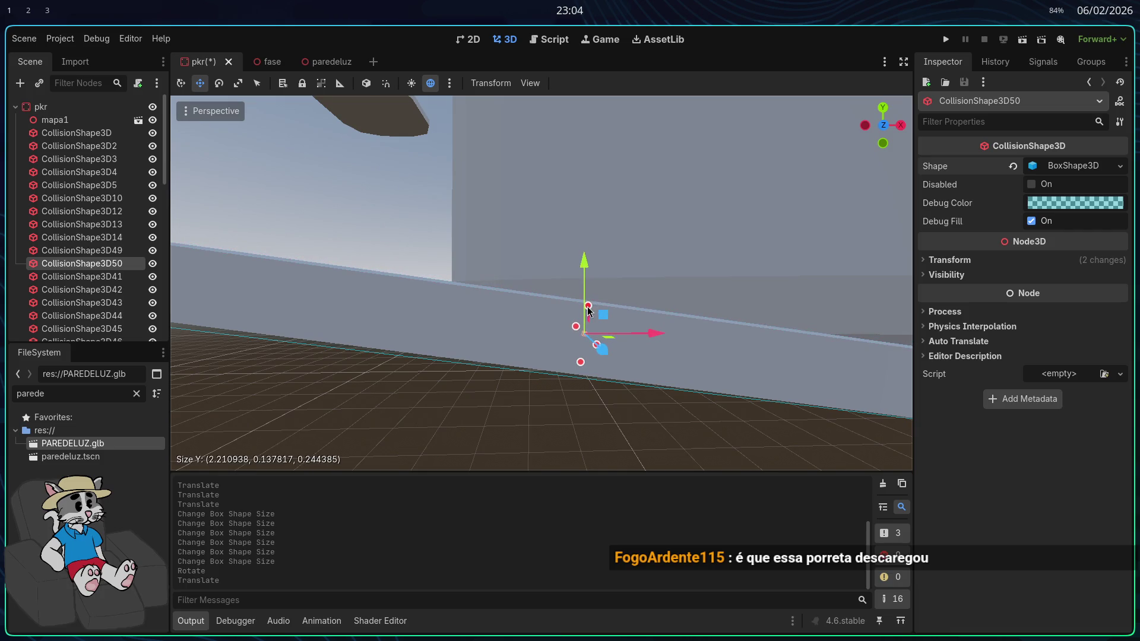
drag(585, 261, 585, 262)
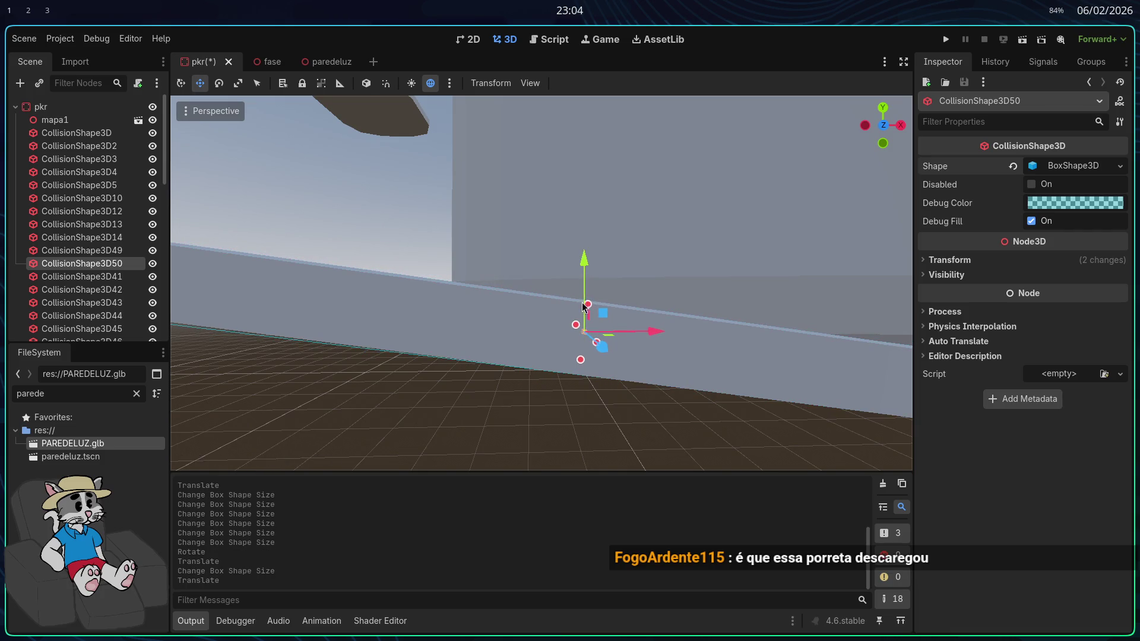
drag(589, 307, 590, 307)
mouse_move(589, 307)
mouse_down()
mouse_move(578, 313)
mouse_move(572, 293)
mouse_up()
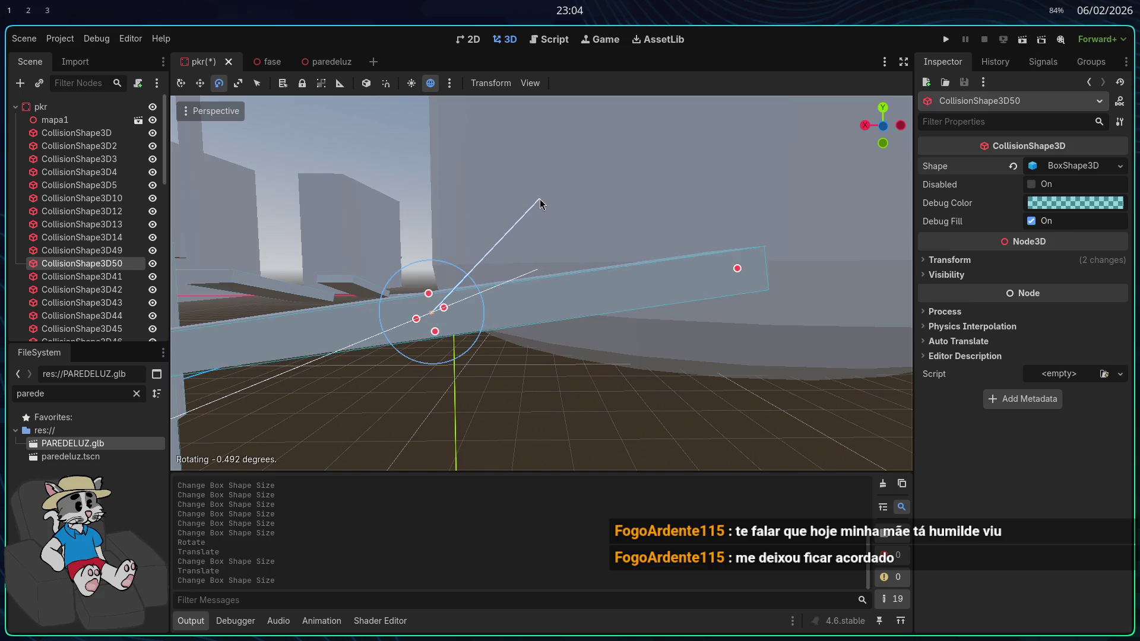
drag(540, 198, 539, 200)
Raise the box slightly onto the beam, check the fit along it, and run the game
key(w)
drag(438, 244, 440, 239)
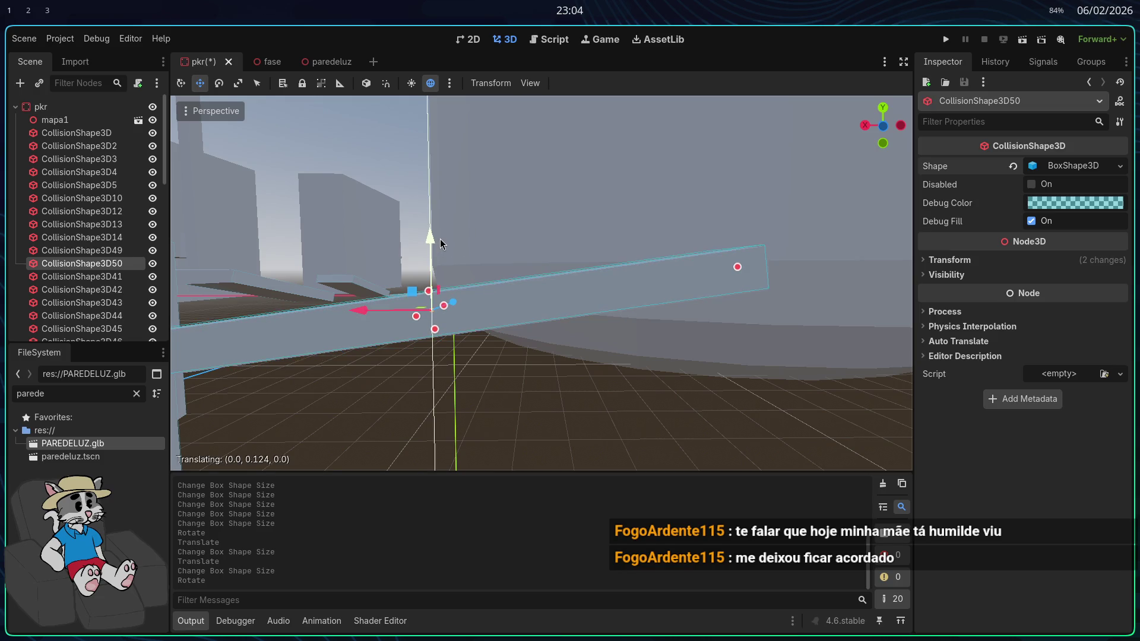
key(w)
key(w)
key(w)
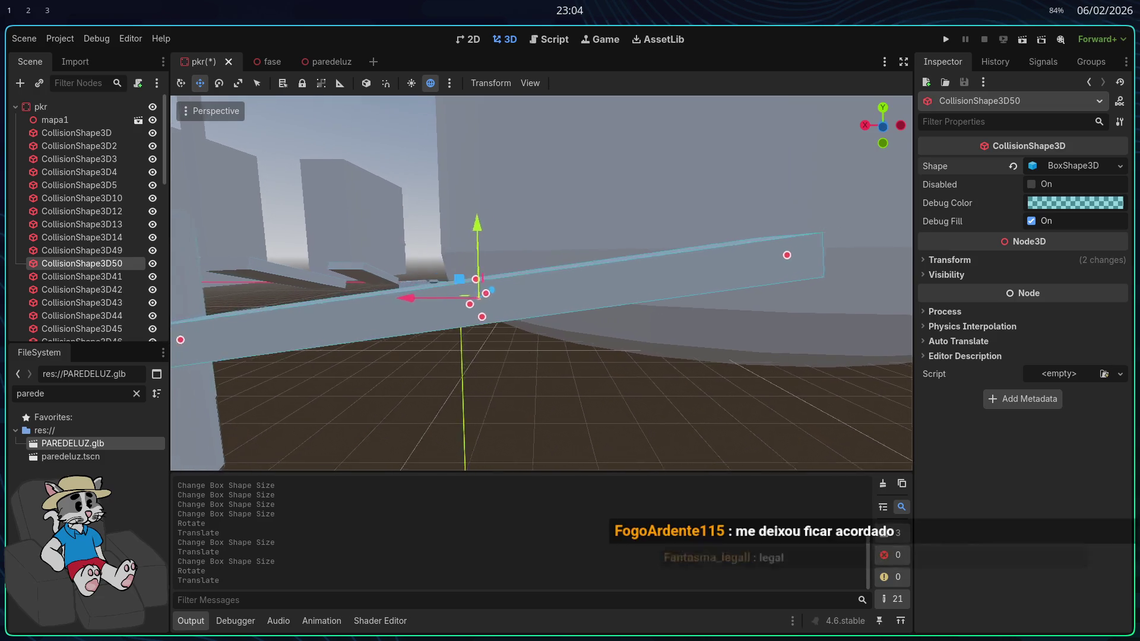
key(w)
key(w)
key(w)
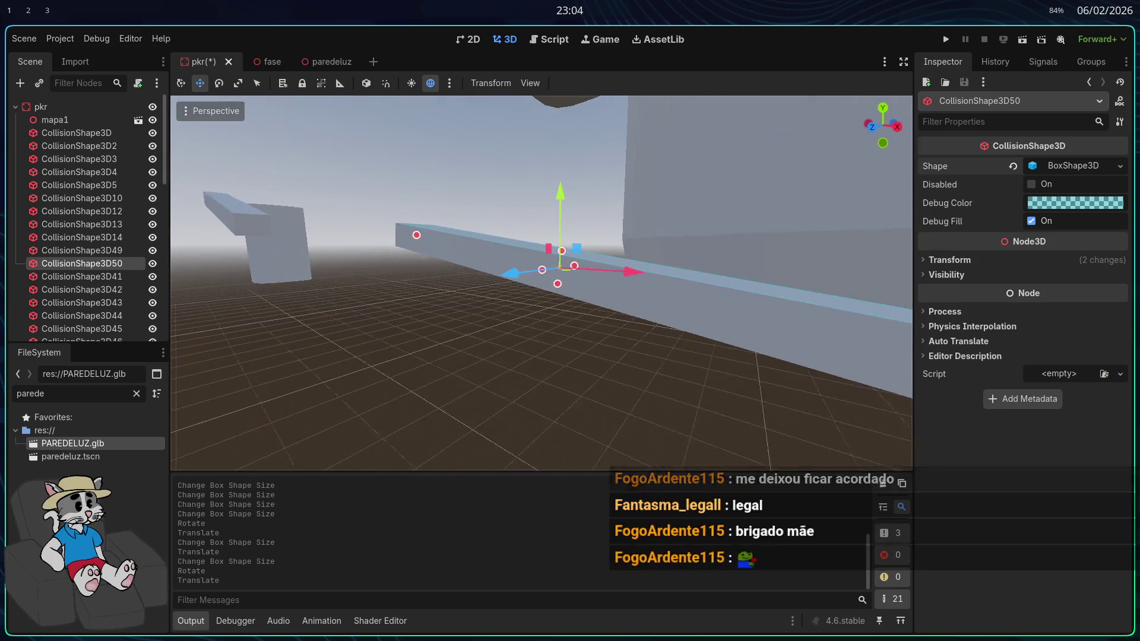
key(w)
key(w)
key(w)
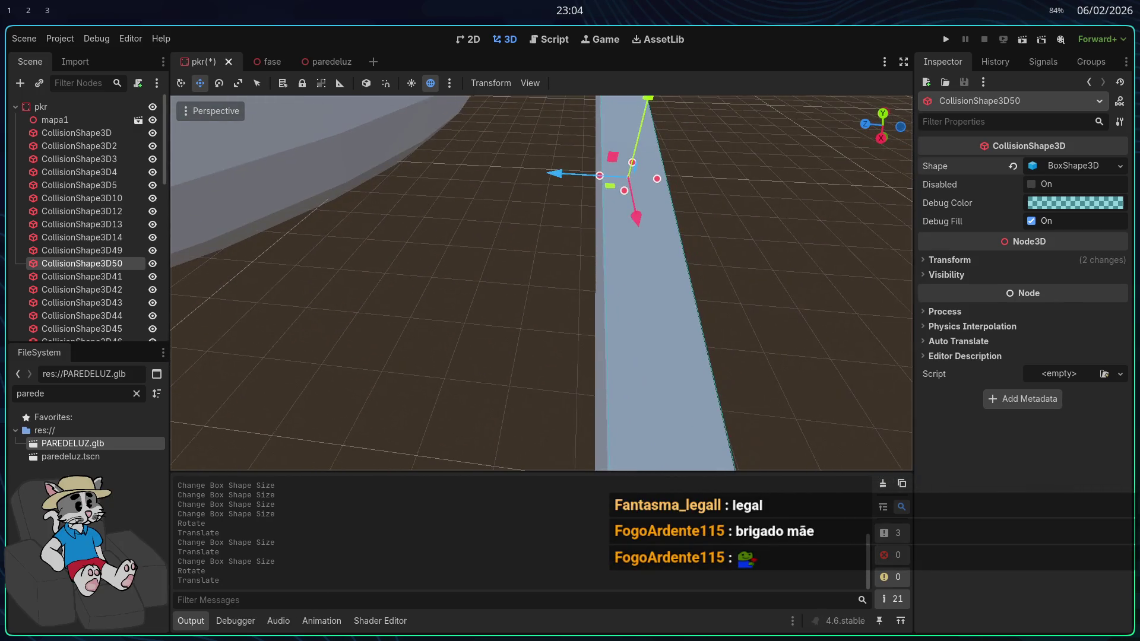
click(945, 41)
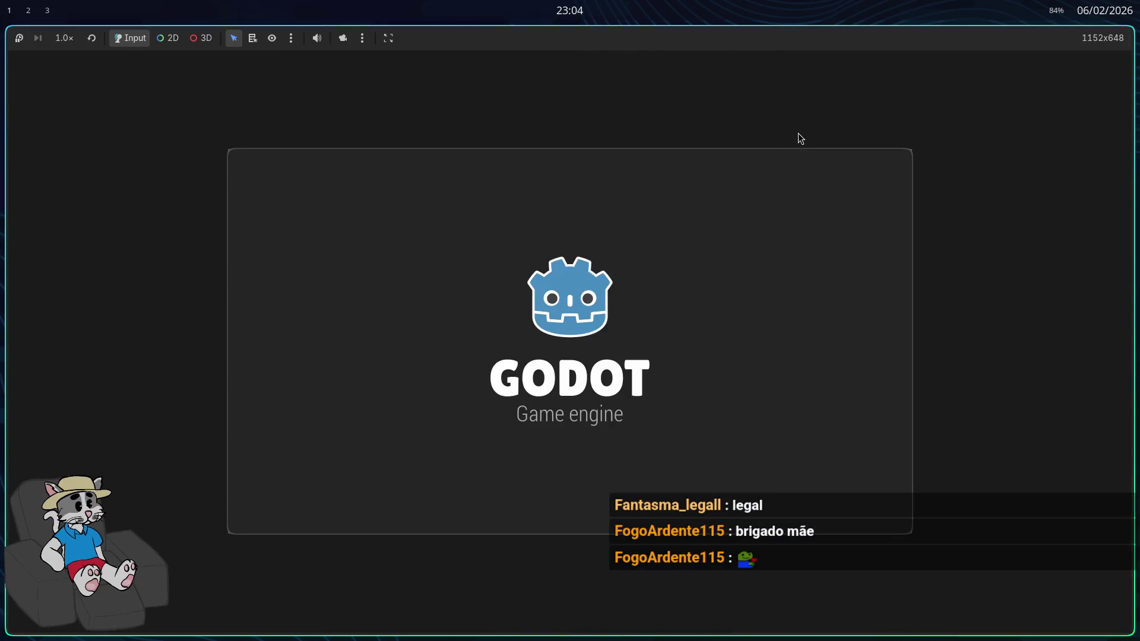
Walk the player up onto the grey beam and along toward its far end
click(569, 343)
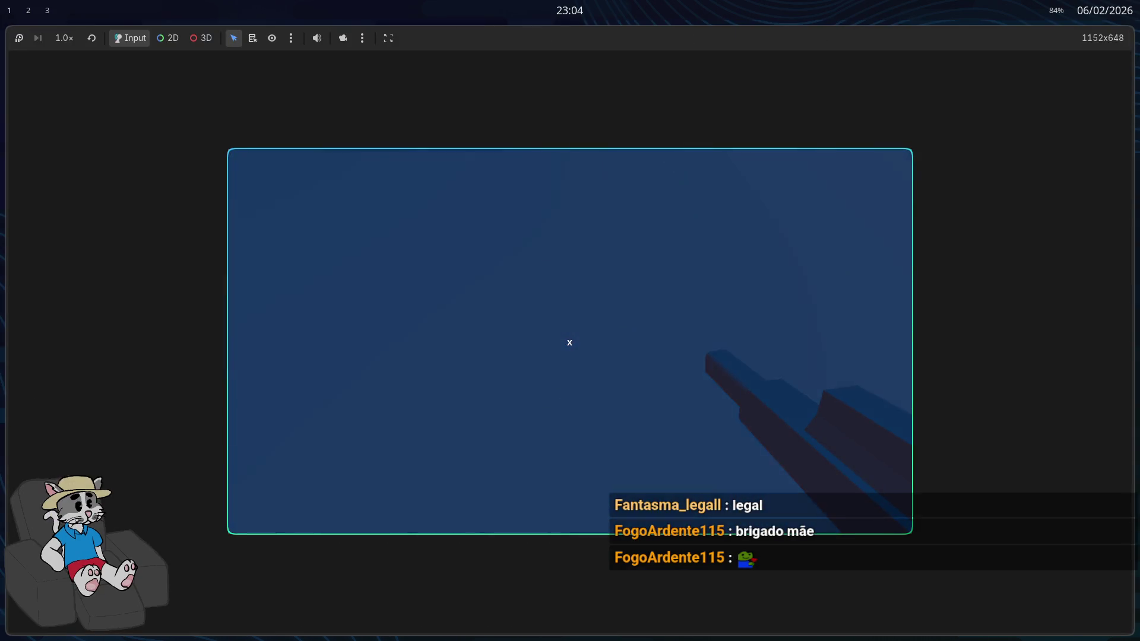
mouse_move(569, 343)
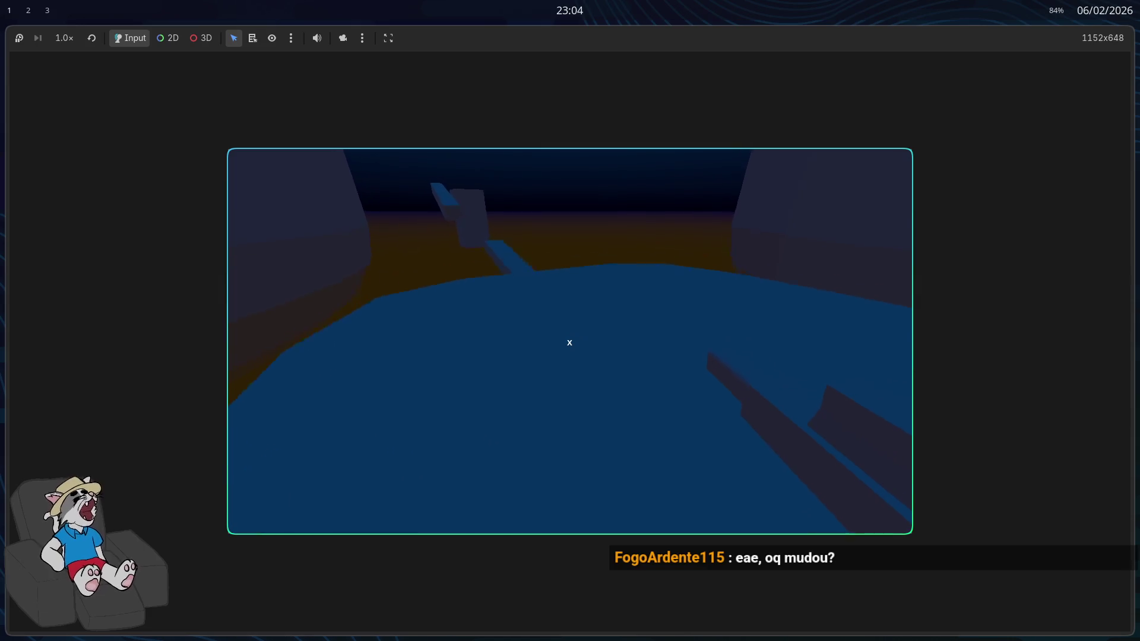
key(w)
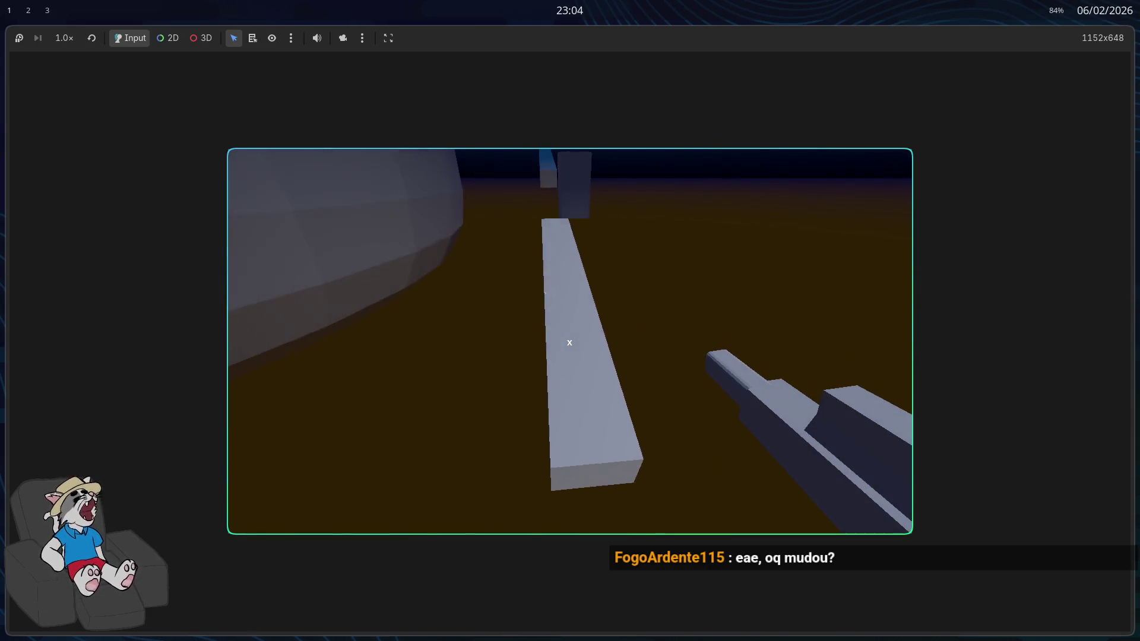
key(space)
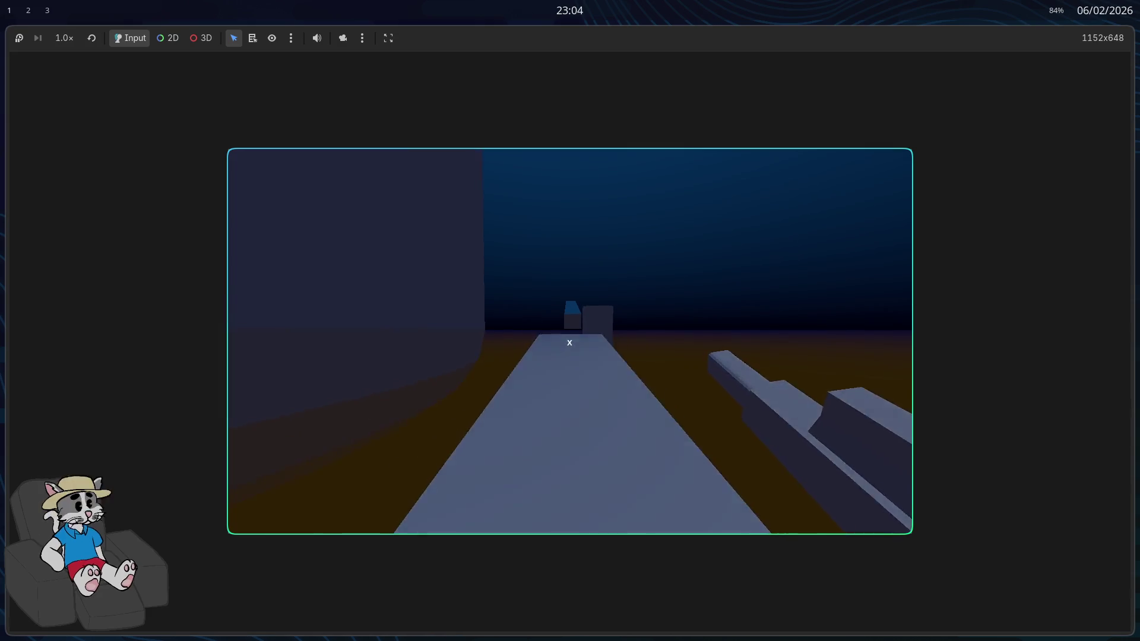
key(w)
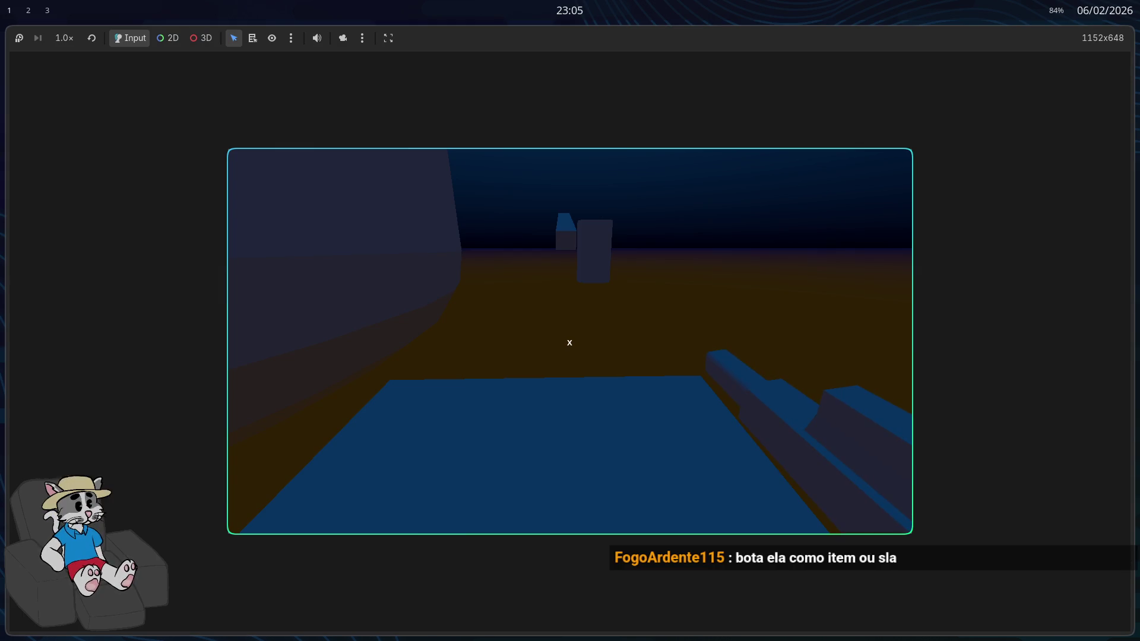
Stop the playtest with F8, returning to the pkr scene in the editor
key(F8)
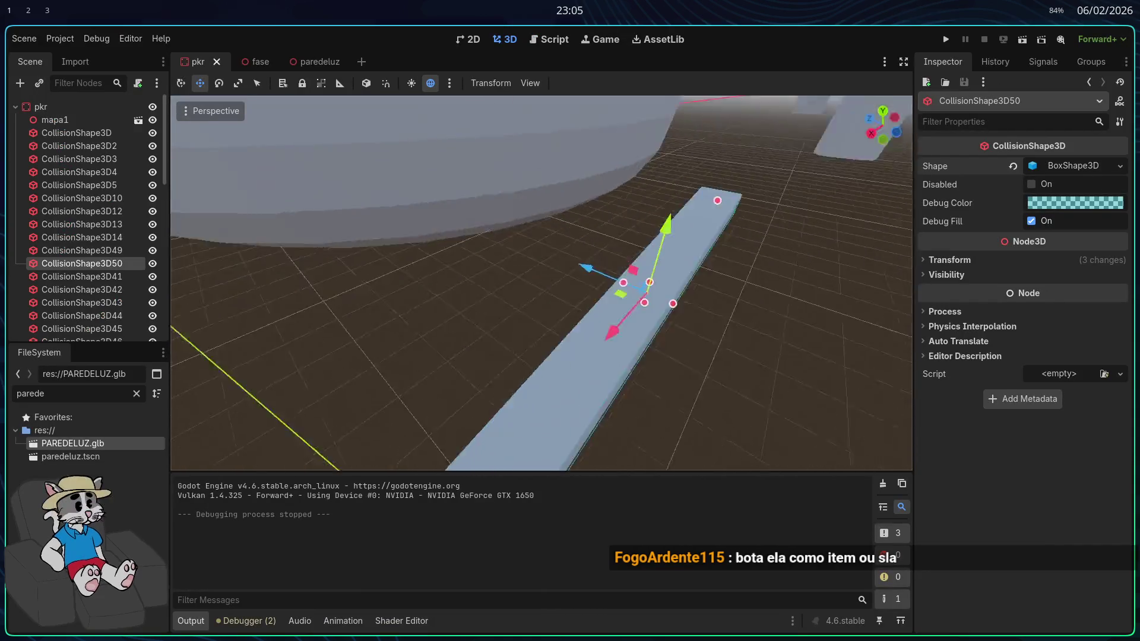
scroll(542, 283, down, 3)
scroll(542, 283, down, 8)
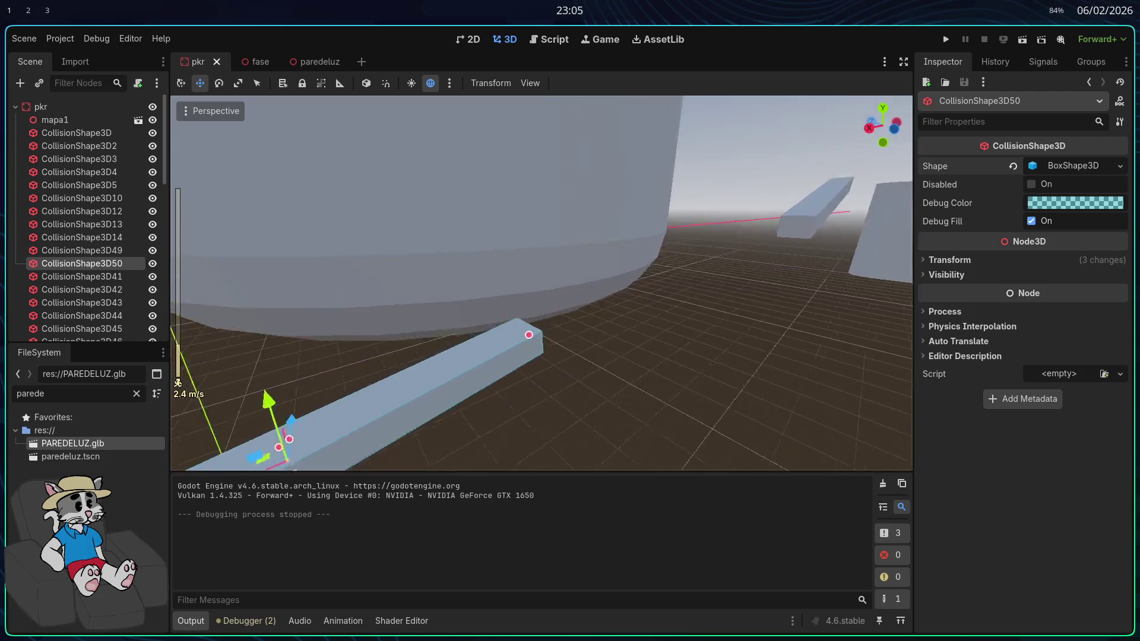
Fly the view in and out over the pillar top and its collision box, then switch to Blender
scroll(542, 283, up, 20)
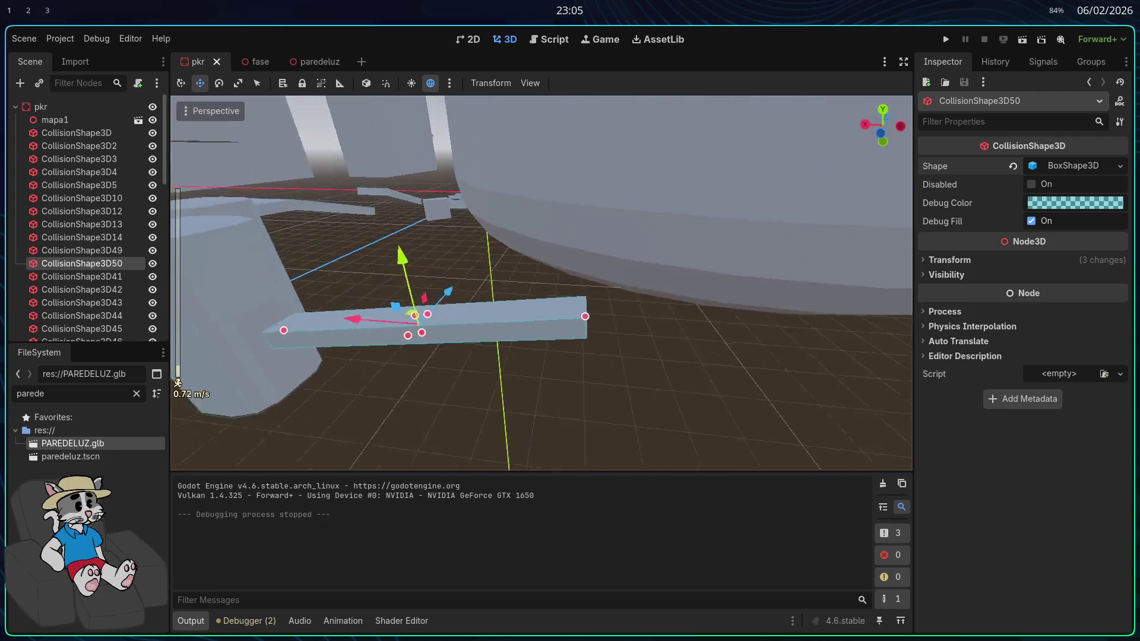
scroll(653, 335, up, 8)
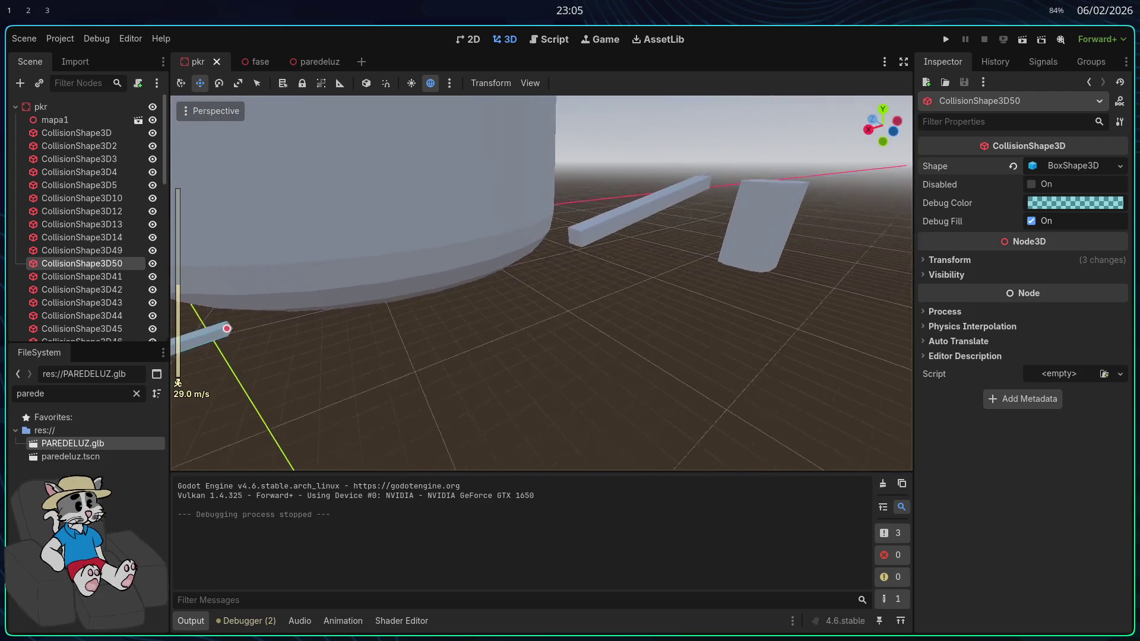
key(w)
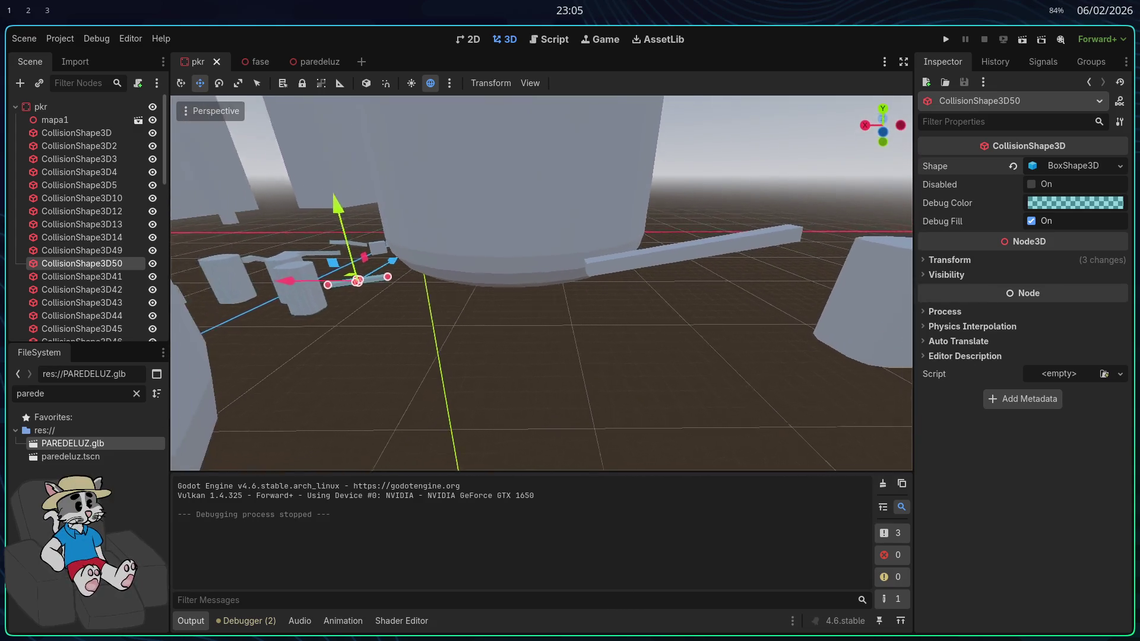
key(s)
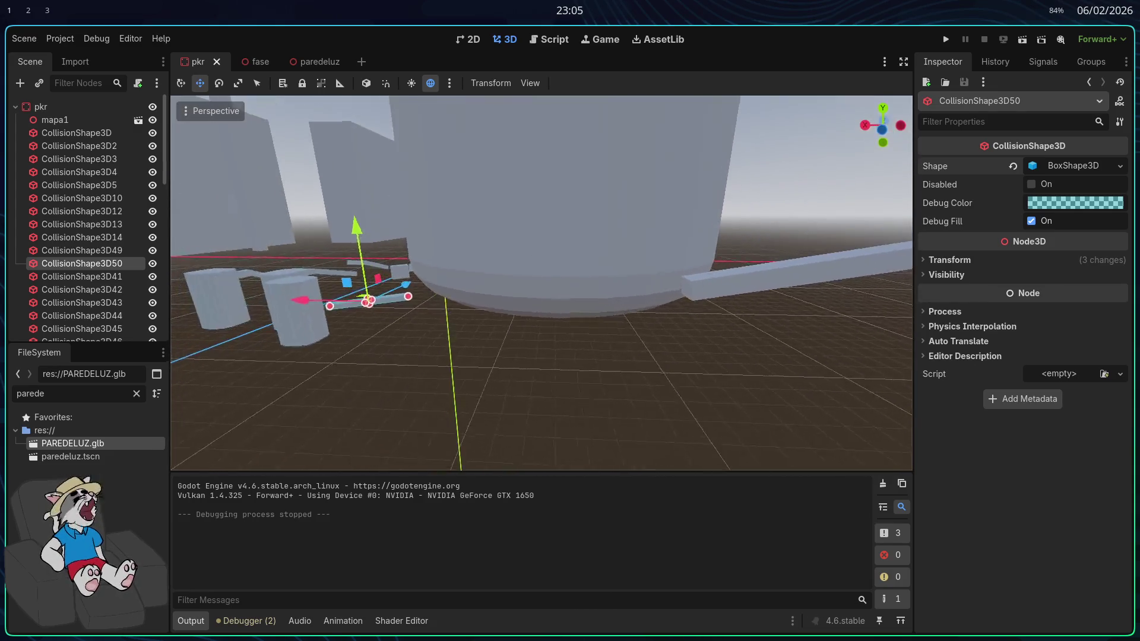
key(w)
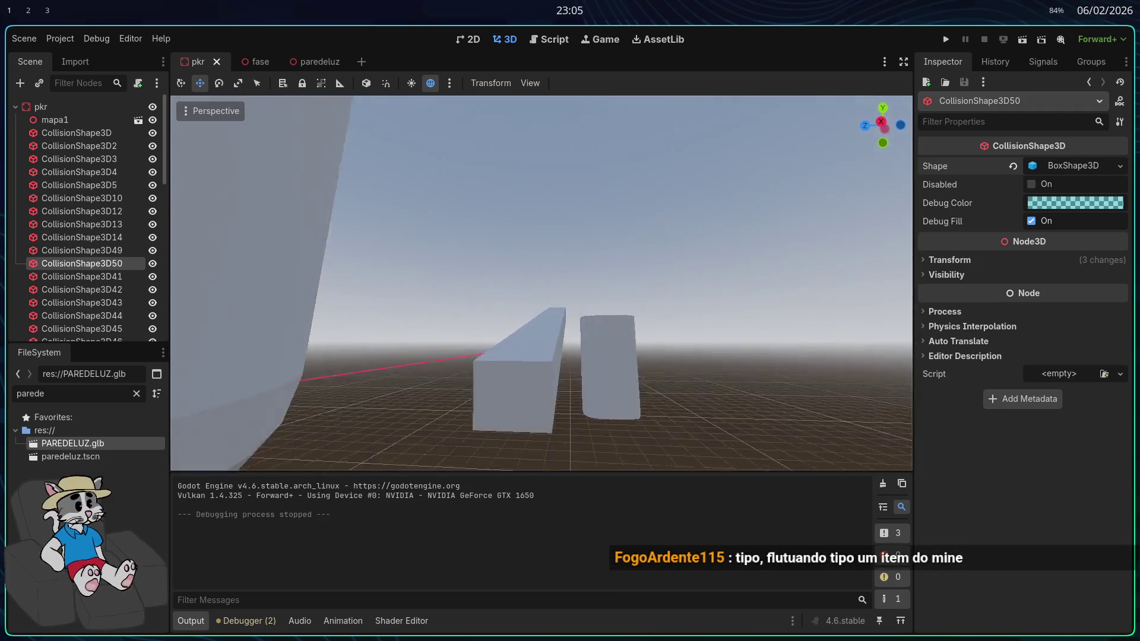
key(s)
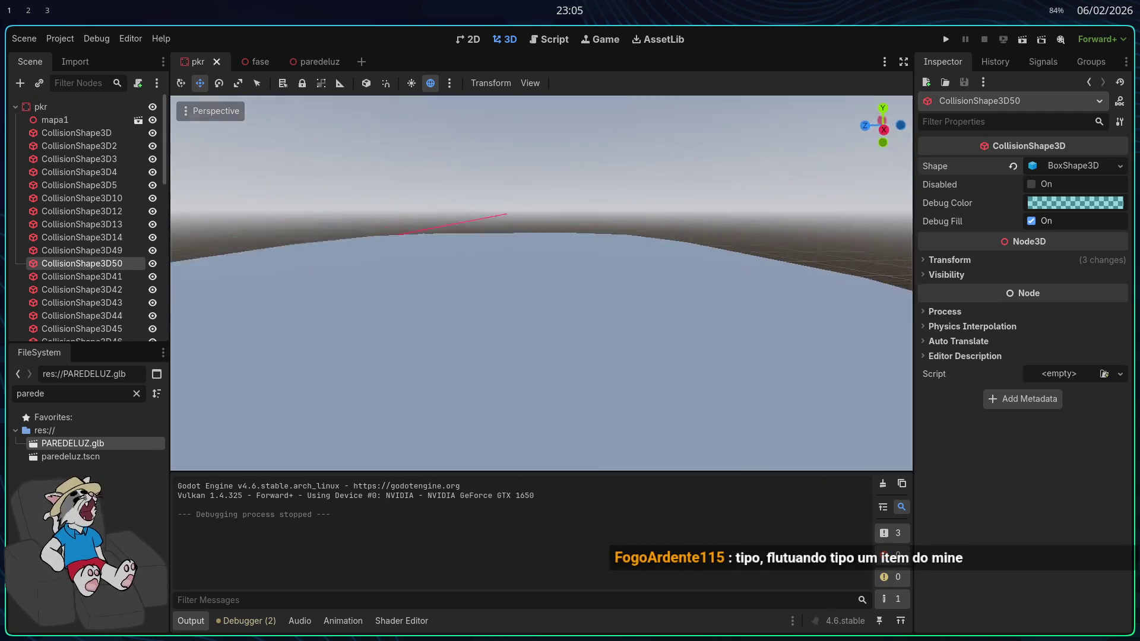
key(alt+Tab)
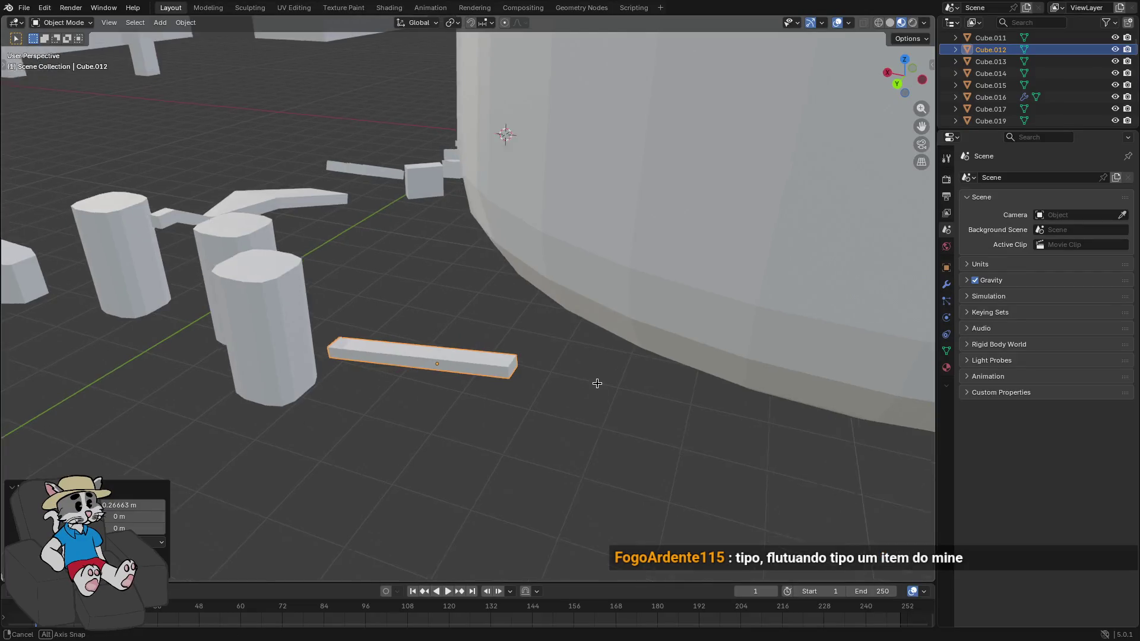
Undo the stray piece and discard an unwanted duplicate of the small bar
right_click(542, 374)
key(Escape)
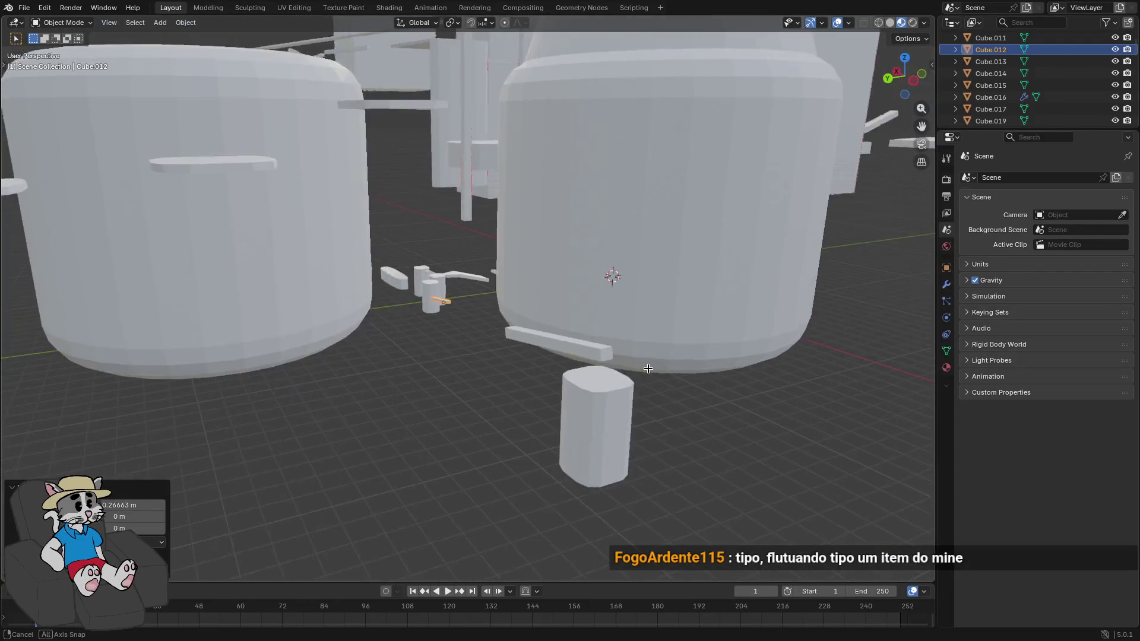
key(ctrl+z)
key(ctrl+z)
key(ctrl+z)
scroll(626, 392, up, 4)
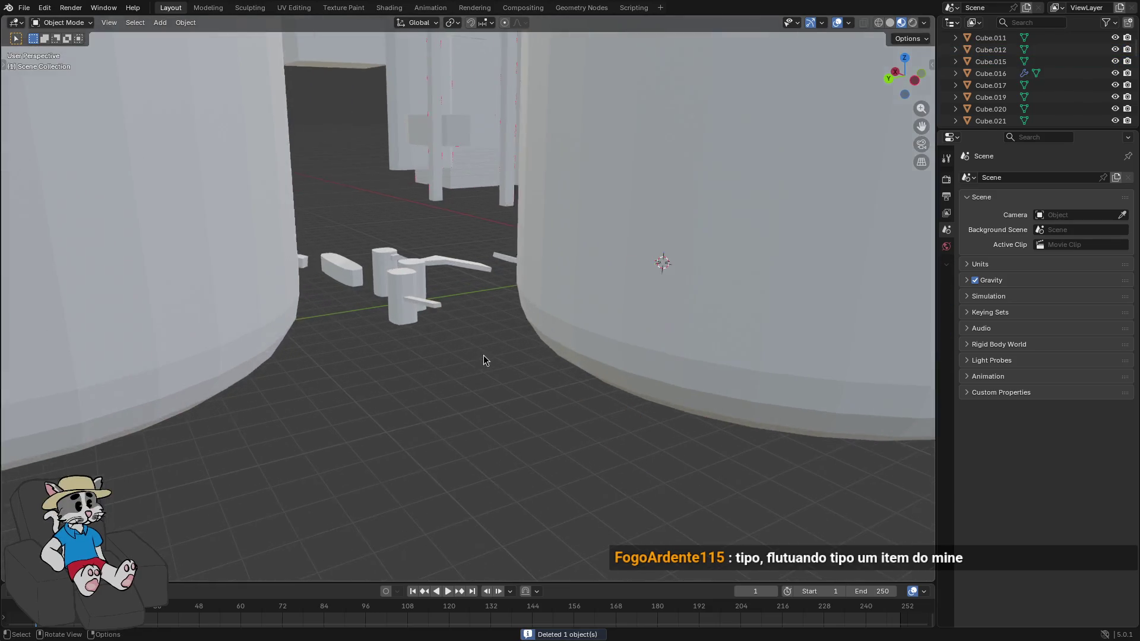
click(417, 312)
key(shift+d)
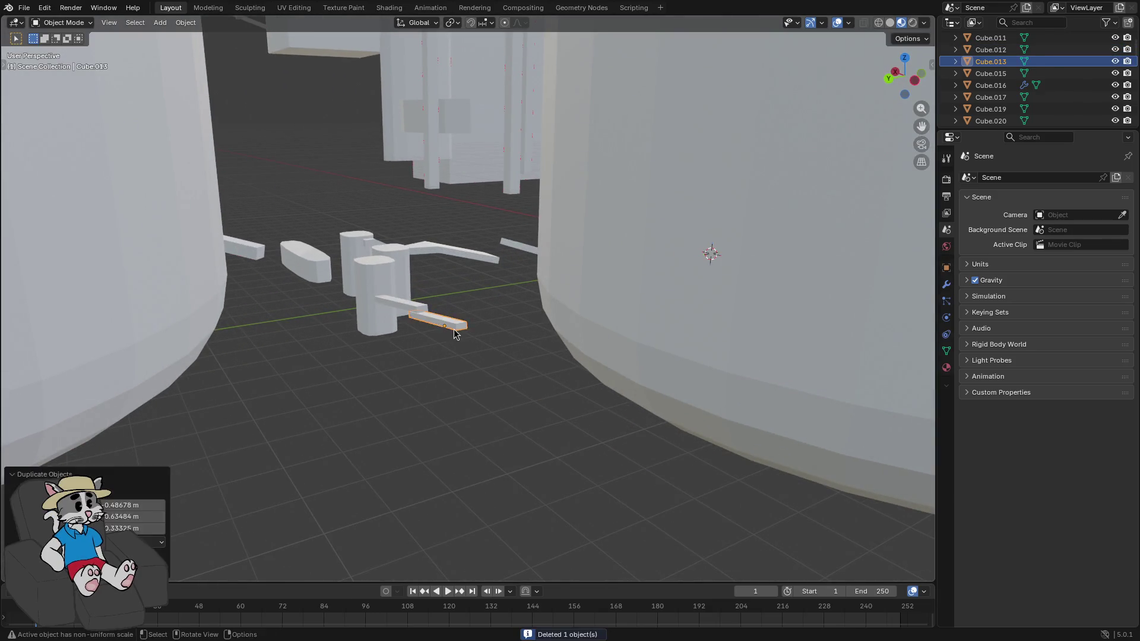
right_click(454, 329)
key(ctrl+z)
scroll(493, 344, down, 3)
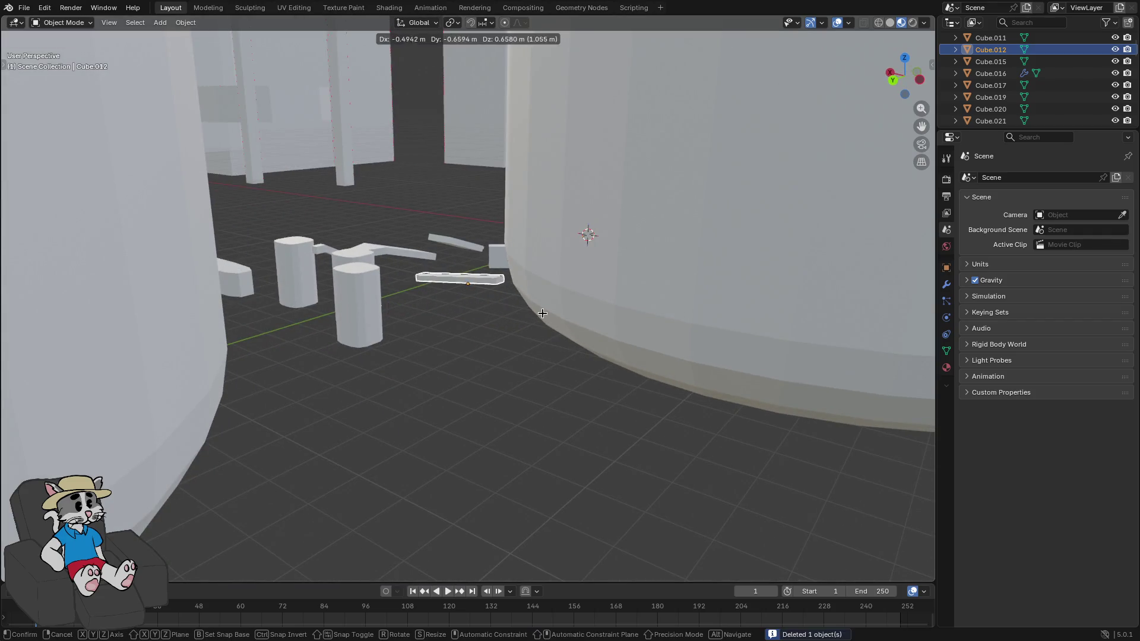
mouse_move(395, 336)
mouse_down()
mouse_move(511, 397)
mouse_move(488, 396)
mouse_move(451, 417)
mouse_move(483, 425)
mouse_move(453, 430)
mouse_up()
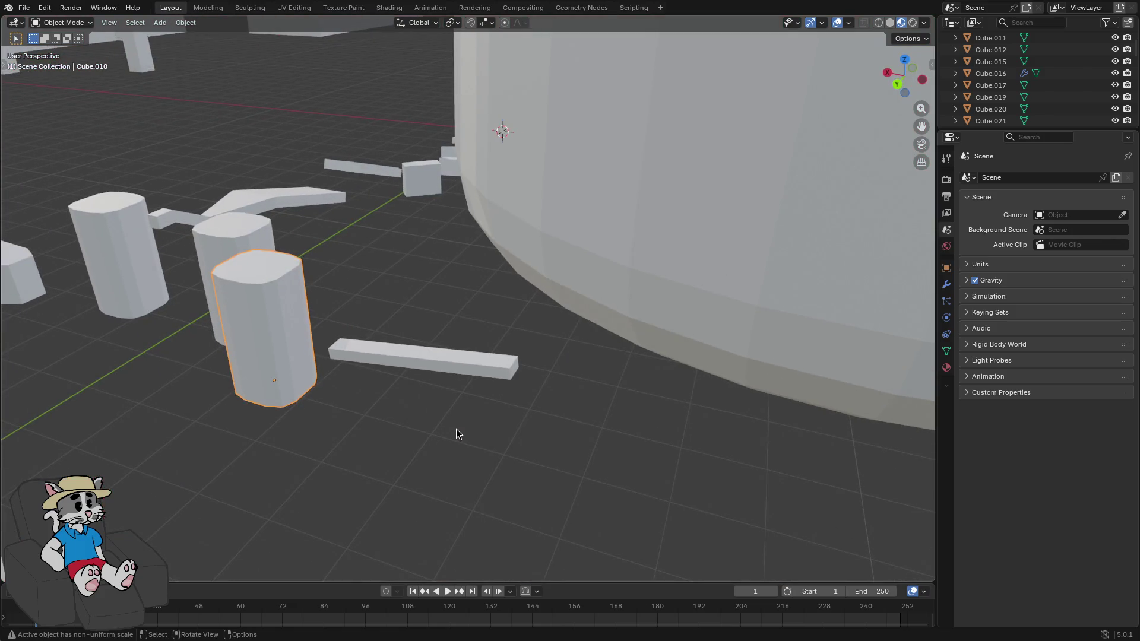
Duplicate the pillar and move the copy beside the long bar
key(shift+d)
key(x)
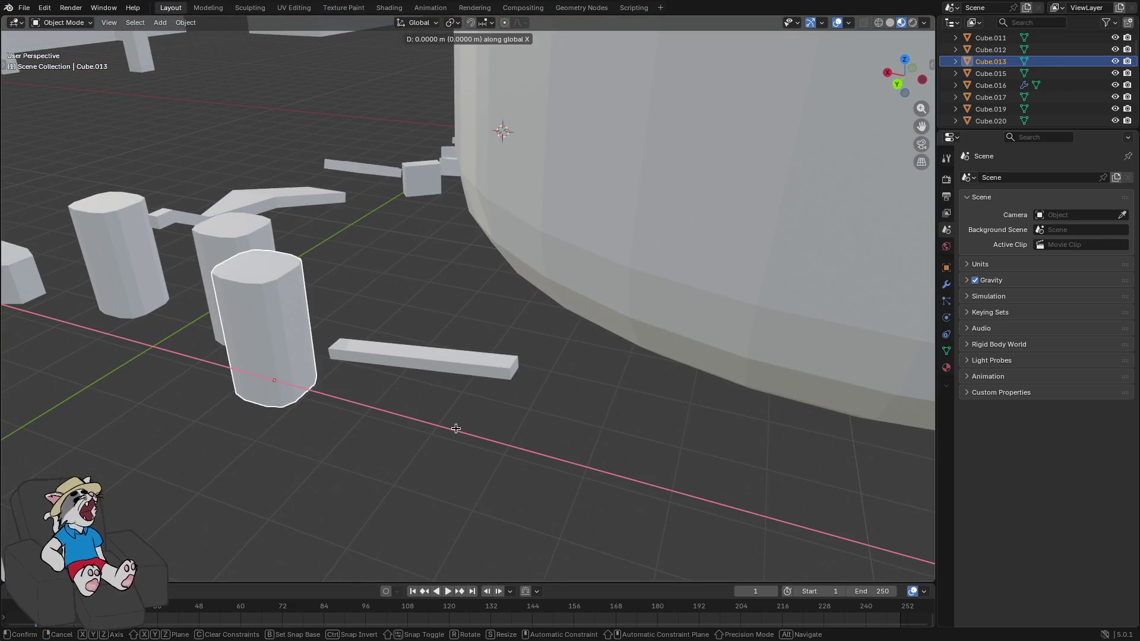
click(782, 173)
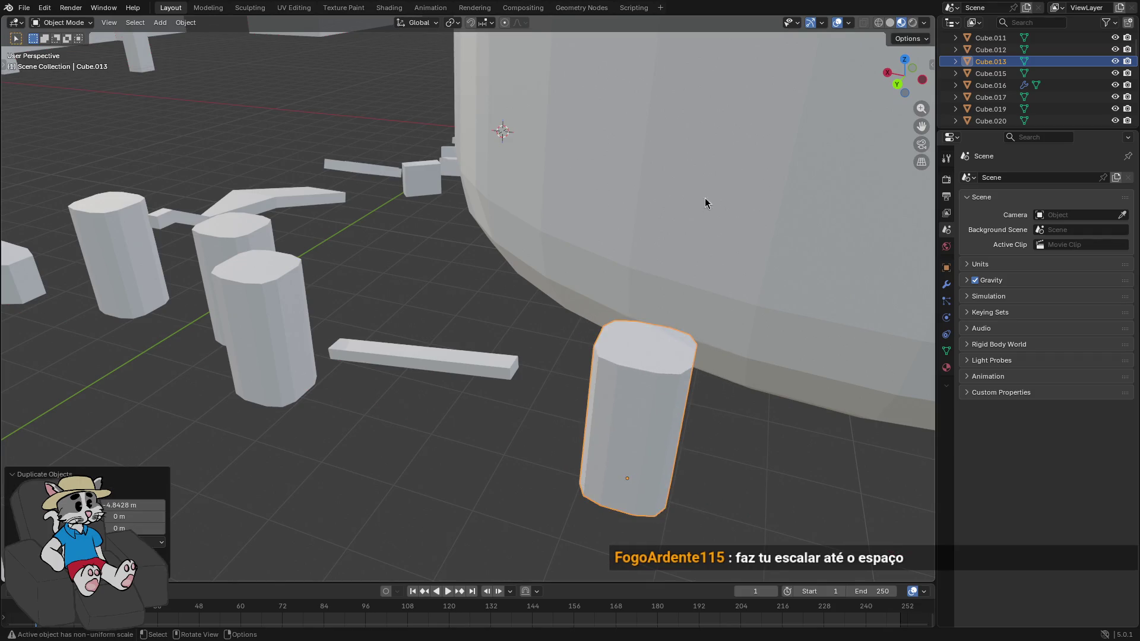
mouse_move(782, 173)
mouse_down()
mouse_move(555, 292)
mouse_move(493, 294)
mouse_move(758, 232)
mouse_move(419, 302)
mouse_move(814, 247)
mouse_move(676, 224)
mouse_move(540, 231)
mouse_move(443, 328)
mouse_move(580, 242)
mouse_move(529, 305)
mouse_move(540, 291)
mouse_move(653, 287)
mouse_move(573, 279)
mouse_up()
click(395, 315)
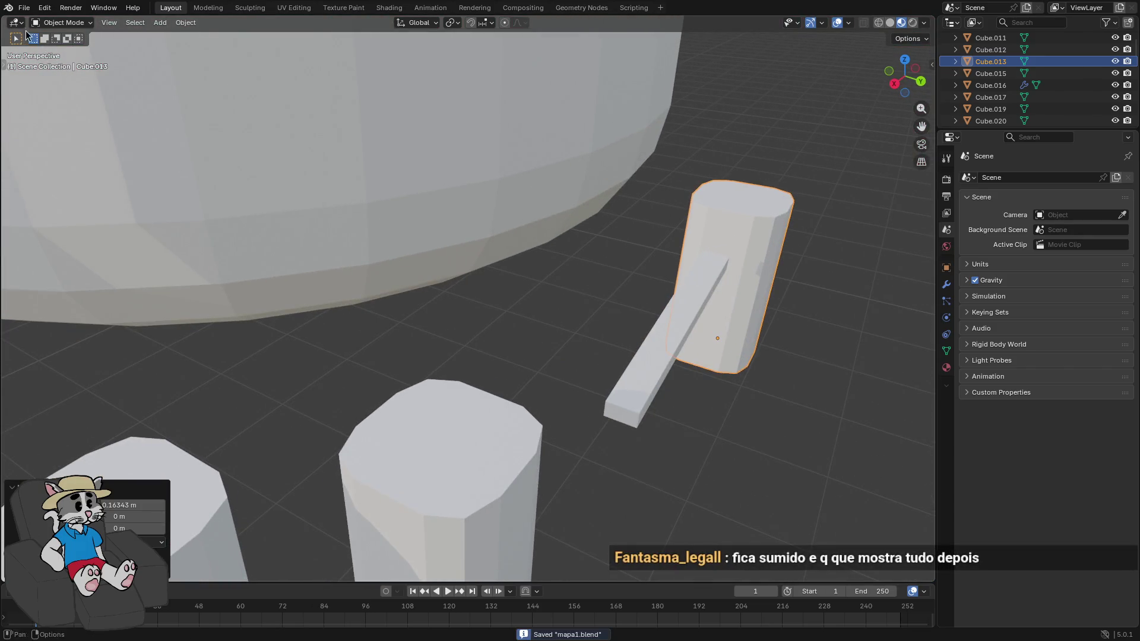
Export the level as glTF 2.0 and return to Godot
click(23, 8)
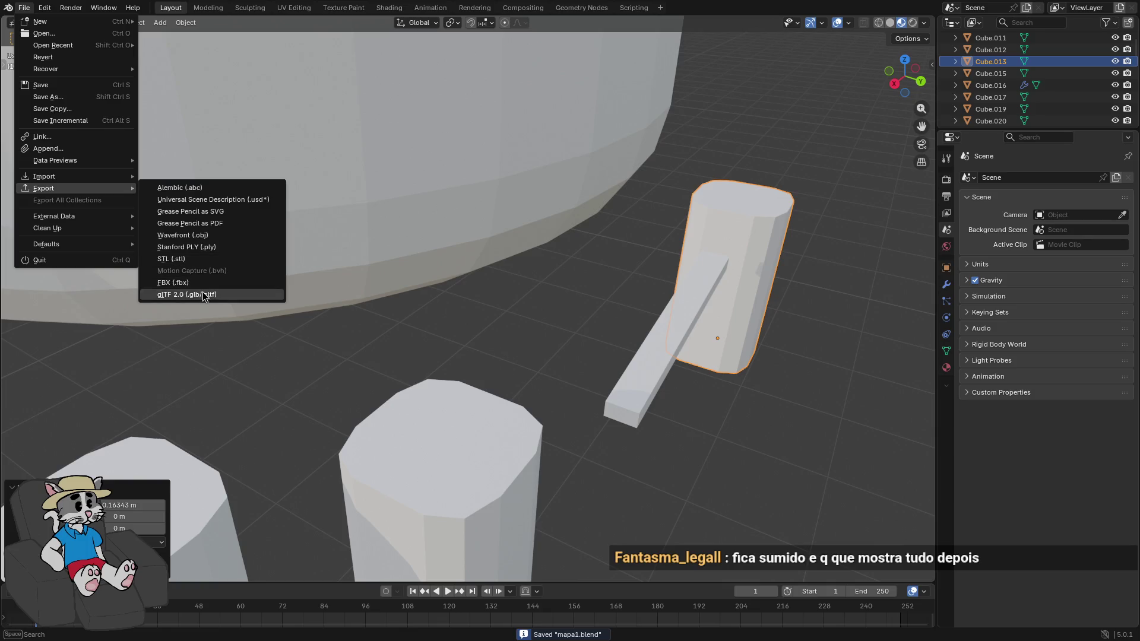
click(204, 295)
click(656, 379)
key(alt+Tab)
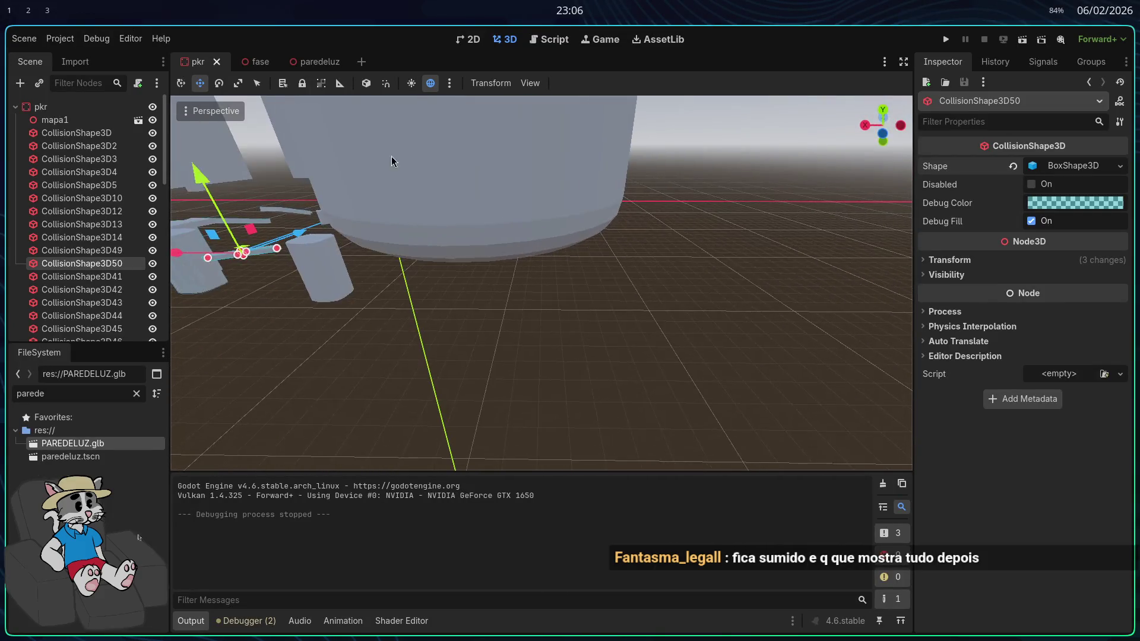
In the fase scene, move the ArmaAlien weapon pickup onto a pillar top, then return to pkr
click(259, 62)
drag(477, 262, 611, 297)
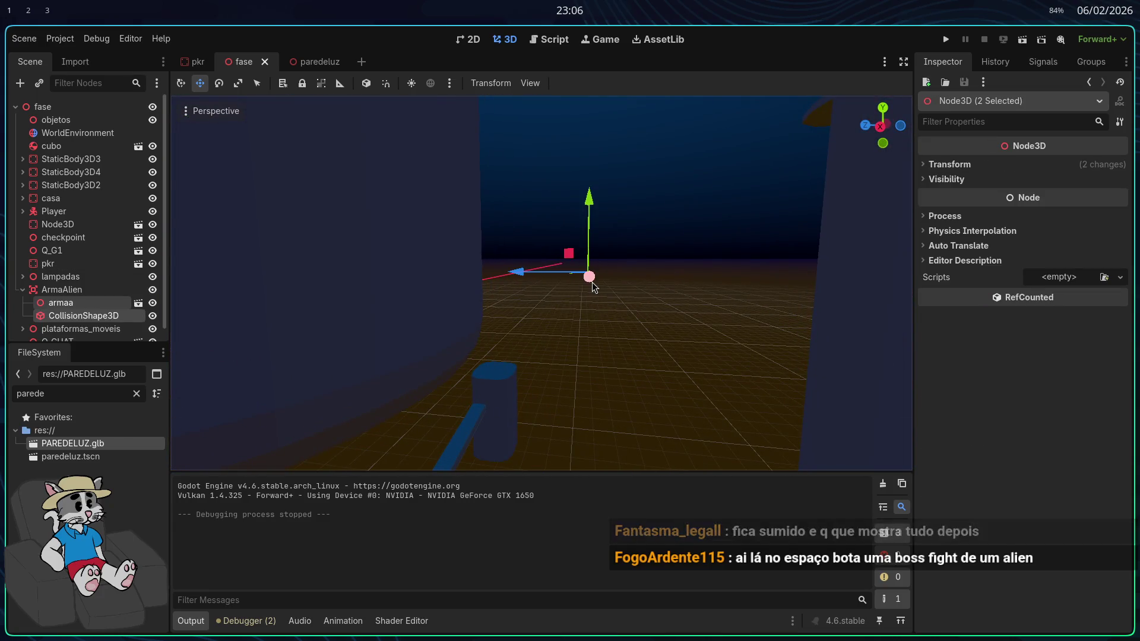
drag(585, 418, 547, 358)
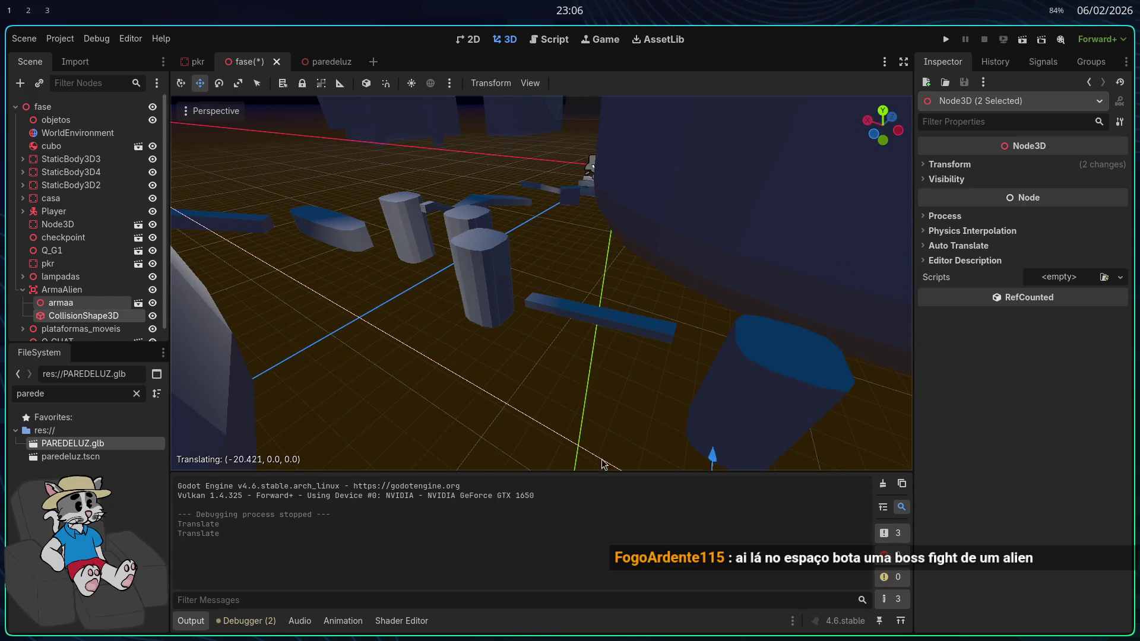
drag(602, 463, 603, 463)
key(f)
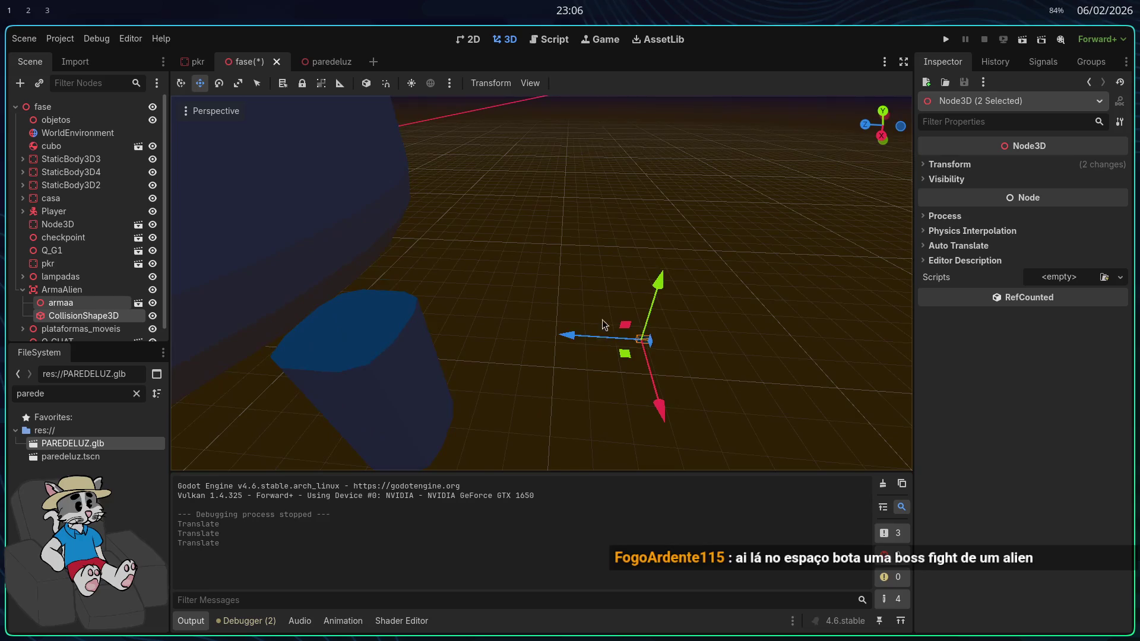
mouse_move(291, 320)
mouse_down()
mouse_move(362, 329)
mouse_move(413, 282)
mouse_up()
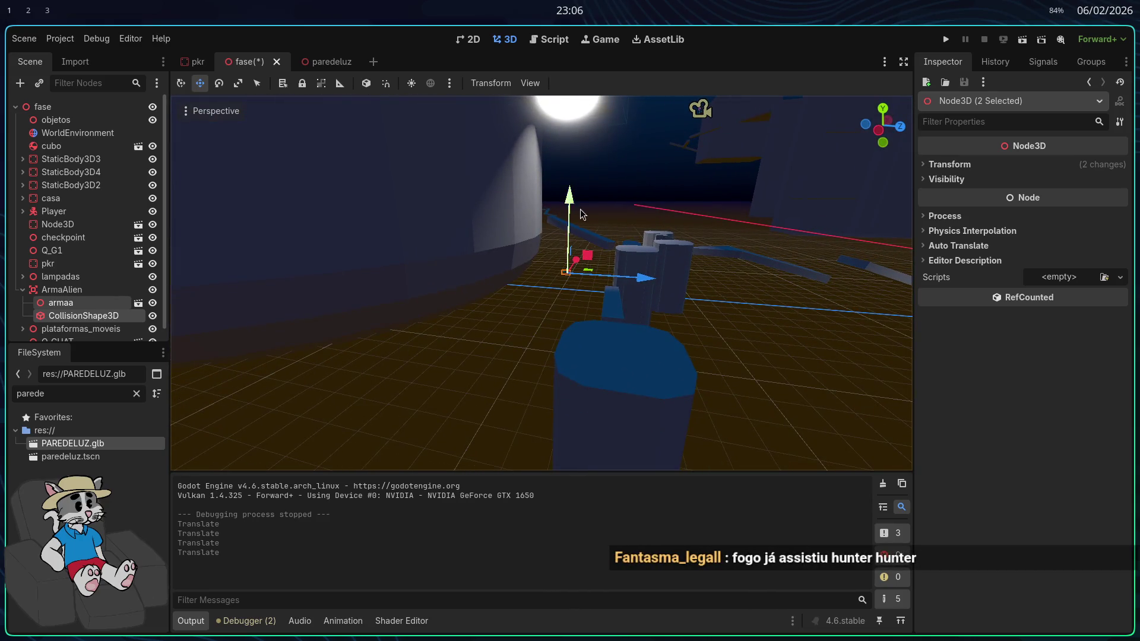
drag(585, 254, 585, 254)
scroll(560, 312, up, 3)
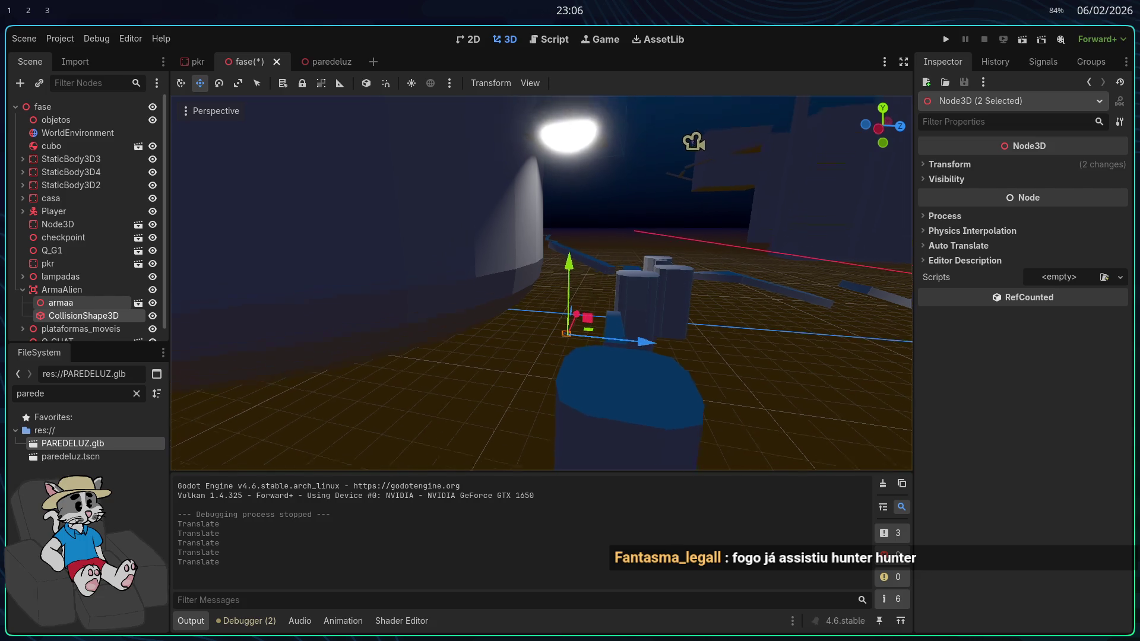
drag(667, 310, 588, 321)
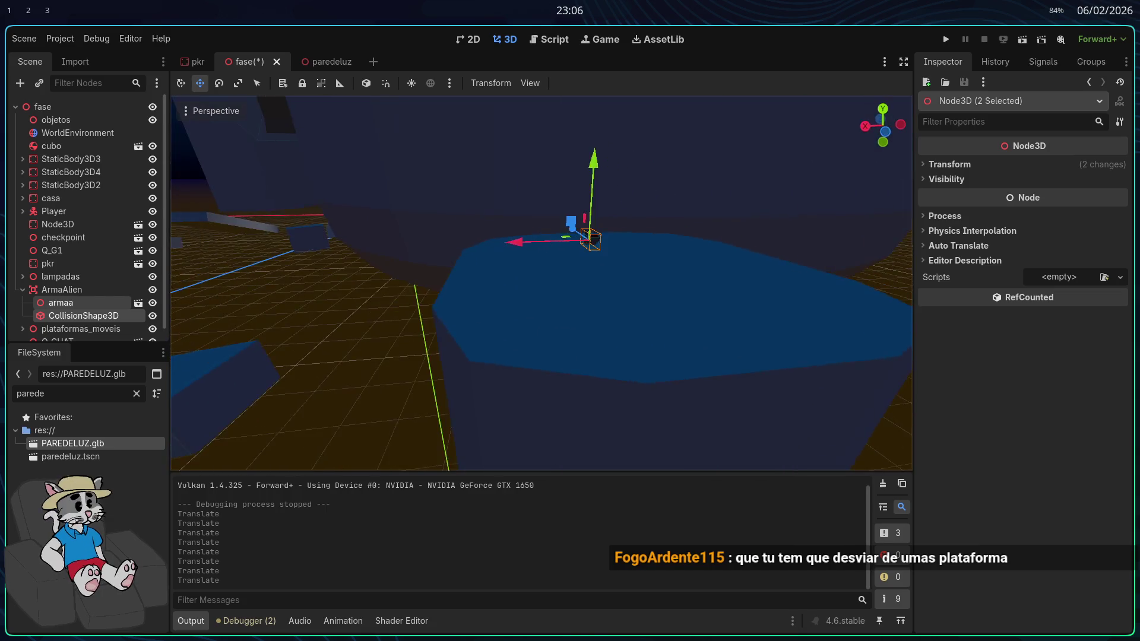
drag(561, 252, 562, 252)
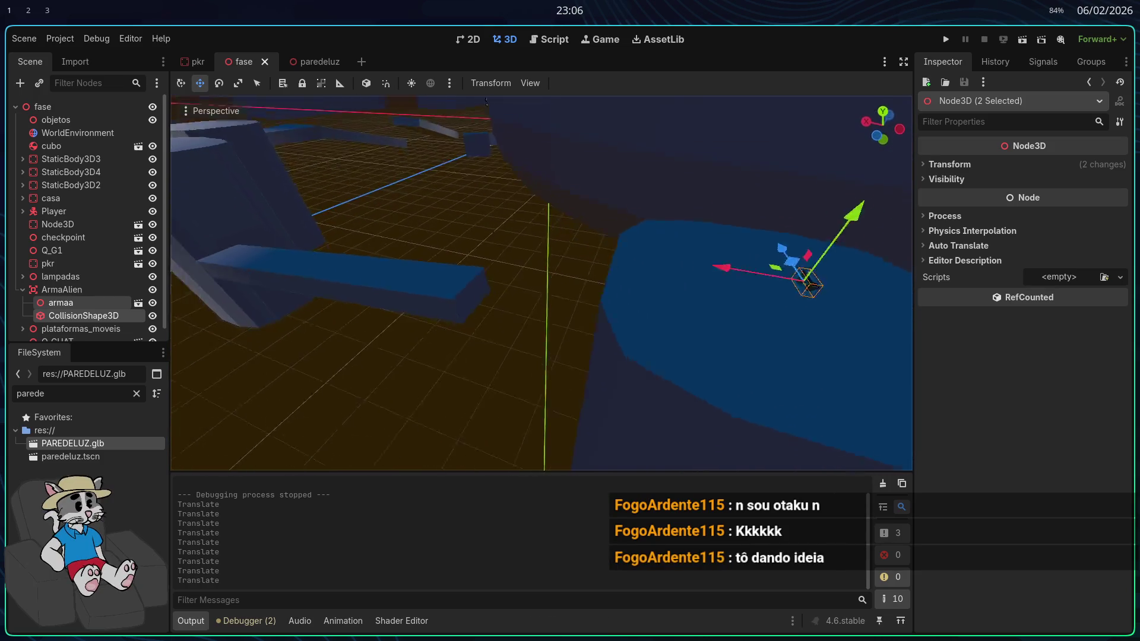
click(191, 63)
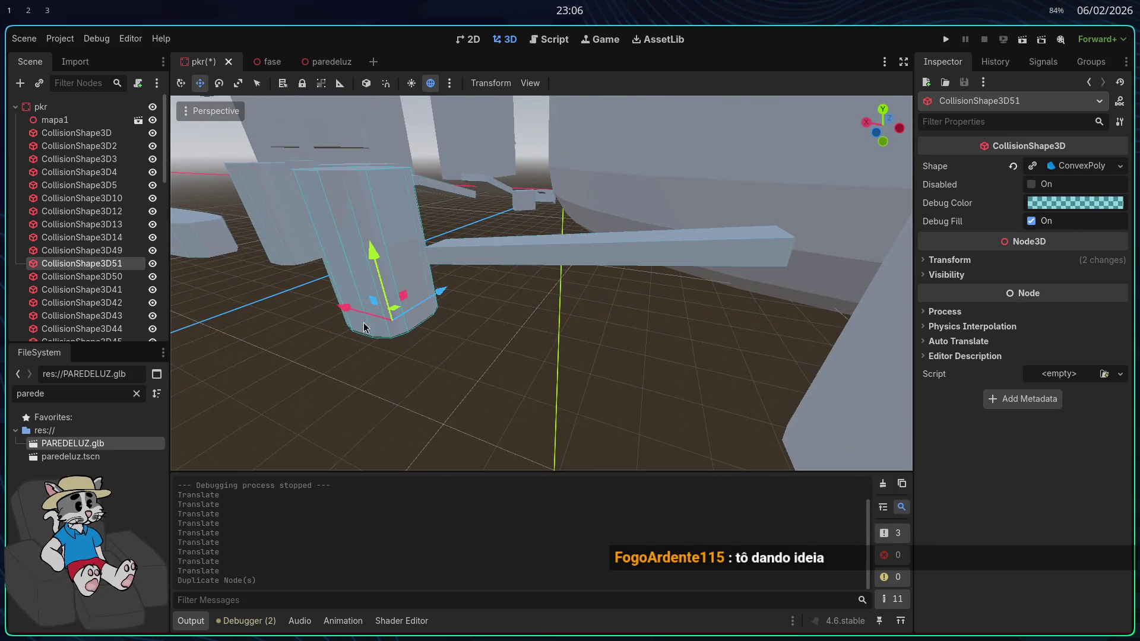
Position CollisionShape3D51 over the pillar using top and bottom views, then run the game
click(726, 401)
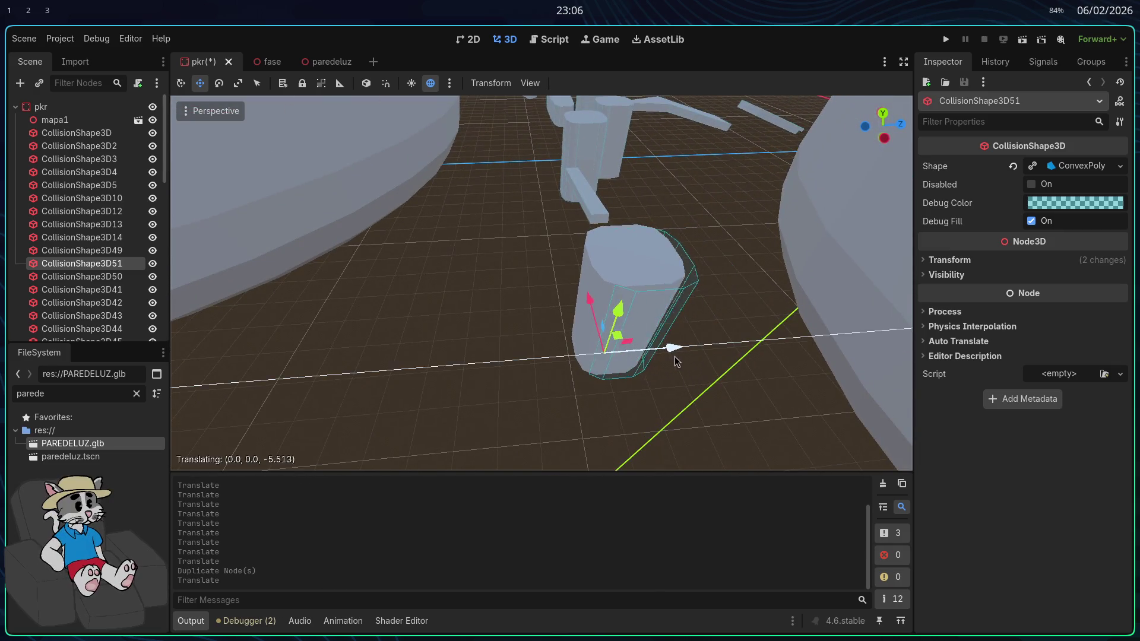
click(667, 355)
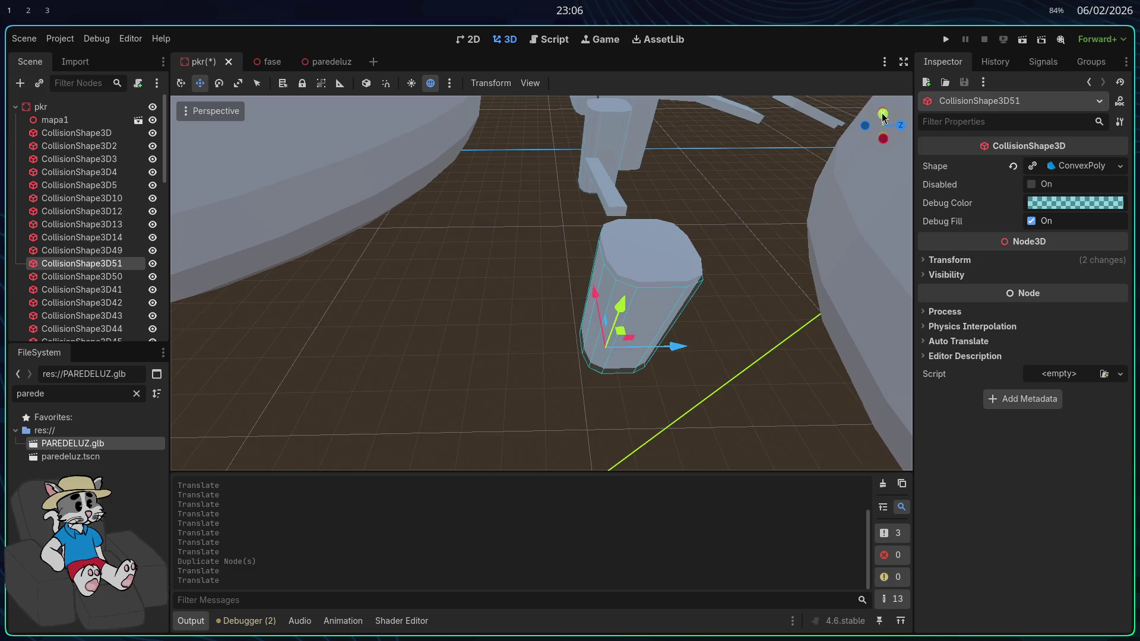
click(882, 113)
drag(744, 355, 560, 185)
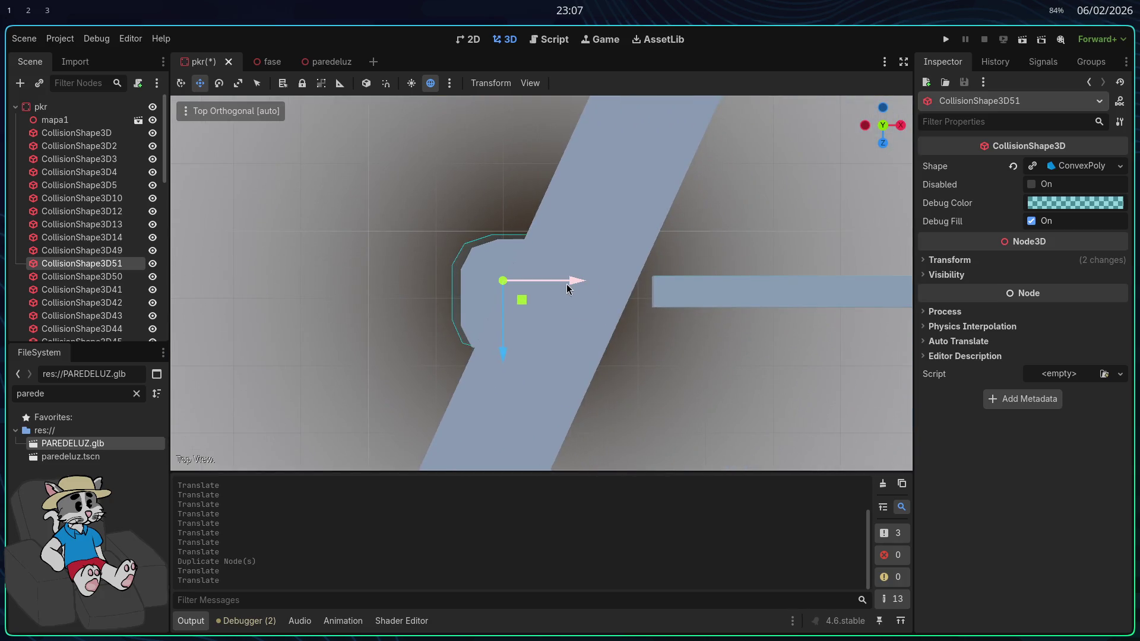
drag(510, 359, 511, 358)
click(885, 126)
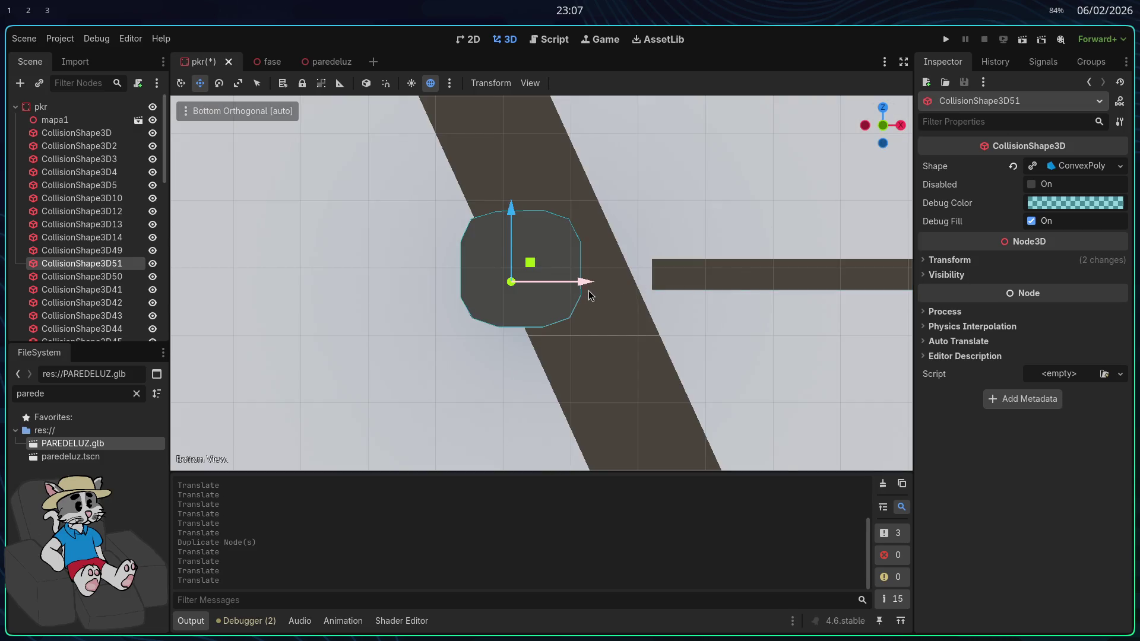
mouse_move(630, 270)
mouse_down()
mouse_move(738, 300)
mouse_move(679, 514)
mouse_move(511, 356)
mouse_up()
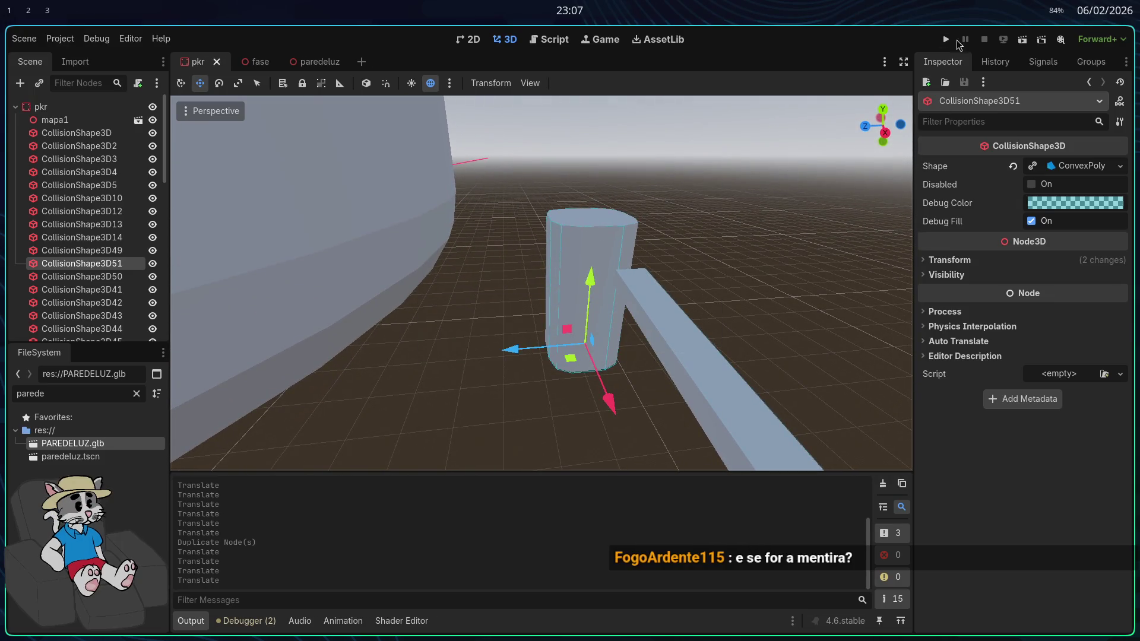
click(946, 39)
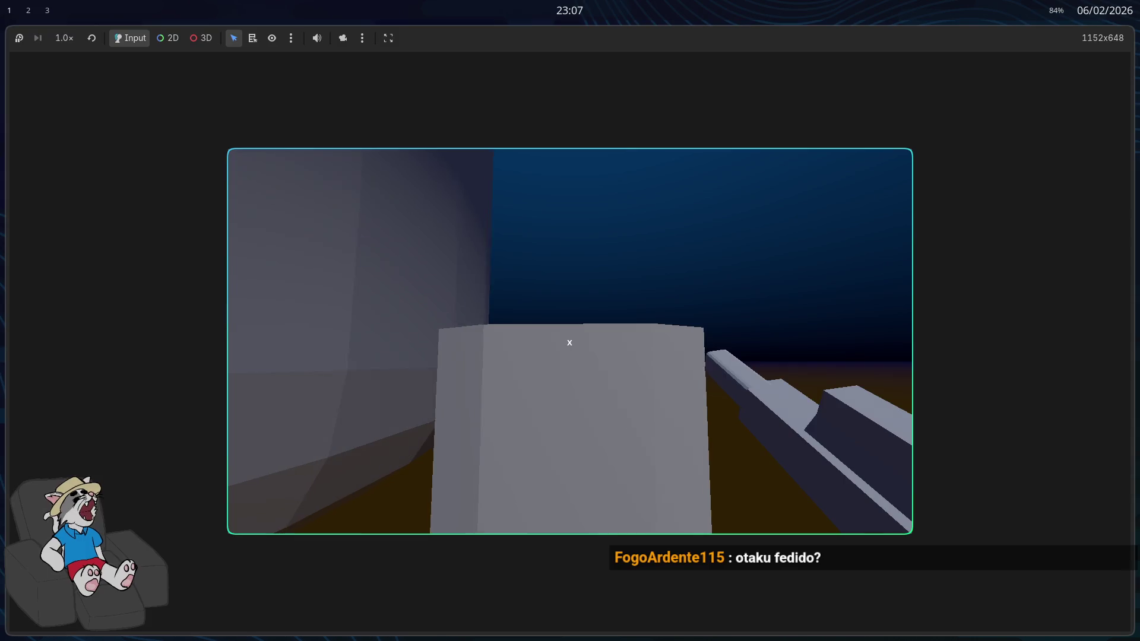
key(F8)
scroll(102, 230, down, 3)
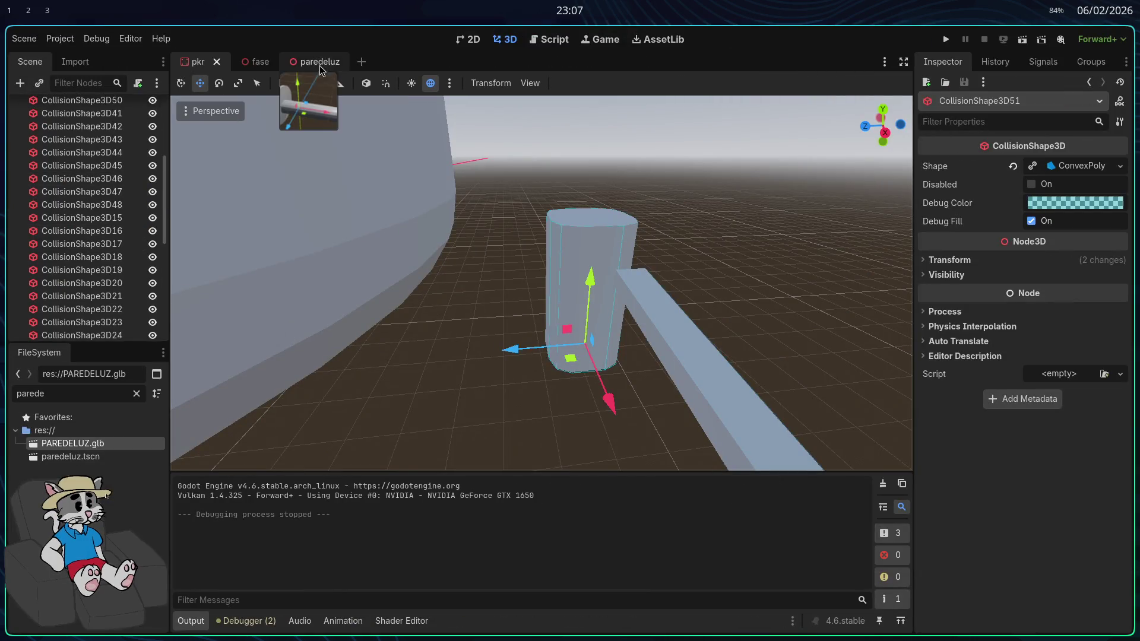
Open the fase scene and frame the view on the ArmaAlien node
click(261, 62)
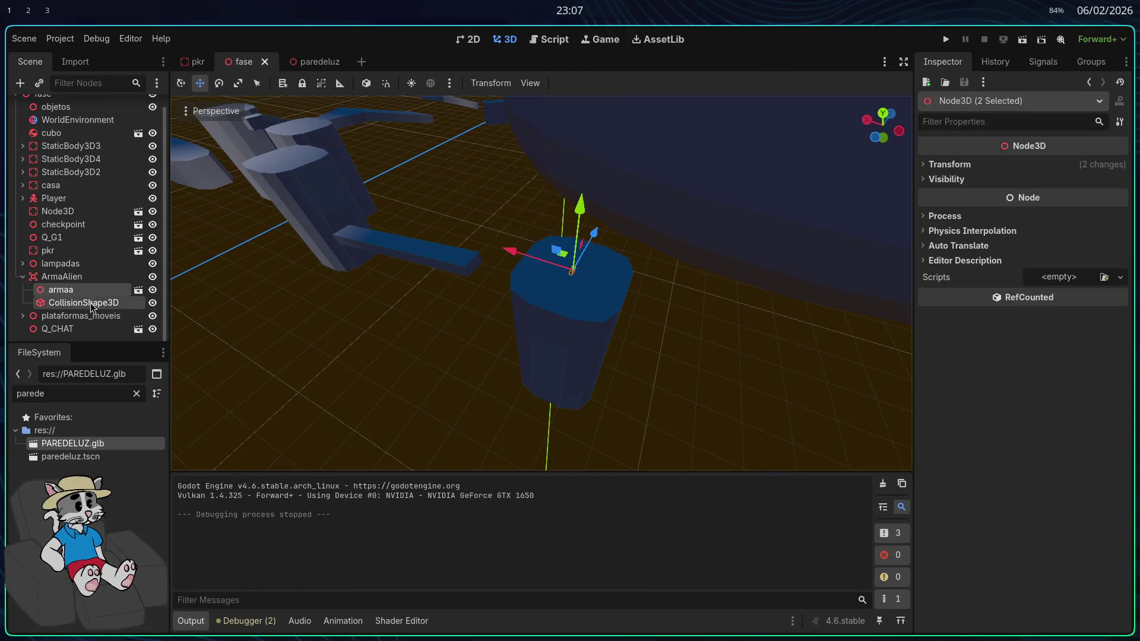
click(68, 278)
click(21, 277)
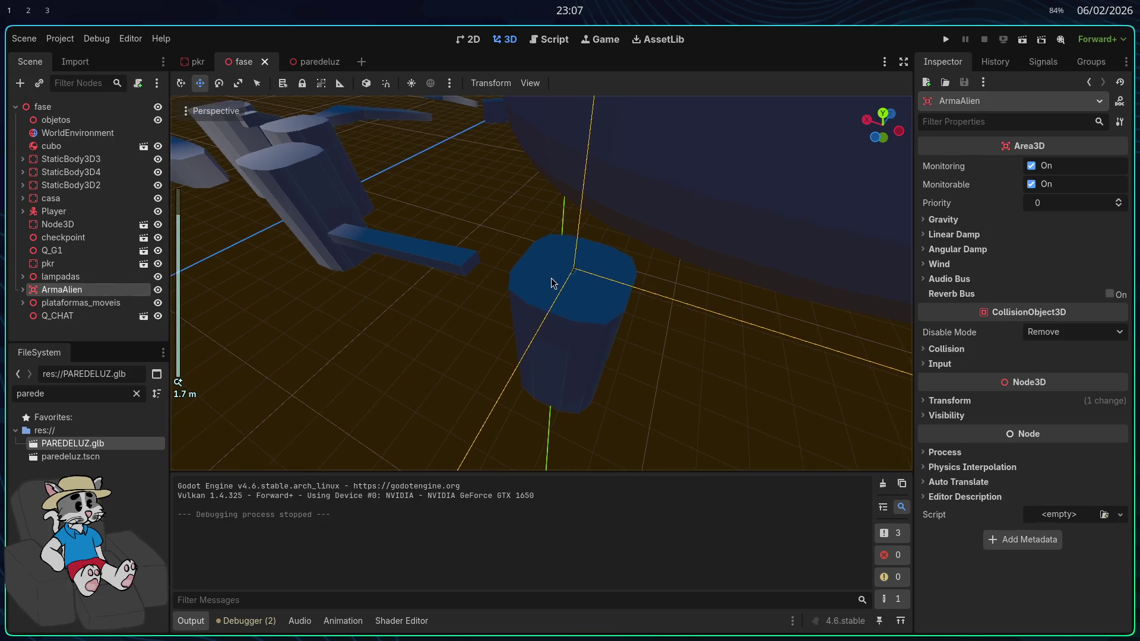
scroll(552, 283, up, 5)
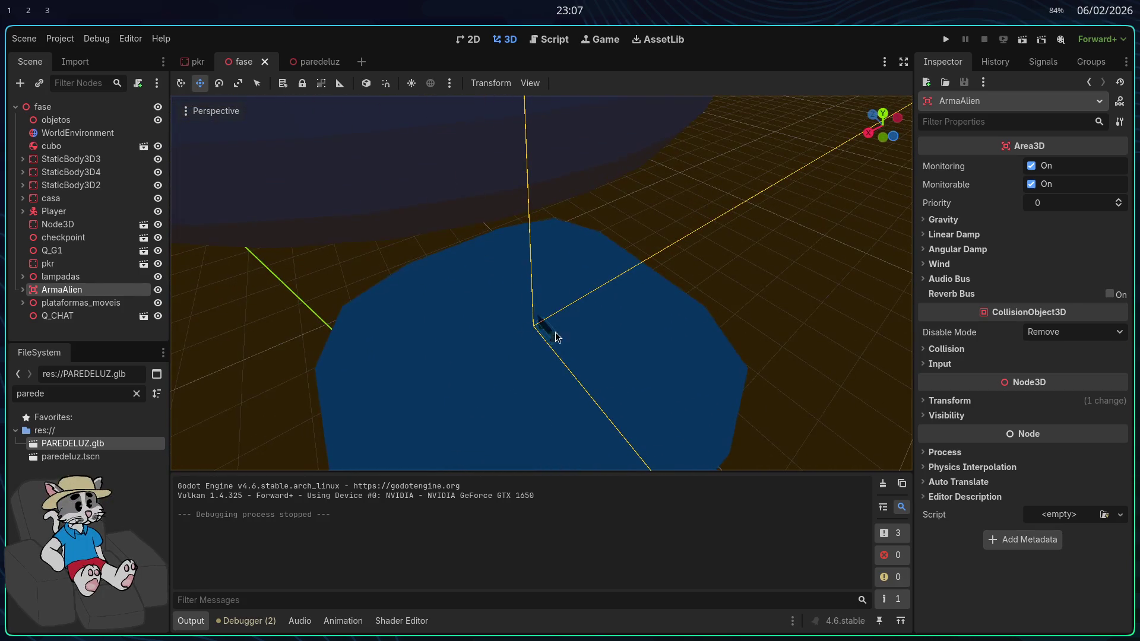
key(f)
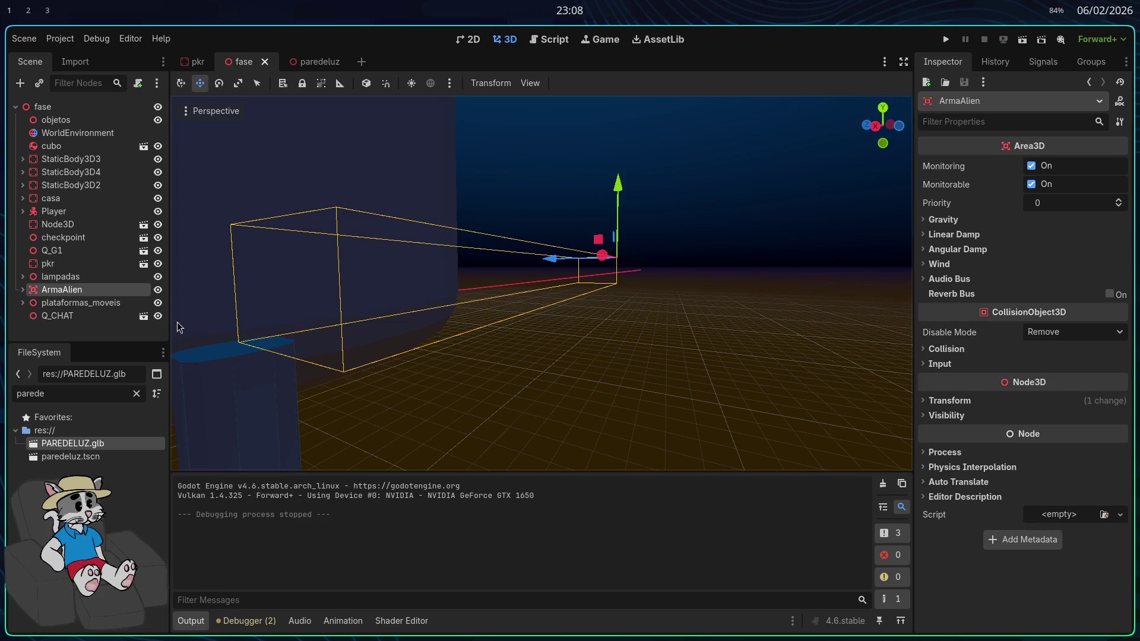
Reselect ArmaAlien and delete it along with its armaa and CollisionShape3D children
click(278, 382)
click(62, 290)
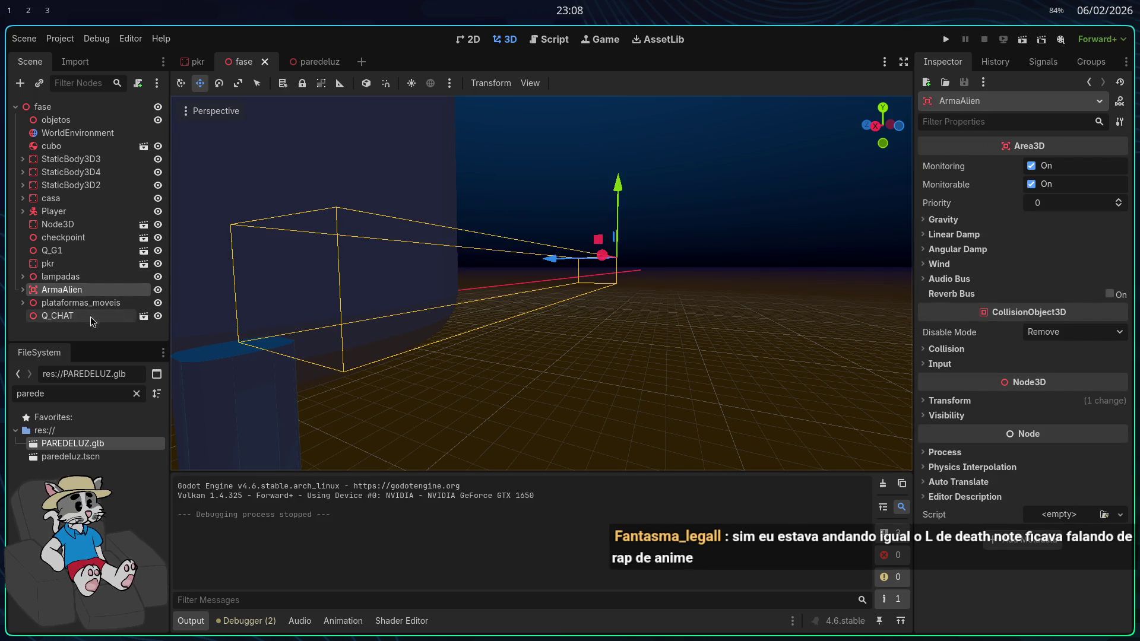
click(343, 392)
click(53, 290)
click(23, 291)
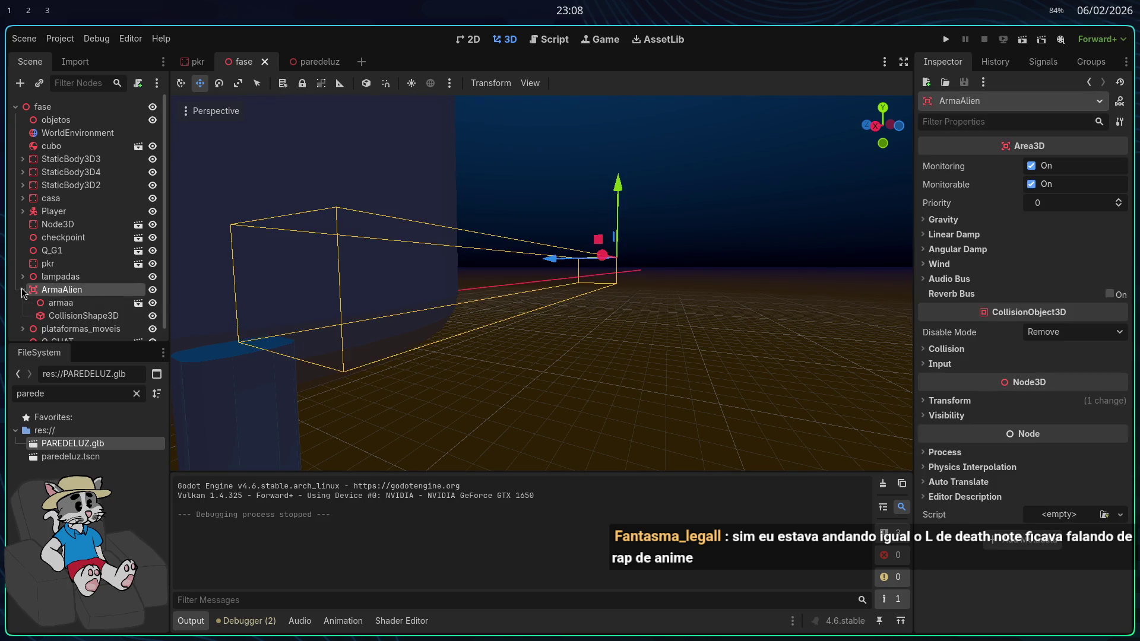
click(66, 316)
key(Up)
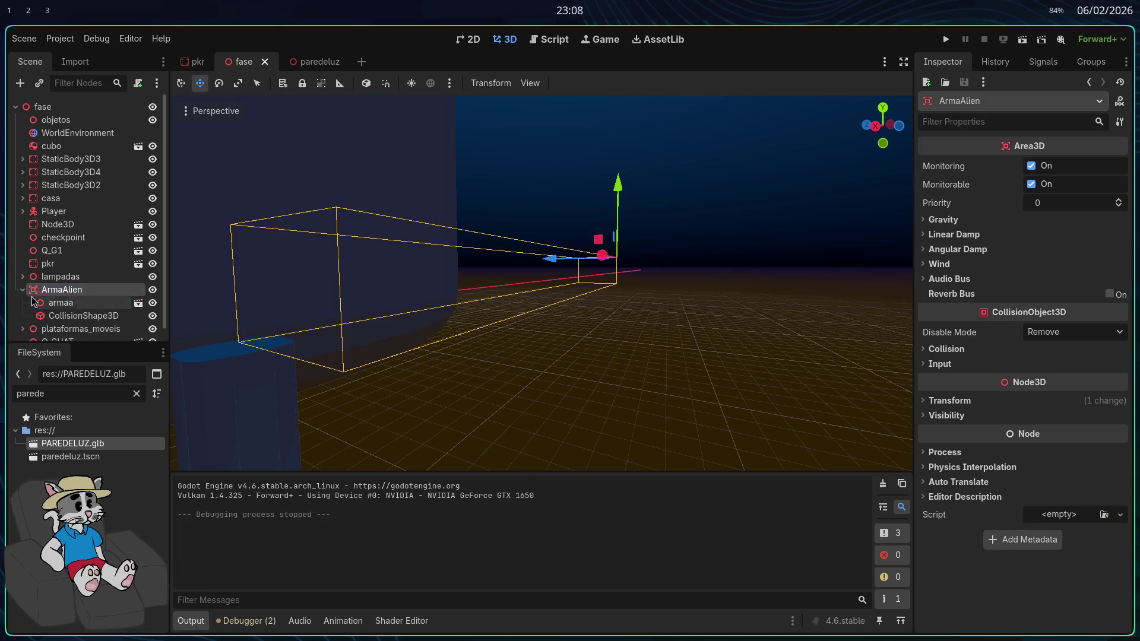
key(Delete)
key(Return)
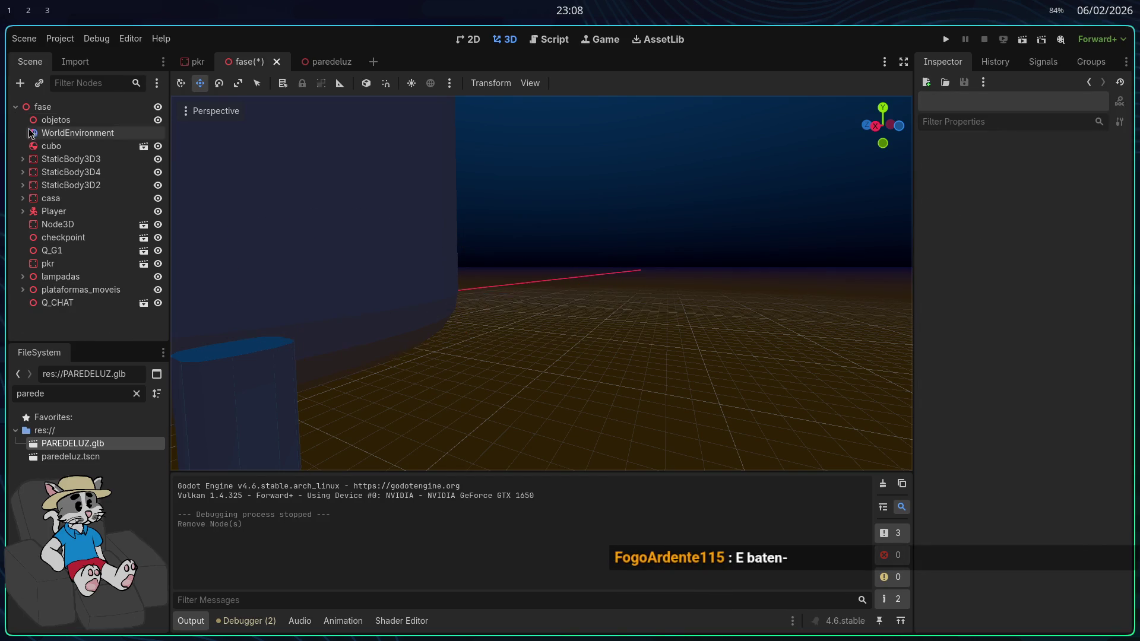
Abandon a scene-file search and restore the deleted ArmaAlien with Ctrl+Z
click(39, 84)
text(ar)
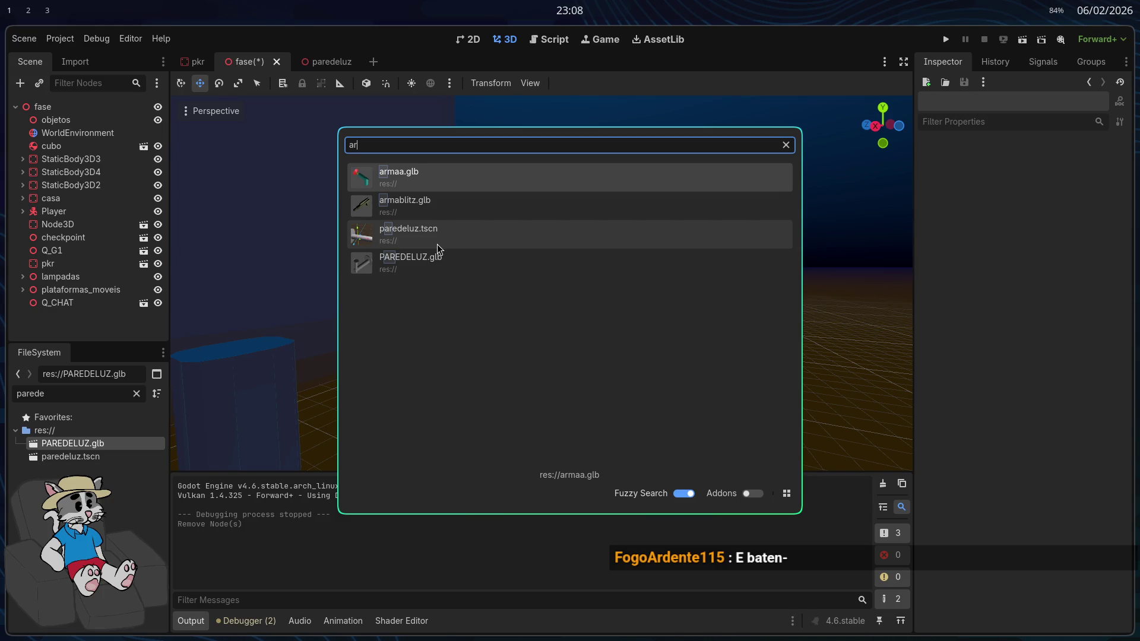
key(BackSpace)
key(BackSpace)
text(ARmaa)
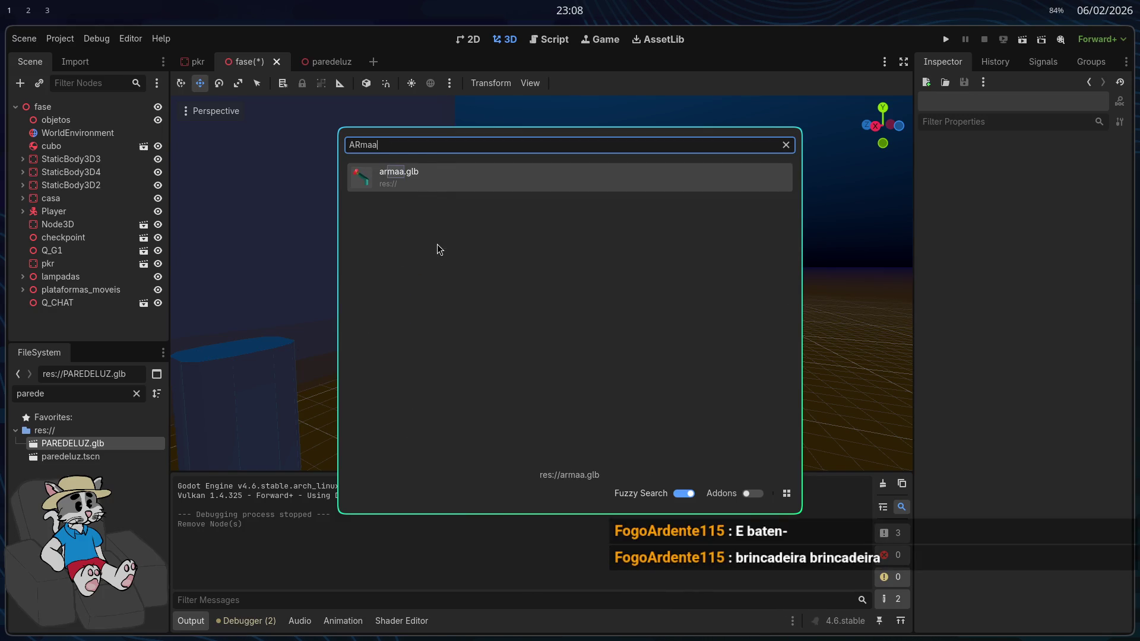
text(a)
key(Escape)
key(ctrl+z)
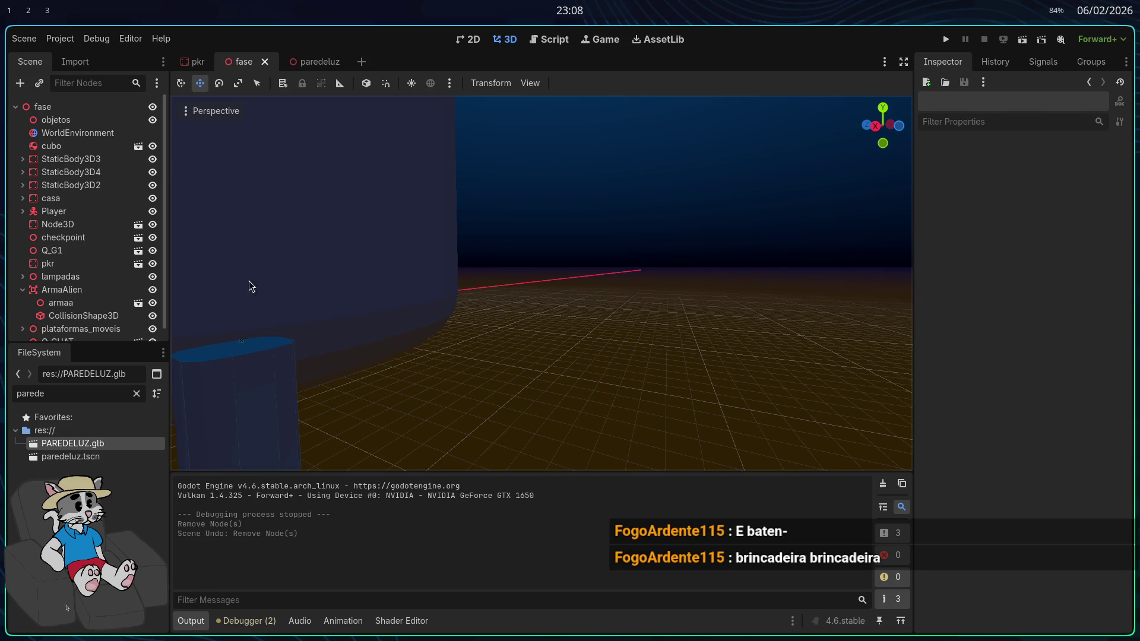
Try several moves of ArmaAlien along X, undoing each attempt
scroll(97, 291, down, 1)
click(96, 291)
click(84, 294)
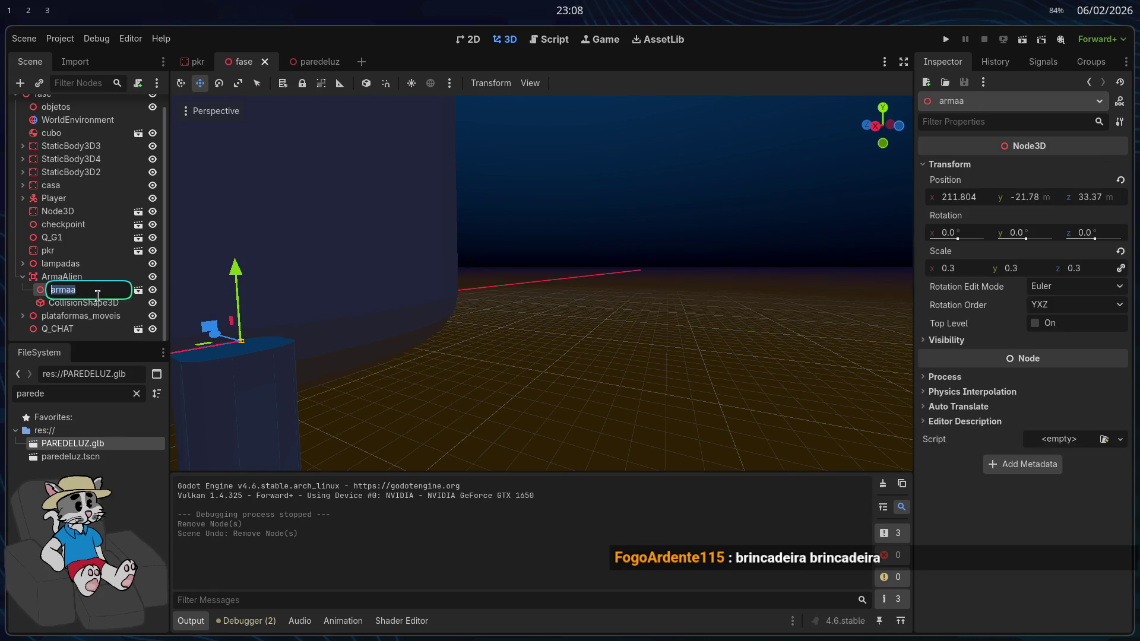
click(95, 302)
click(95, 290)
click(93, 282)
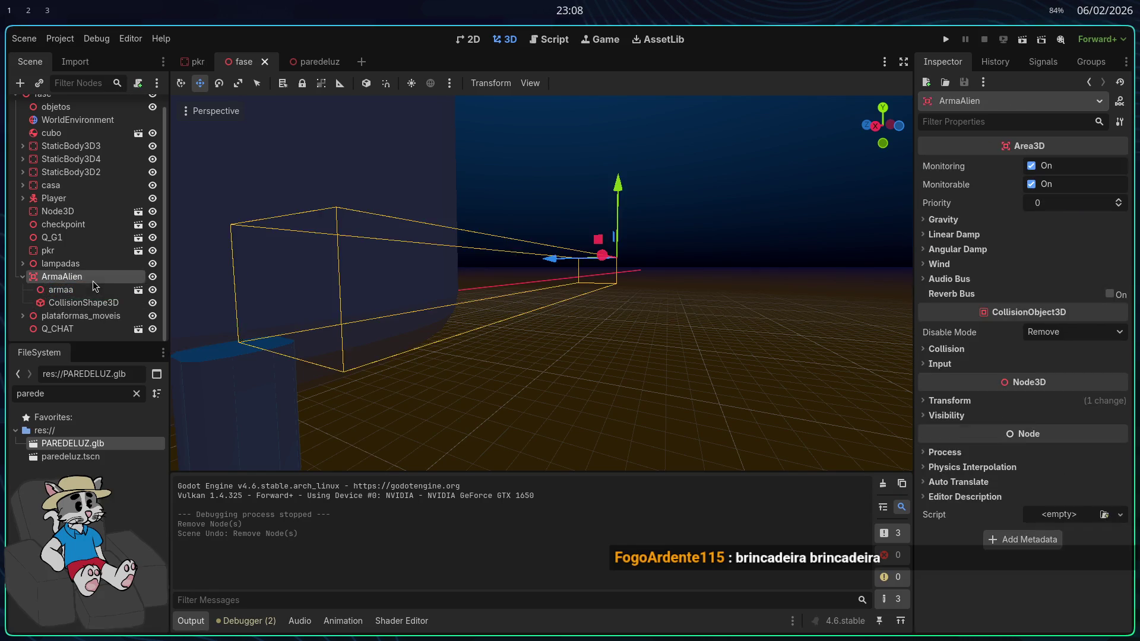
drag(238, 321, 242, 325)
drag(714, 236, 643, 262)
key(ctrl+z)
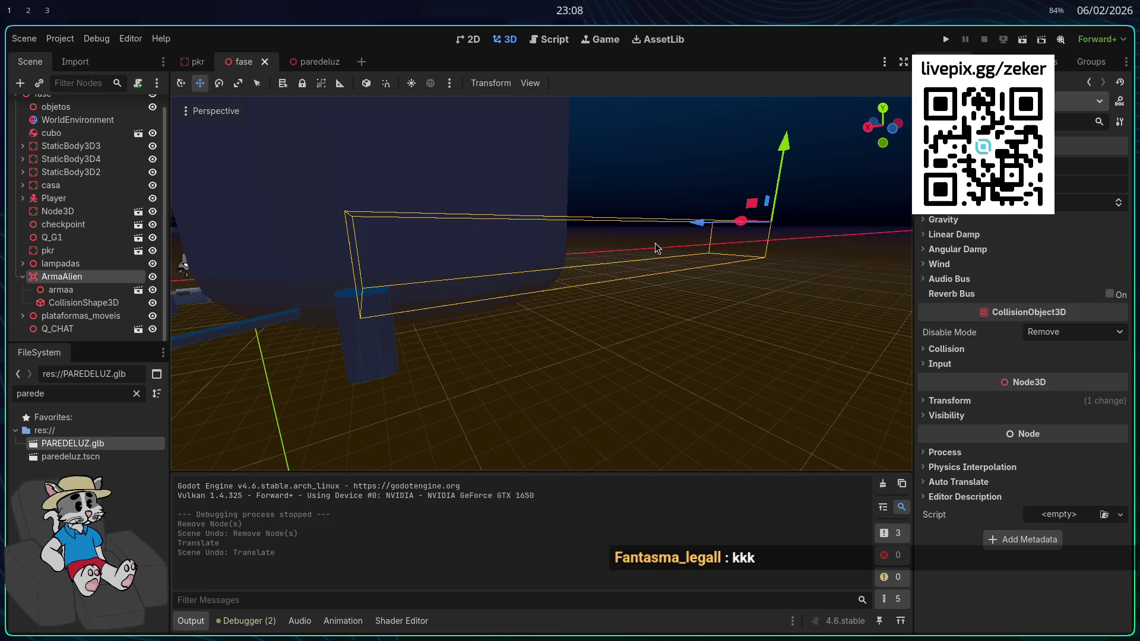
drag(701, 232, 613, 247)
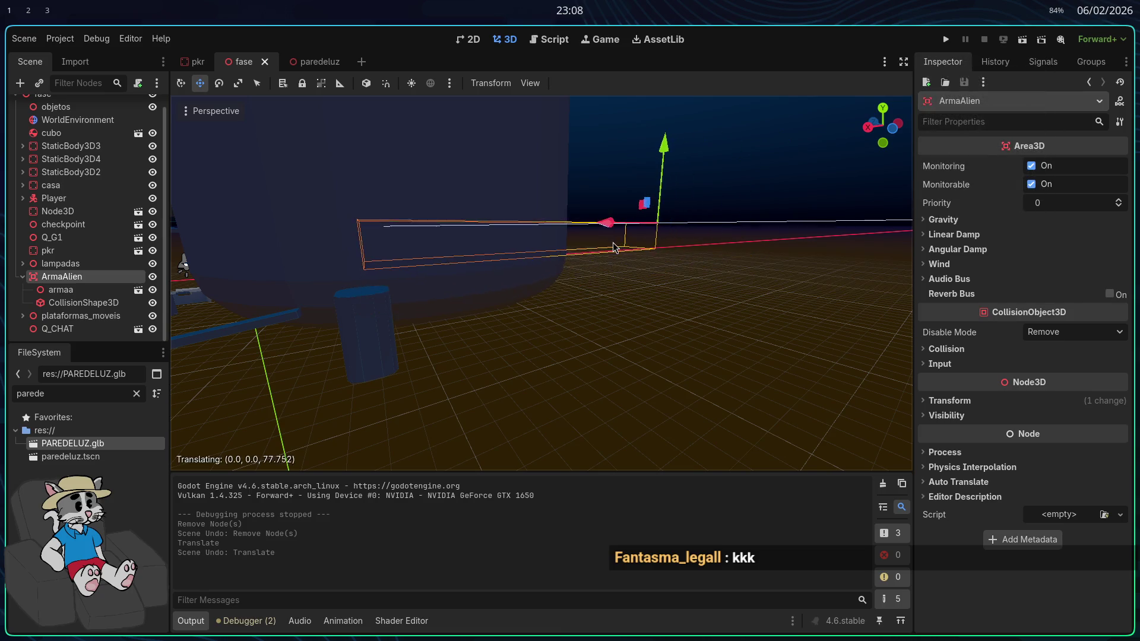
key(ctrl+z)
drag(704, 233, 435, 271)
key(ctrl+z)
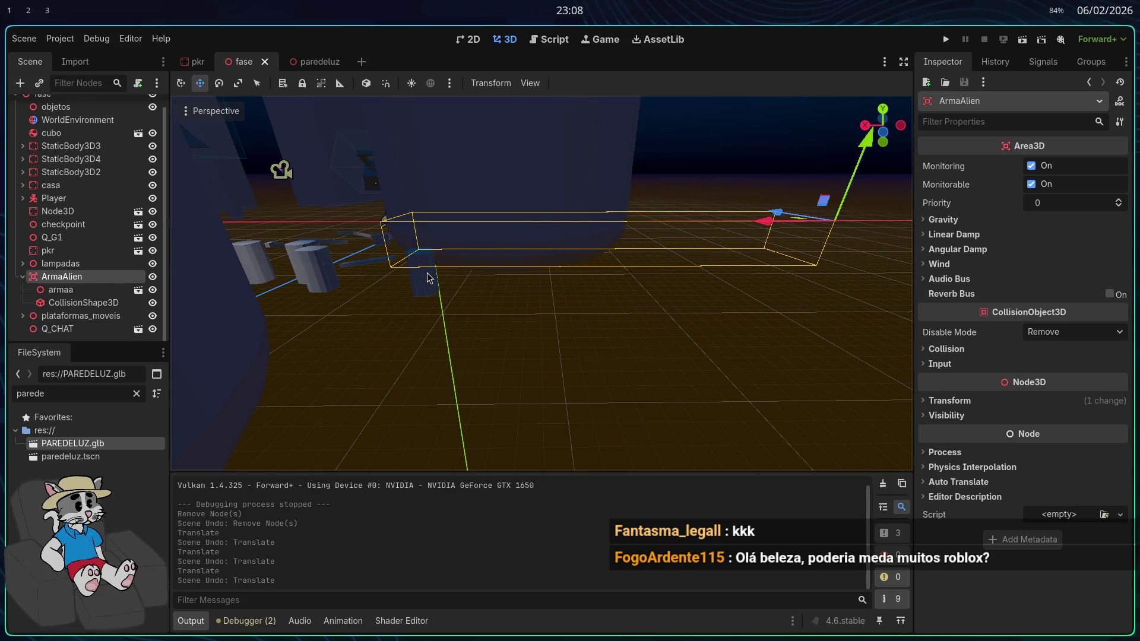
Shift armaa and its collision shape right, and ArmaAlien left along X
click(109, 289)
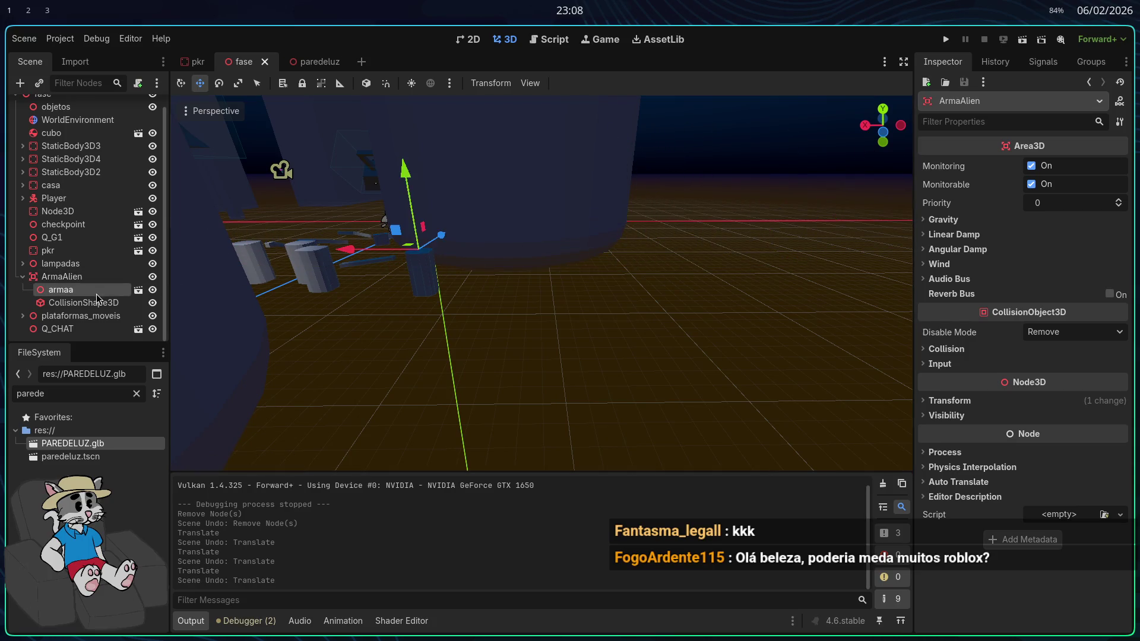
ctrl+click(83, 302)
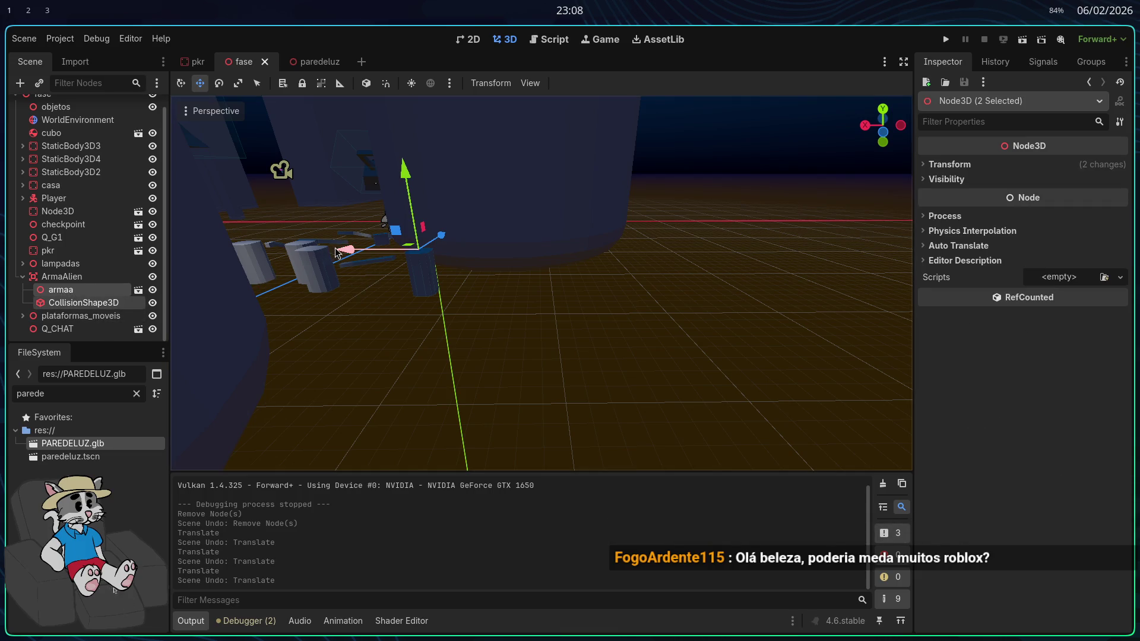
drag(336, 254, 701, 248)
click(675, 262)
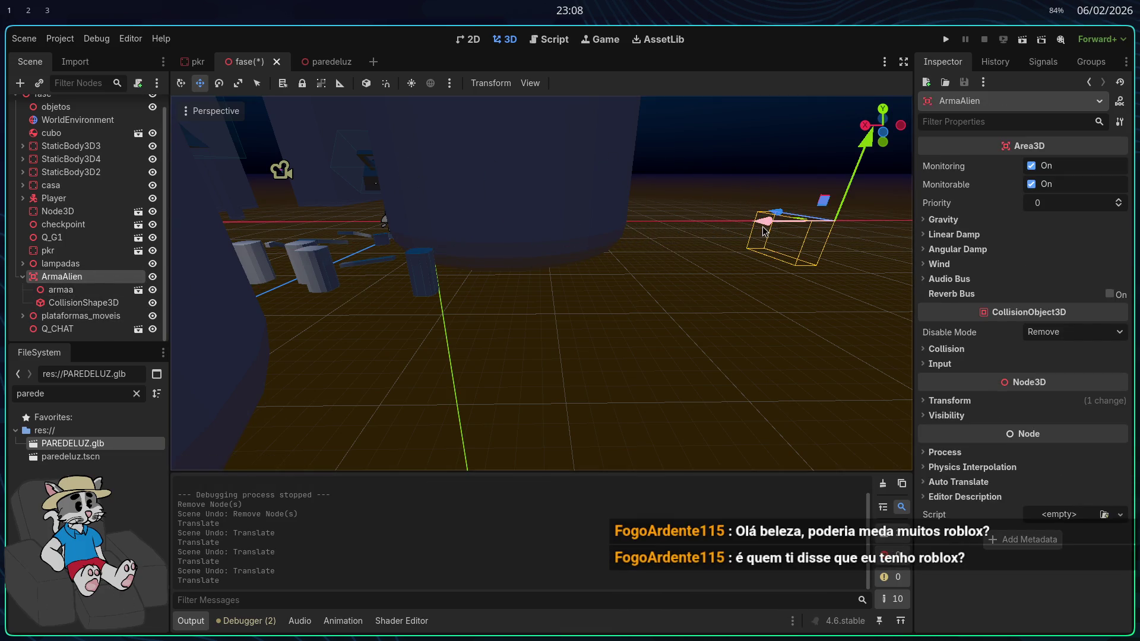
drag(764, 231, 395, 254)
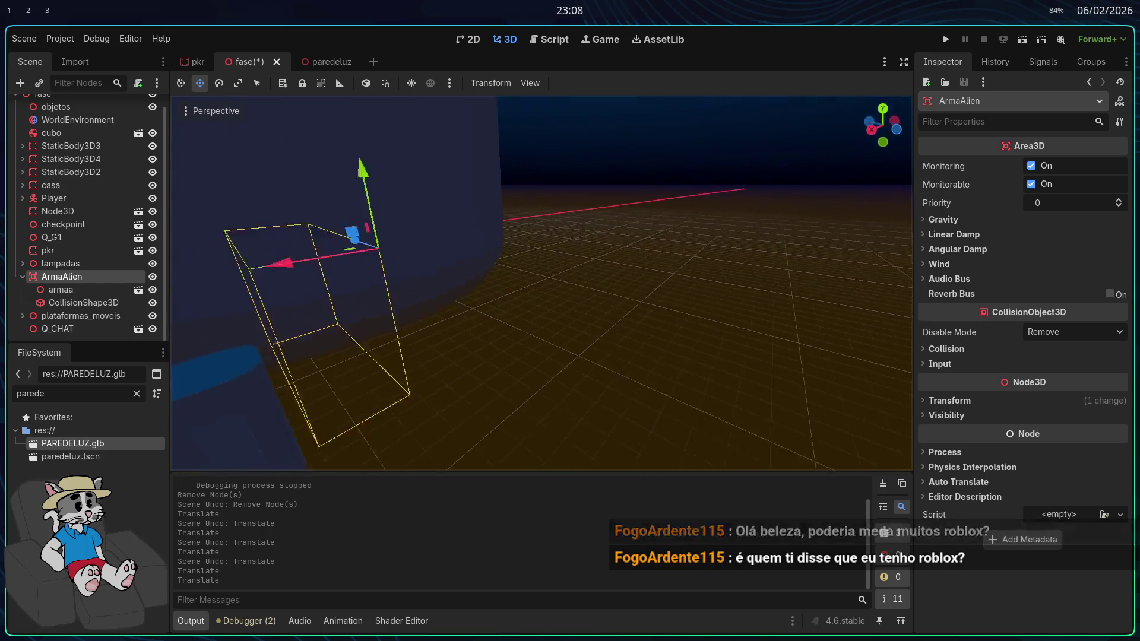
key(e)
key(w)
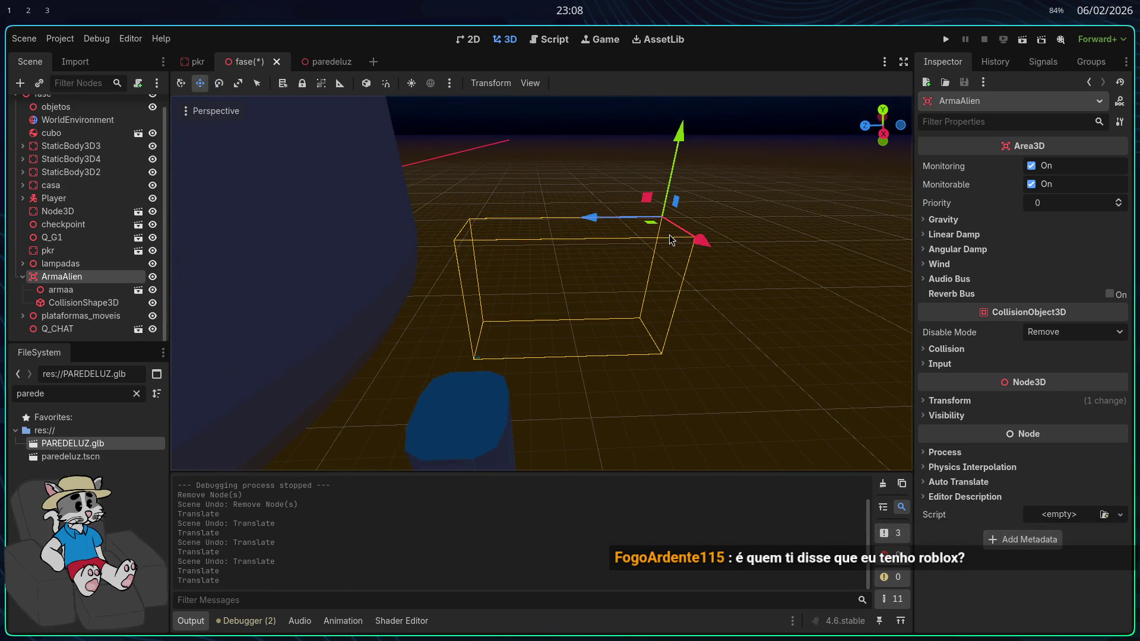
Delete the armaa child node from ArmaAlien
click(89, 289)
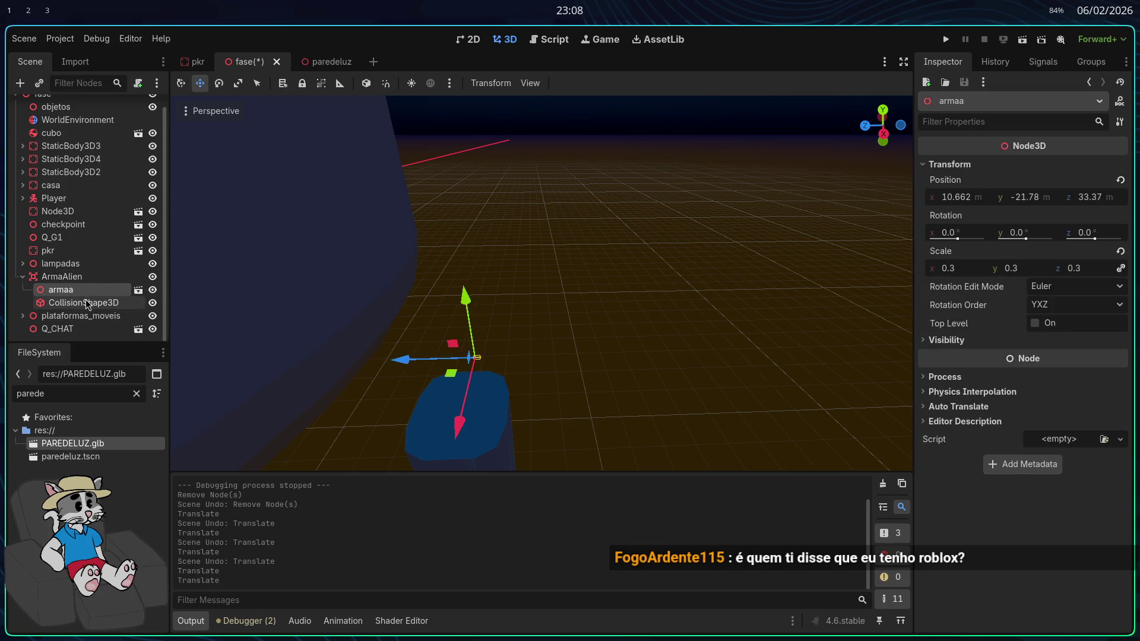
click(84, 303)
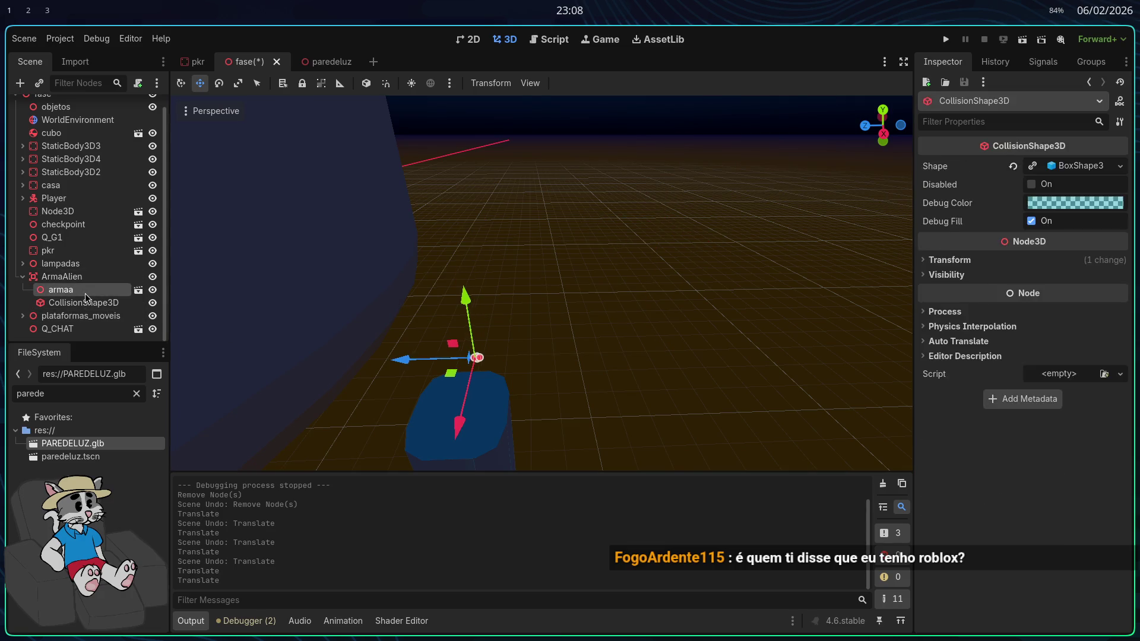
click(90, 291)
key(Delete)
key(Return)
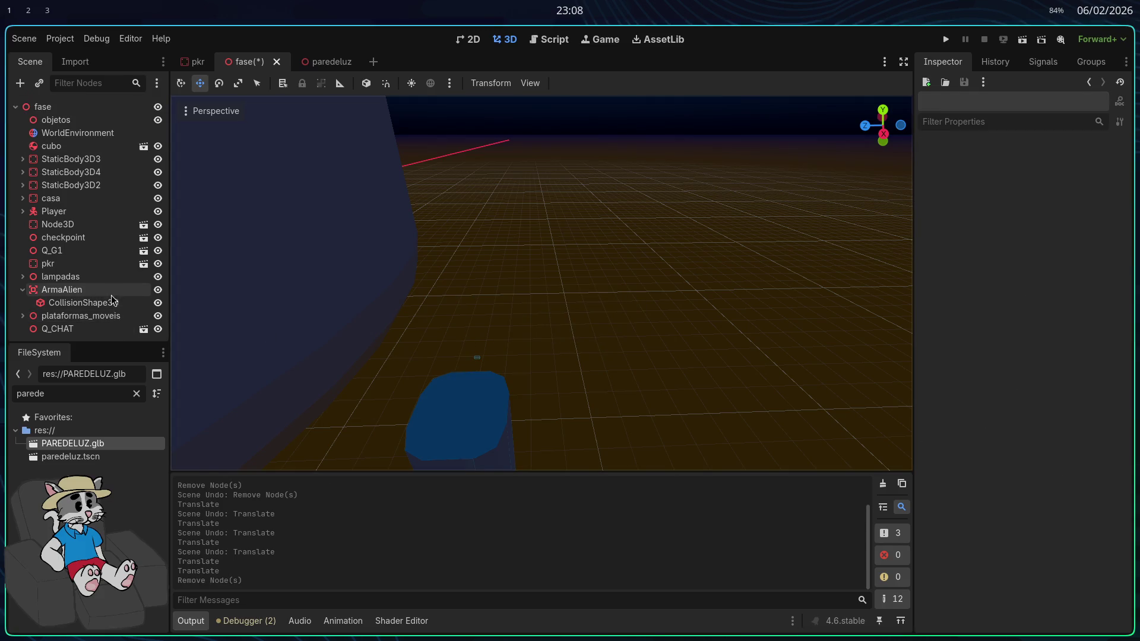
Add armaa.glb back as a child scene of ArmaAlien
right_click(108, 290)
click(169, 318)
text(arma)
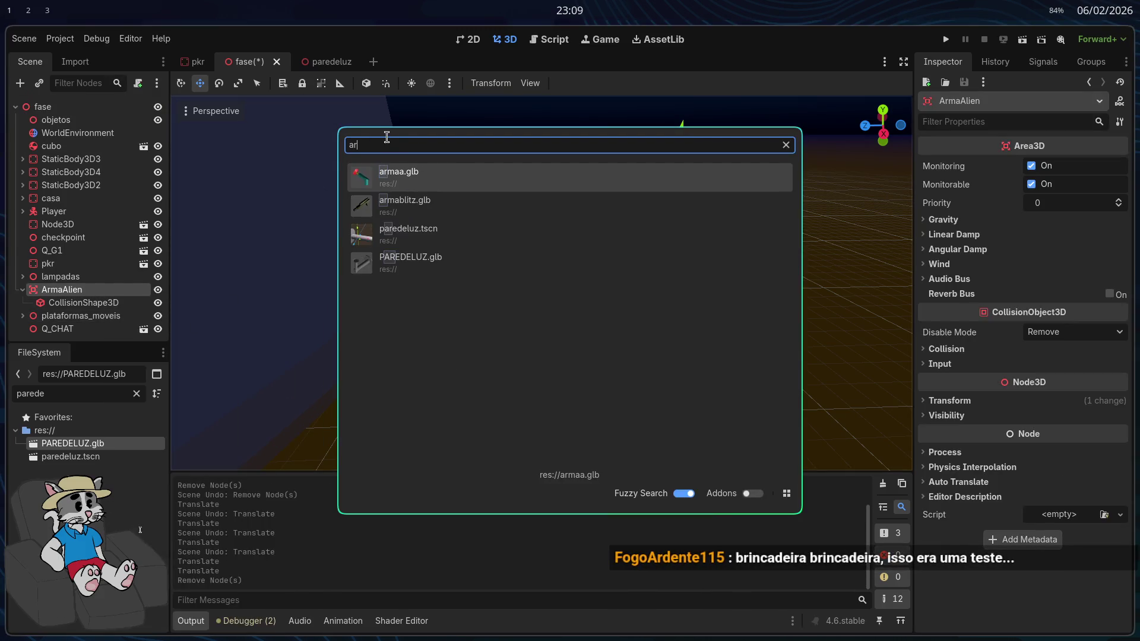
double_click(402, 182)
Delete ArmaAlien's old CollisionShape3D
click(89, 290)
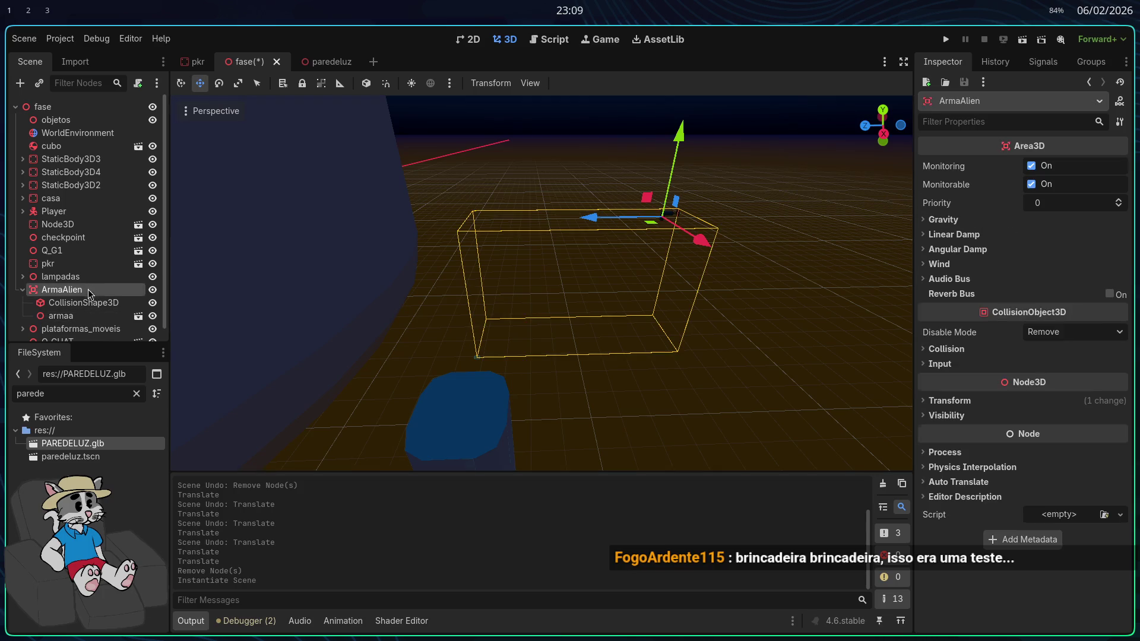
click(117, 316)
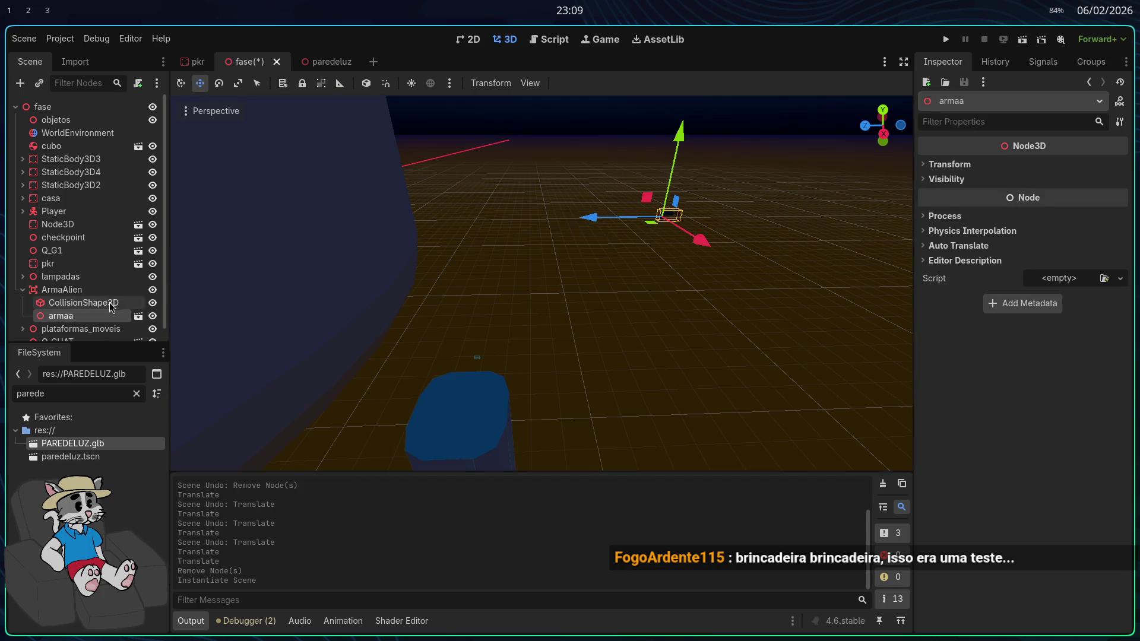
click(109, 302)
key(Delete)
click(584, 344)
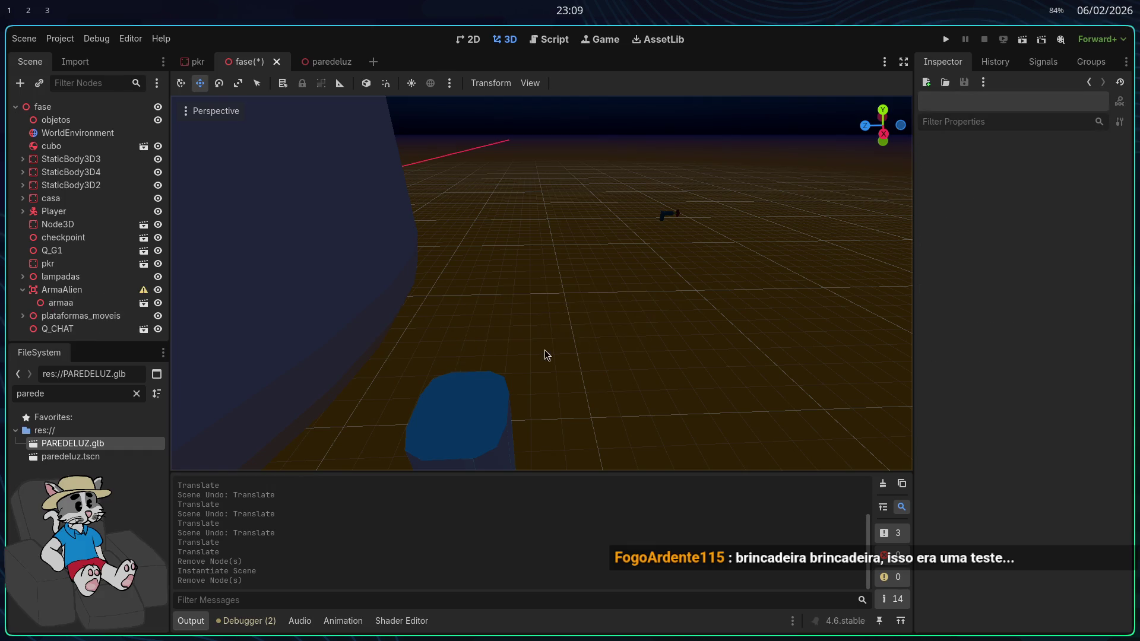
Add a new CollisionShape3D child to ArmaAlien with a New BoxShape3D shape
right_click(111, 295)
click(160, 306)
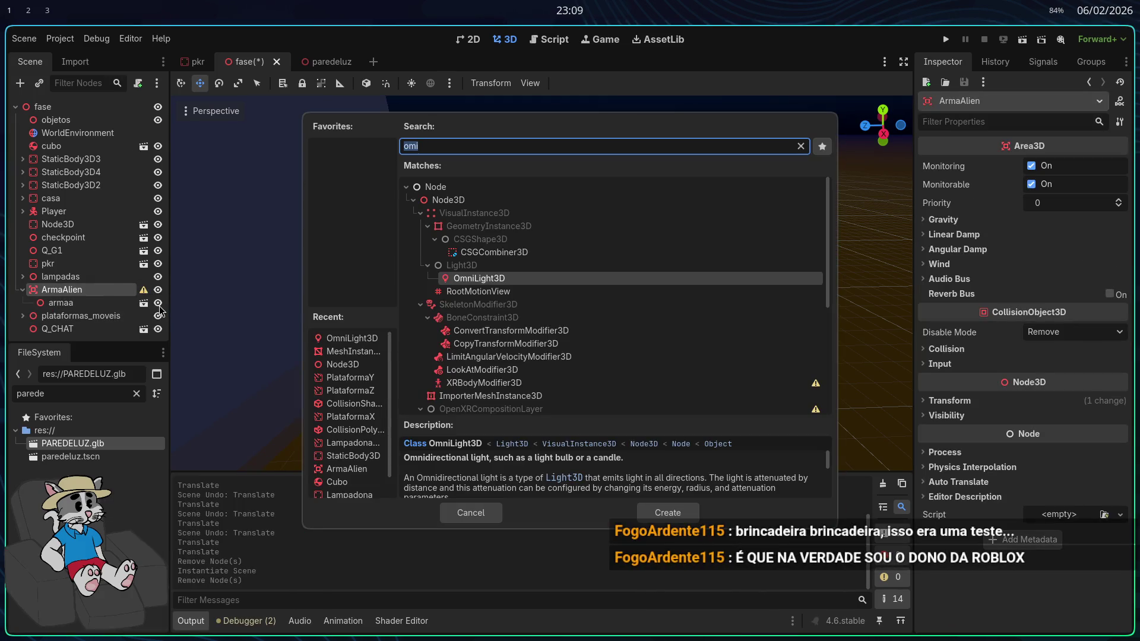
text(col)
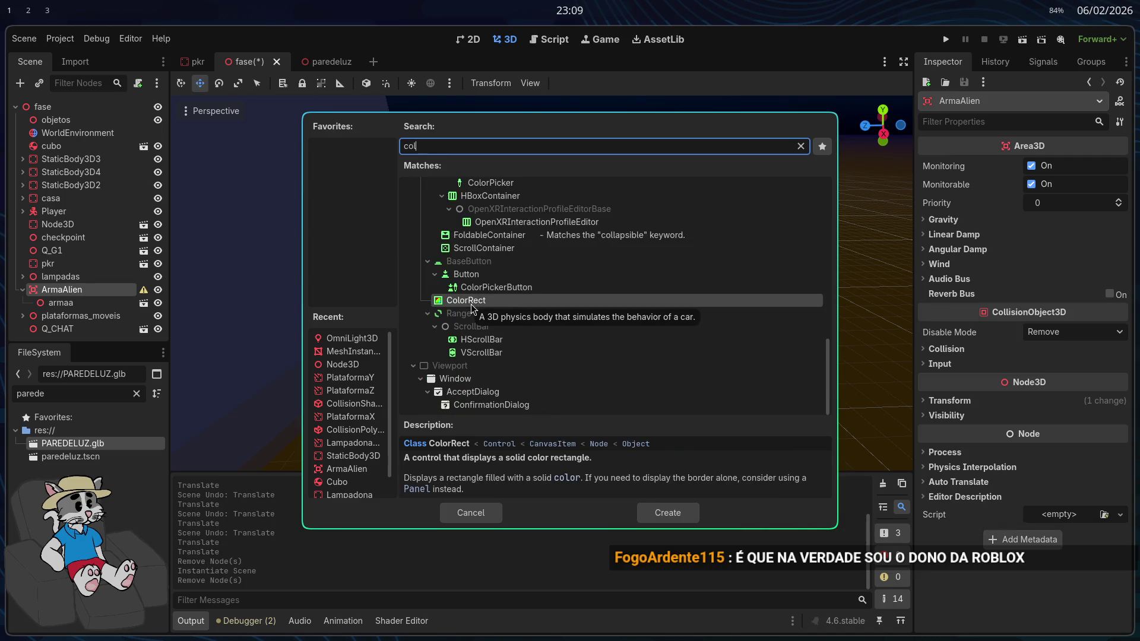
scroll(472, 309, up, 3)
double_click(472, 309)
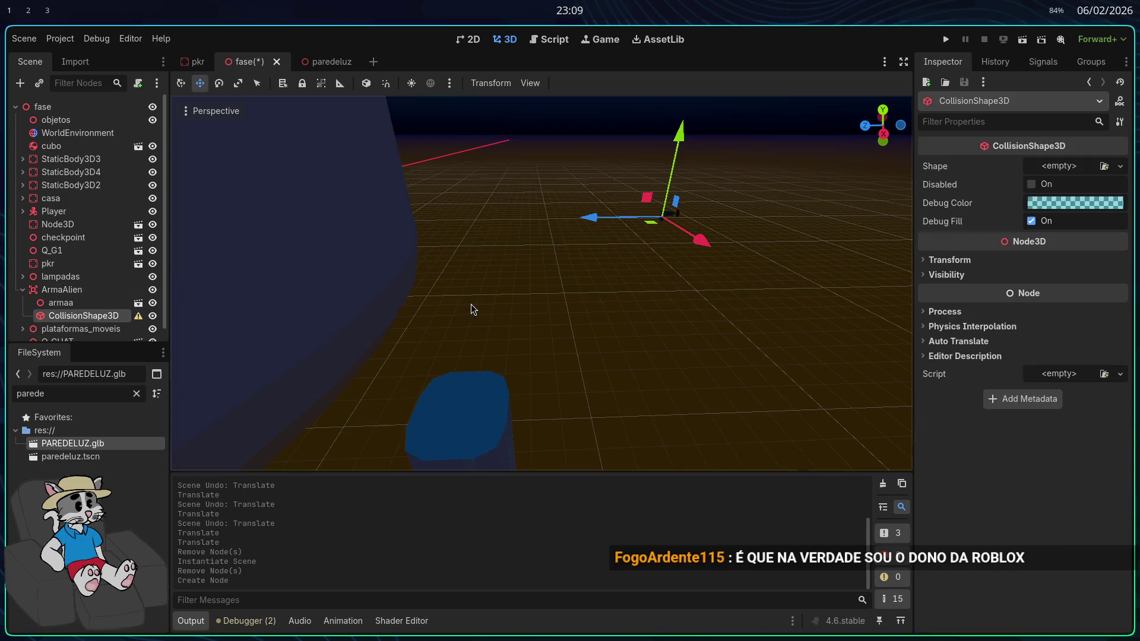
click(1045, 166)
click(1039, 230)
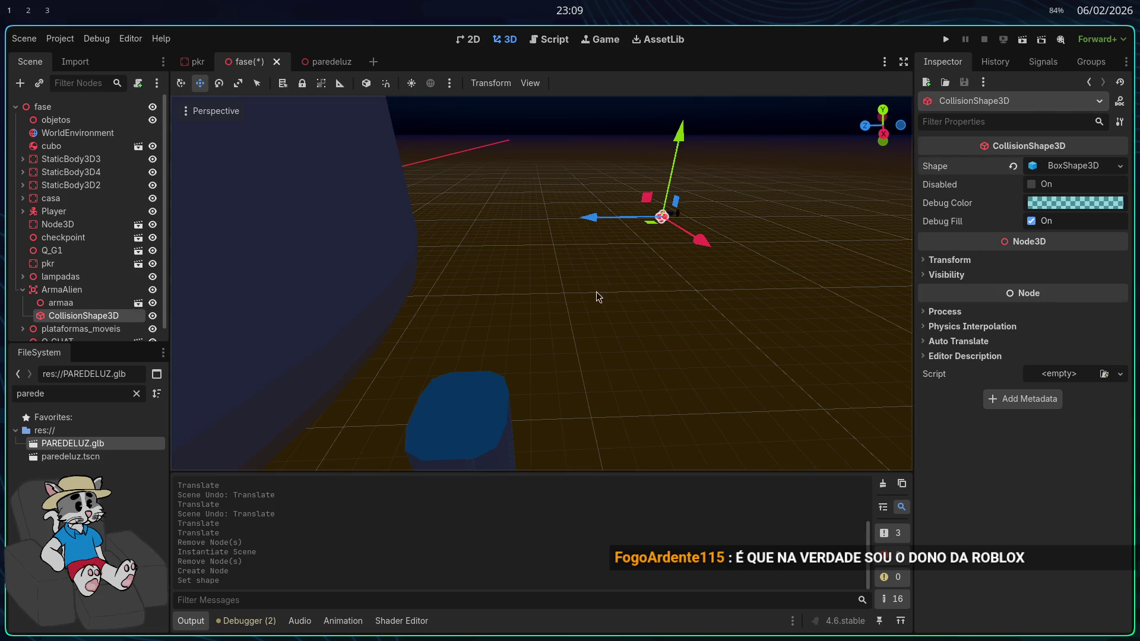
Move ArmaAlien onto the top of the blue pillar
click(95, 302)
click(90, 289)
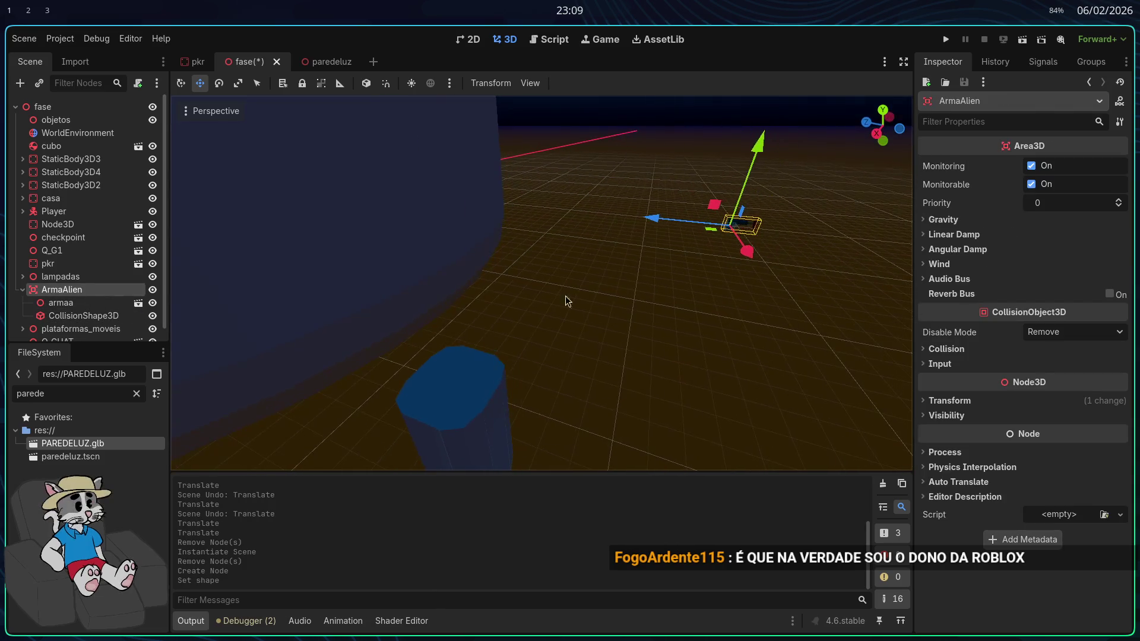
drag(669, 222, 410, 258)
drag(440, 122, 429, 318)
key(f)
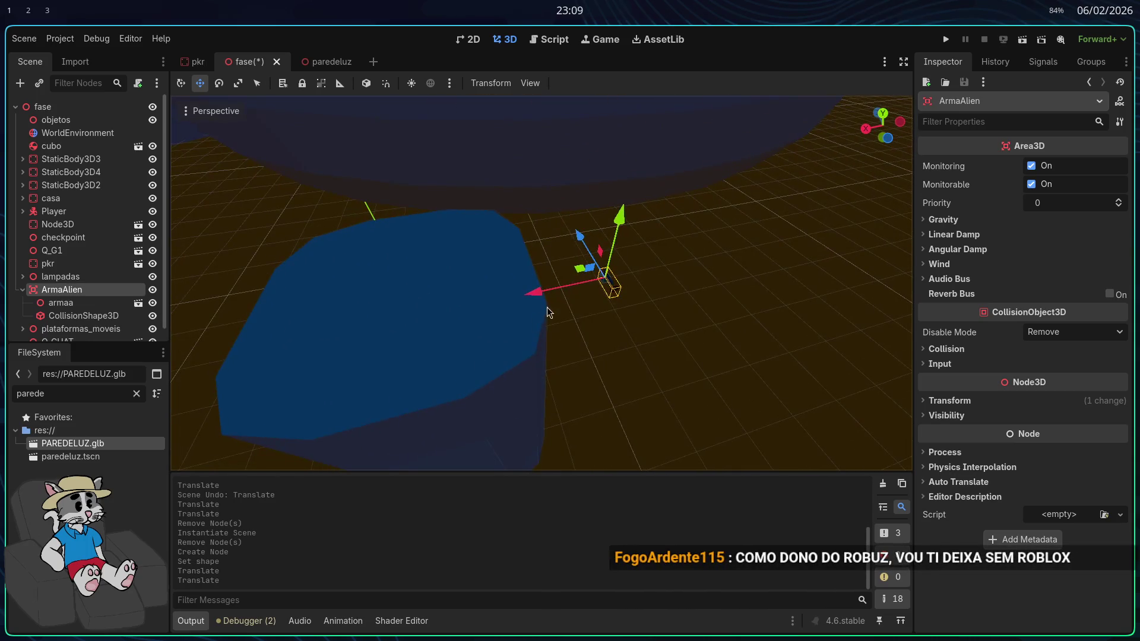
mouse_move(567, 267)
mouse_down()
mouse_move(460, 257)
mouse_move(457, 190)
mouse_move(482, 214)
mouse_up()
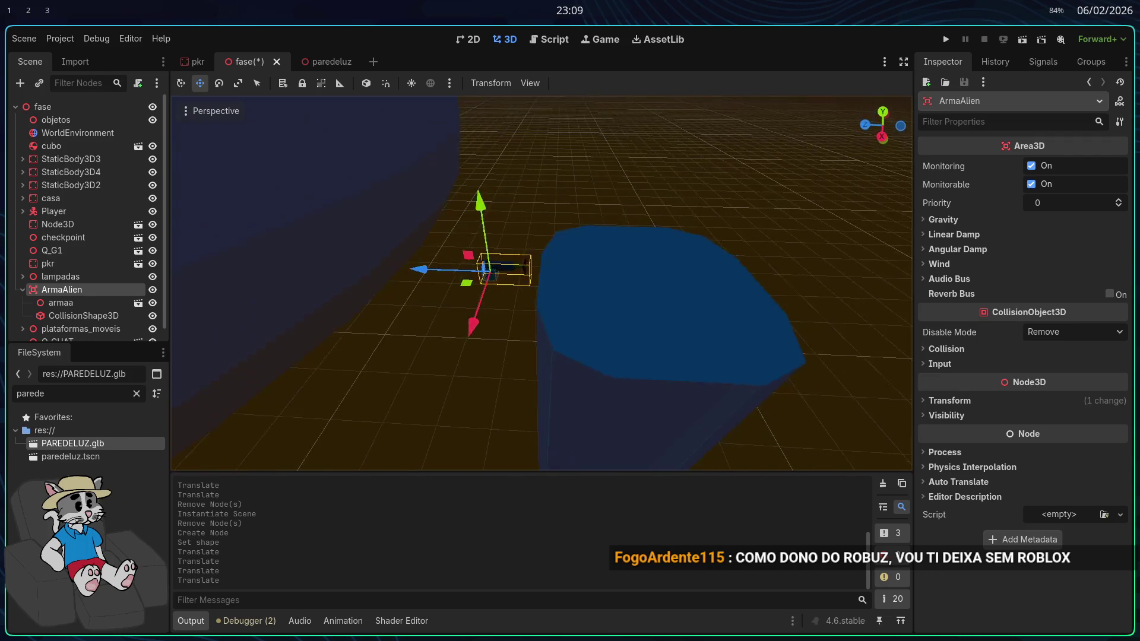
drag(483, 261, 657, 261)
drag(677, 214, 690, 159)
key(f)
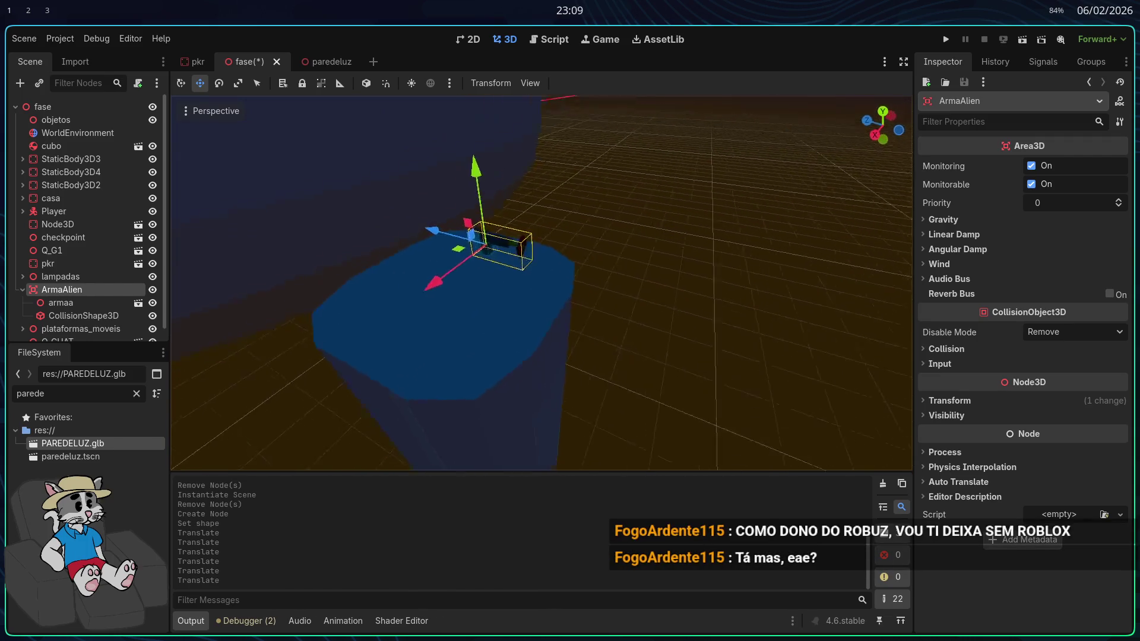
click(106, 329)
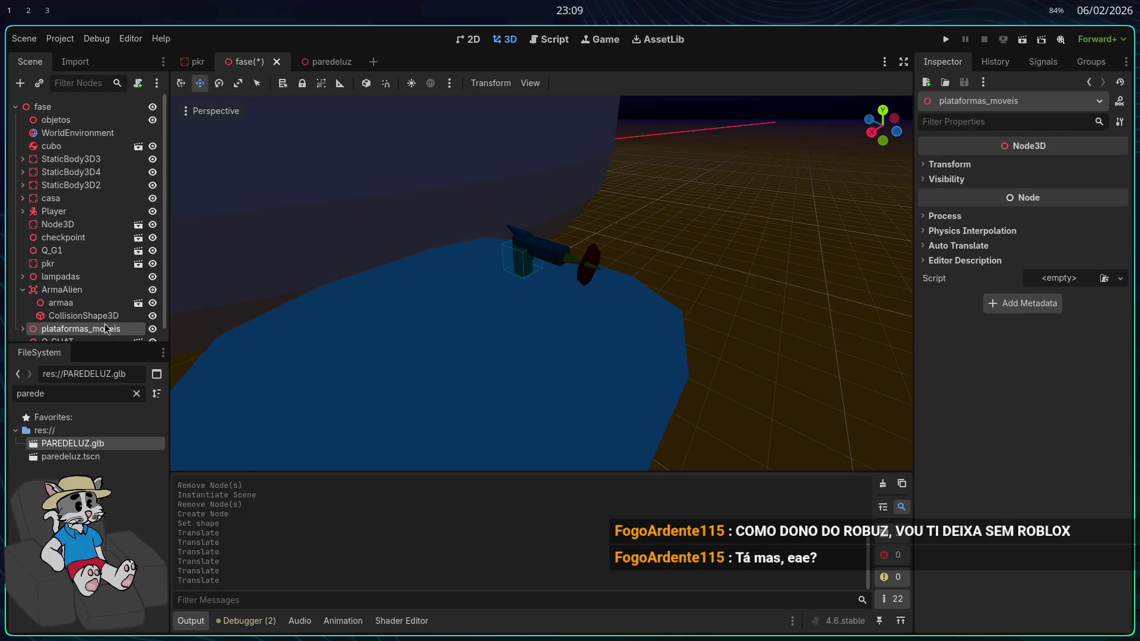
click(83, 316)
Drag the CollisionShape3D handles so the box fits snugly around the alien weapon
drag(523, 244, 528, 233)
scroll(527, 232, up, 3)
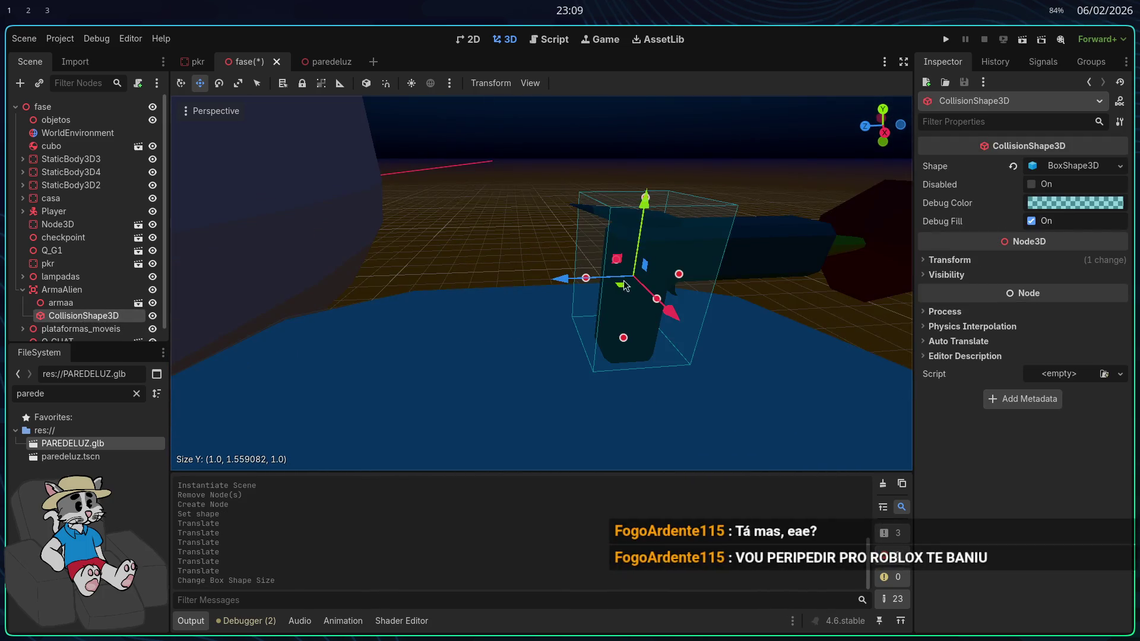
mouse_move(594, 281)
mouse_down()
mouse_move(583, 283)
mouse_move(656, 269)
mouse_move(675, 289)
mouse_up()
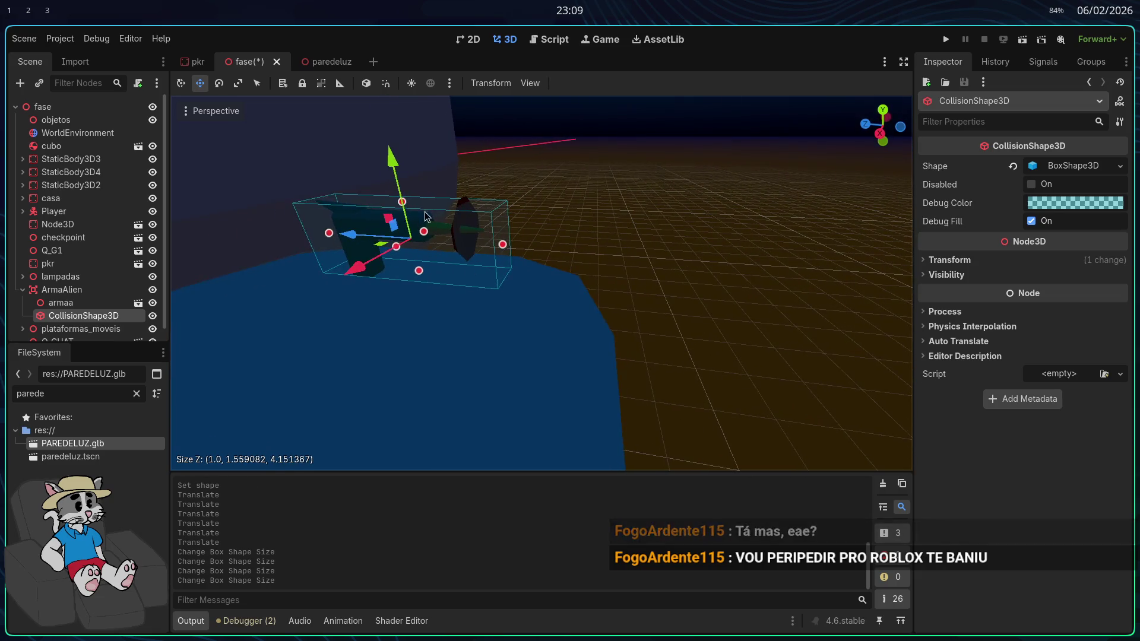
drag(401, 209, 405, 205)
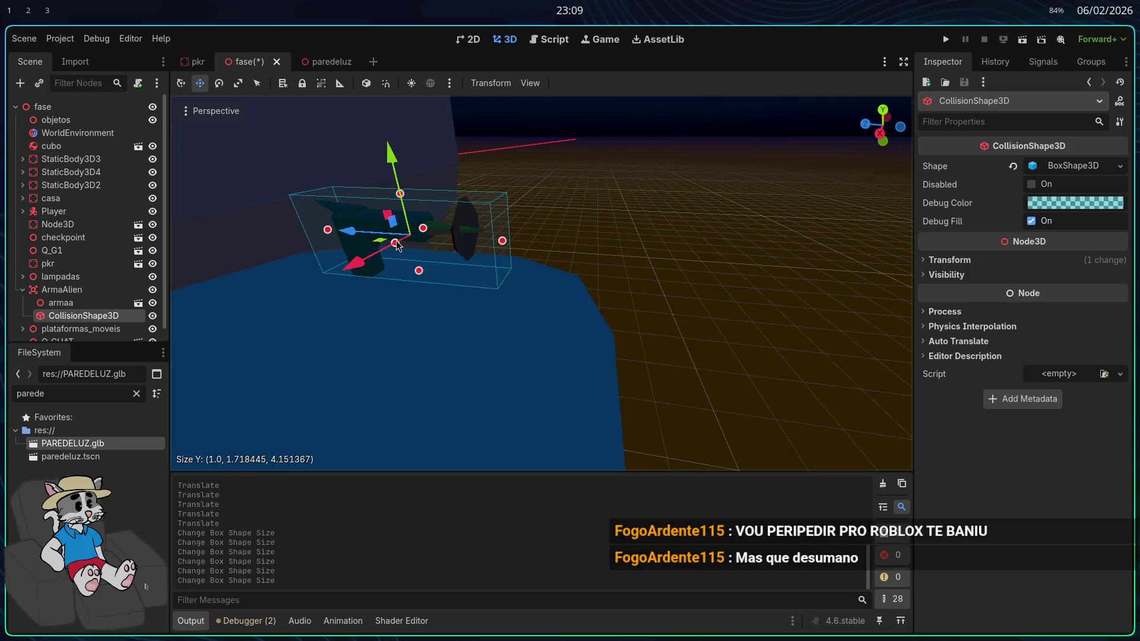
drag(397, 245, 391, 241)
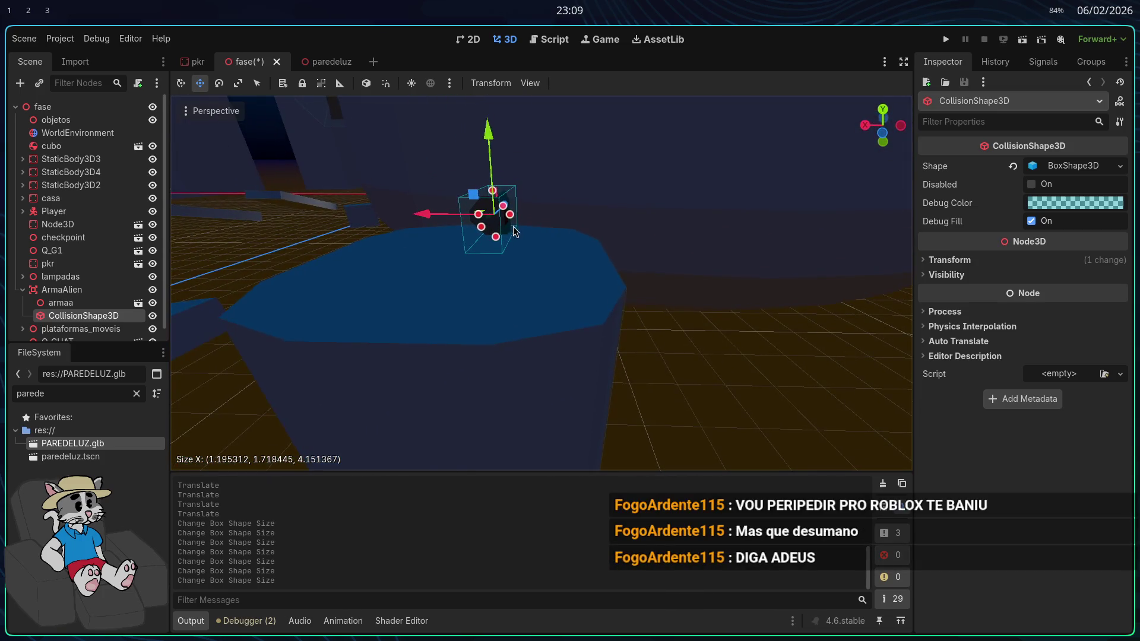
drag(514, 223, 516, 224)
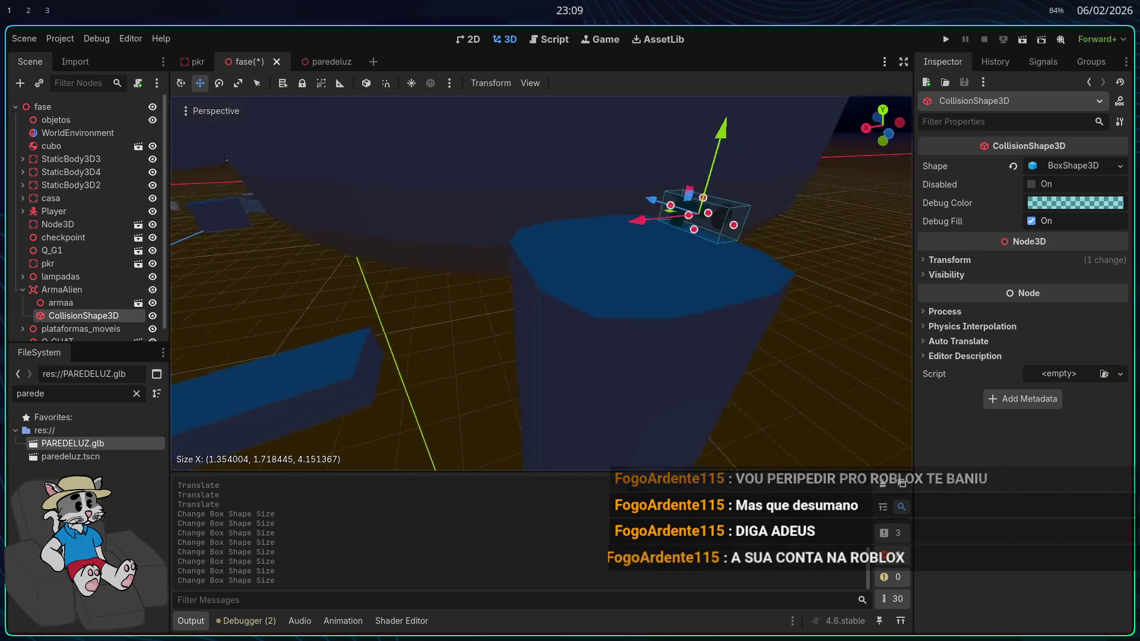
Scale ArmaAlien, rather than the collision shape, down to 0.4 on all axes
click(977, 260)
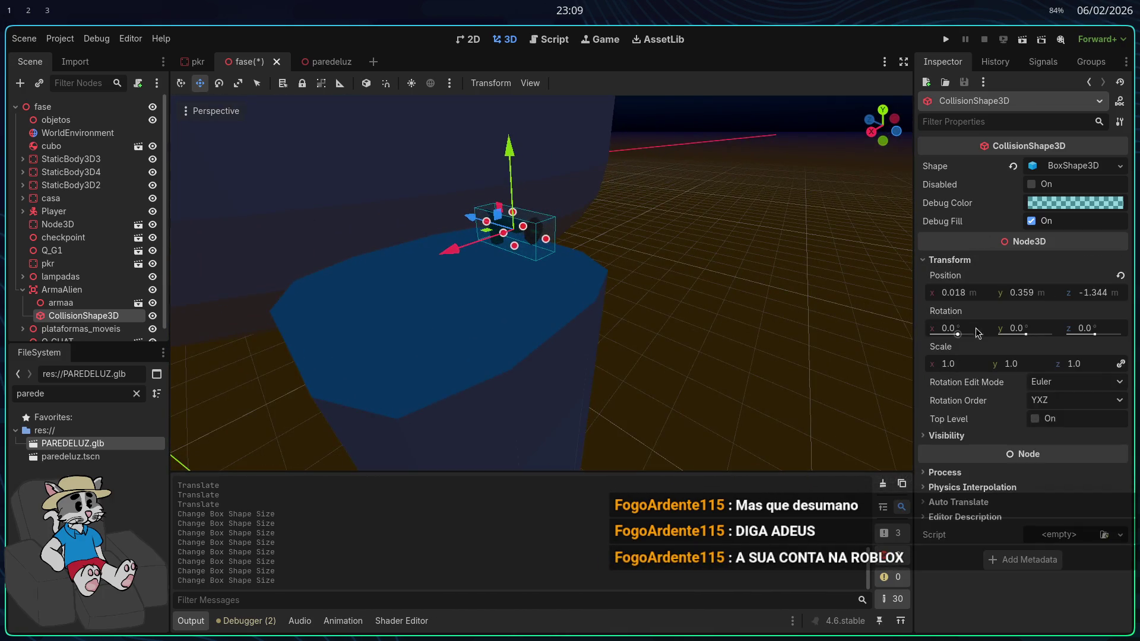
double_click(966, 364)
text(0)
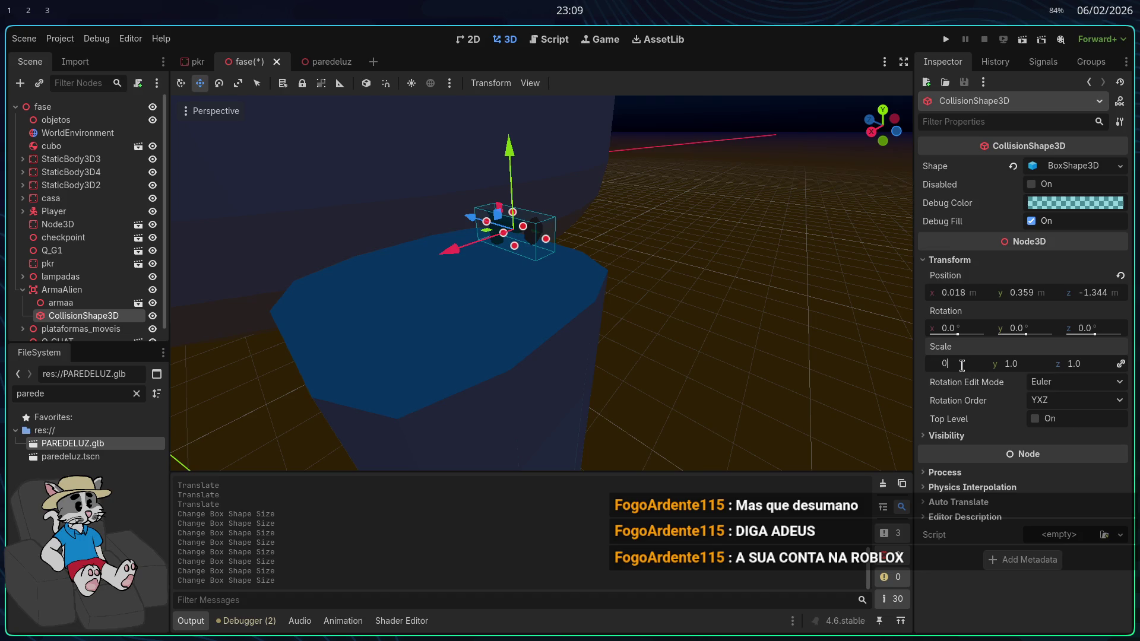
text(.4)
key(Return)
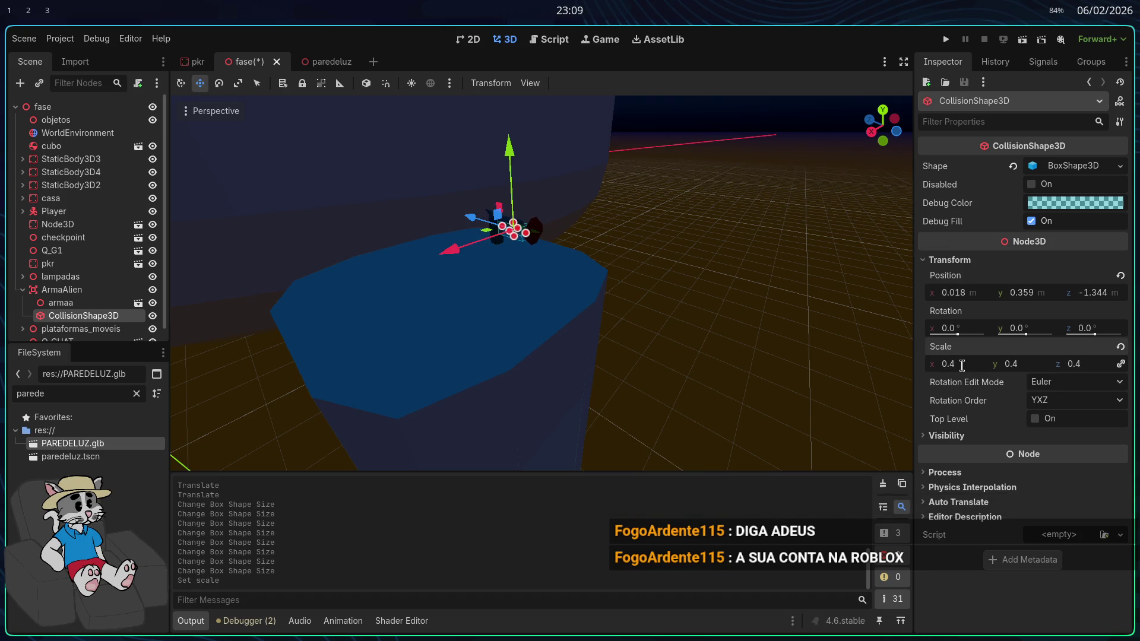
key(ctrl+z)
click(123, 290)
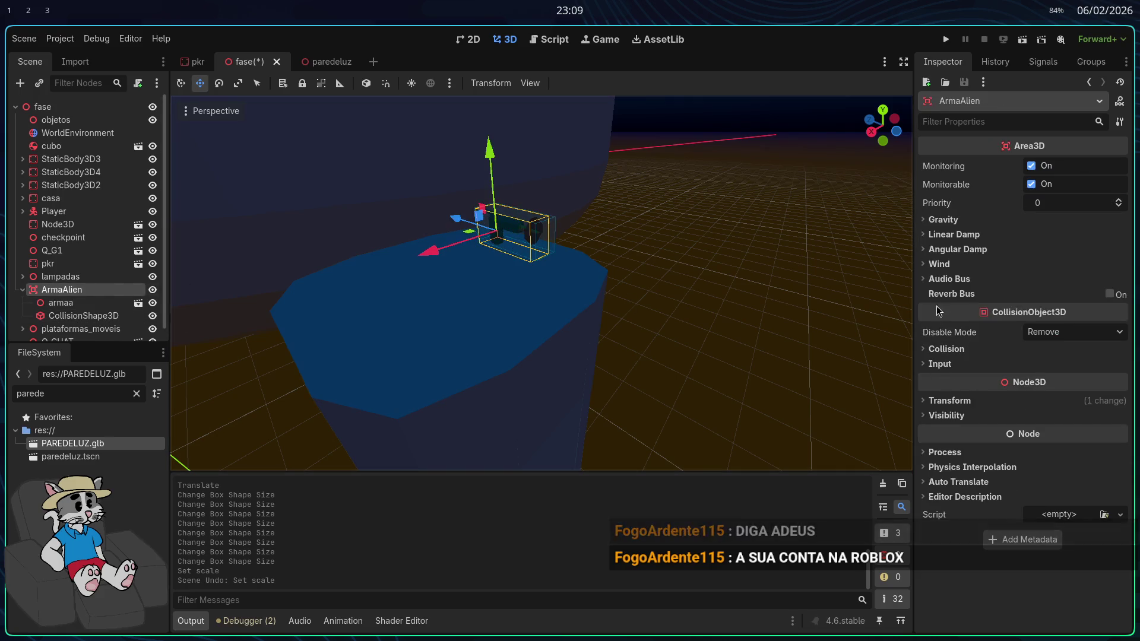
click(966, 502)
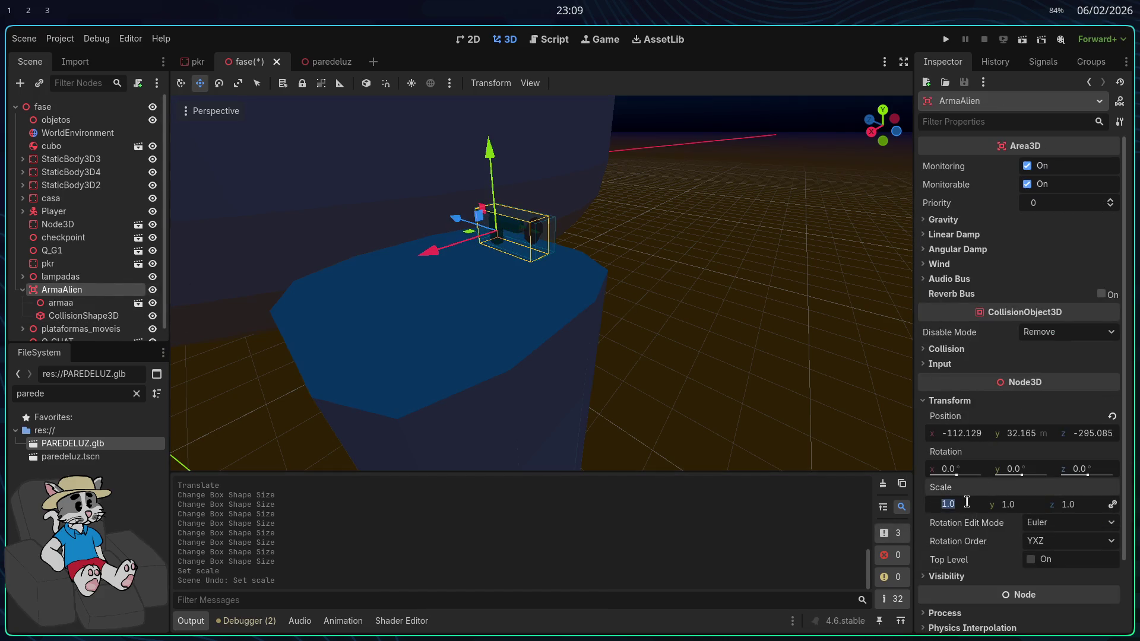
text(0.4)
key(Return)
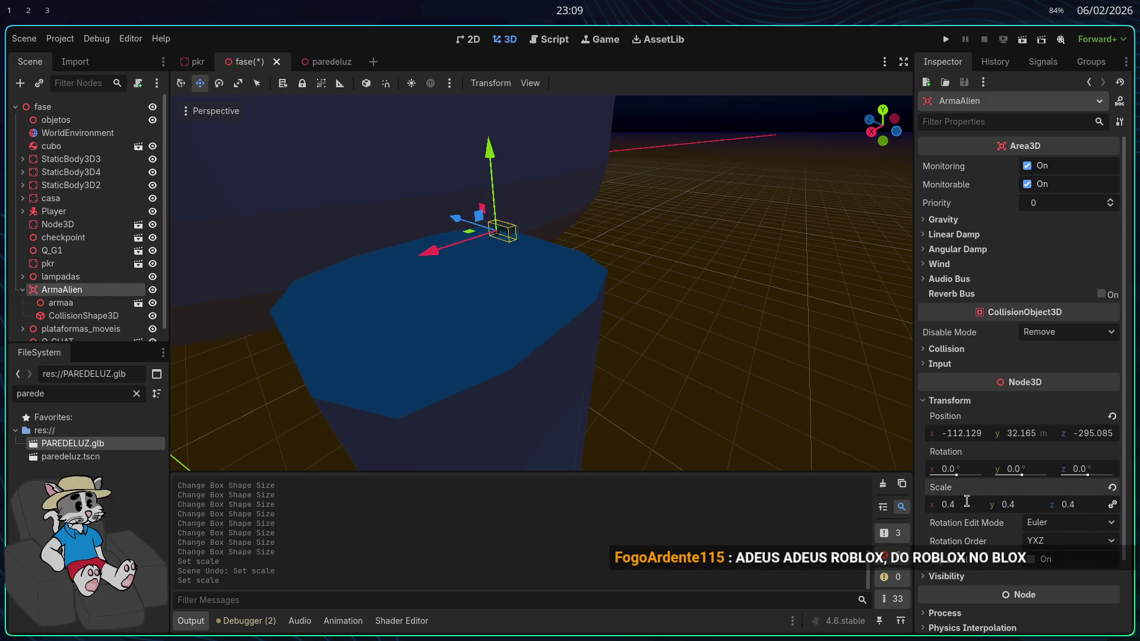
Select the armaa weapon model, then switch to Blender showing pillar Cube.013
click(606, 315)
click(547, 259)
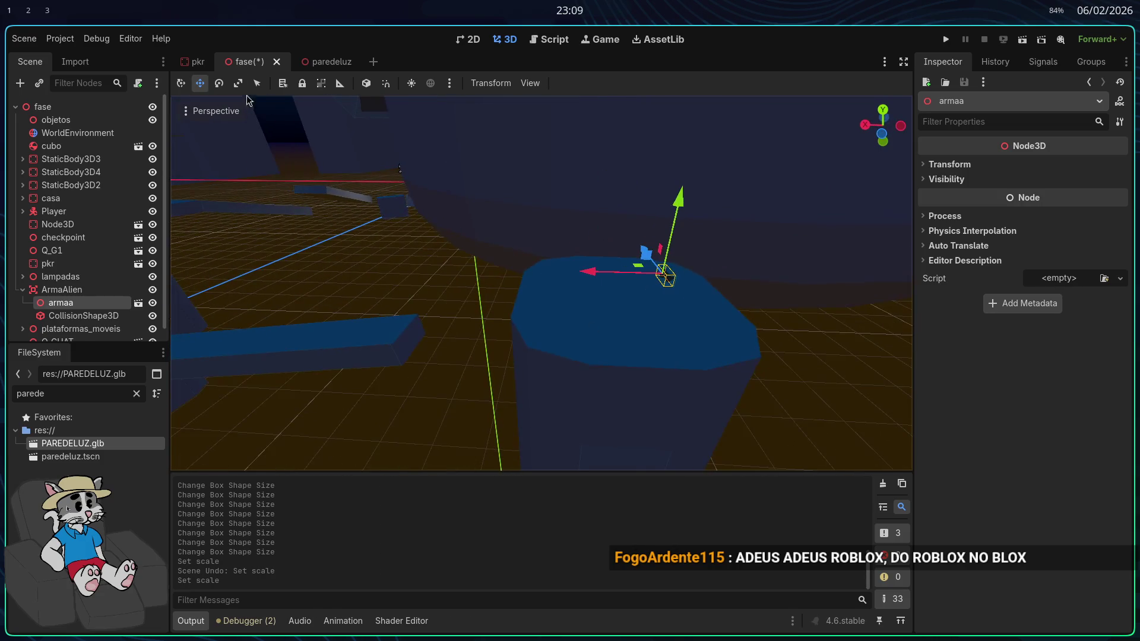
key(super+2)
right_click(789, 268)
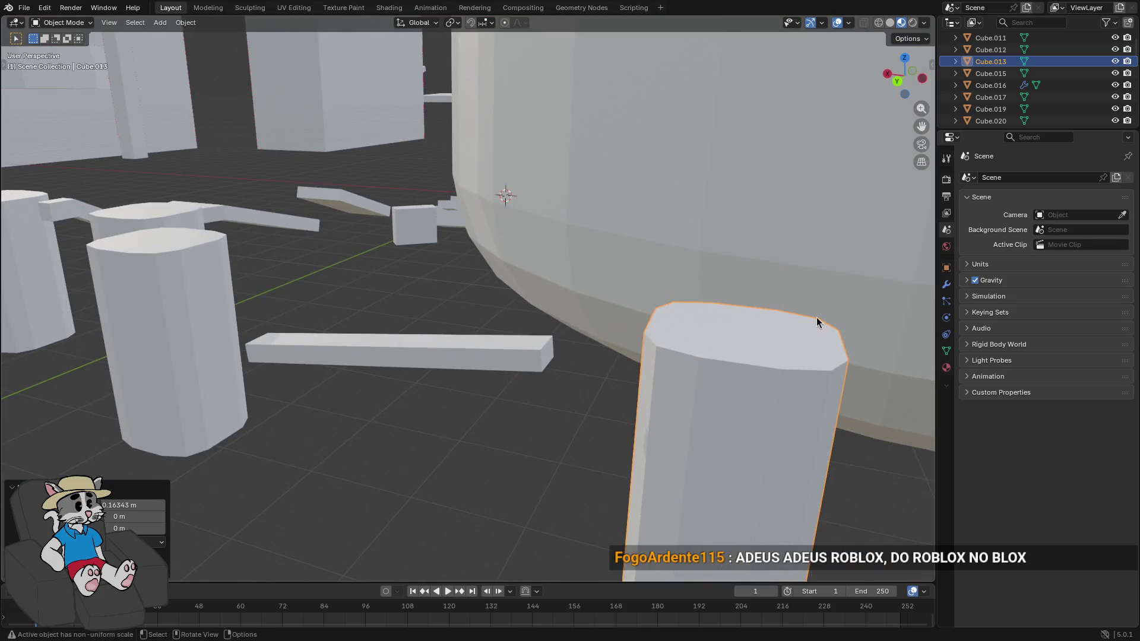
Shorten the pillar along Z to 0.847 and shift it about 0.14 m sideways
key(s)
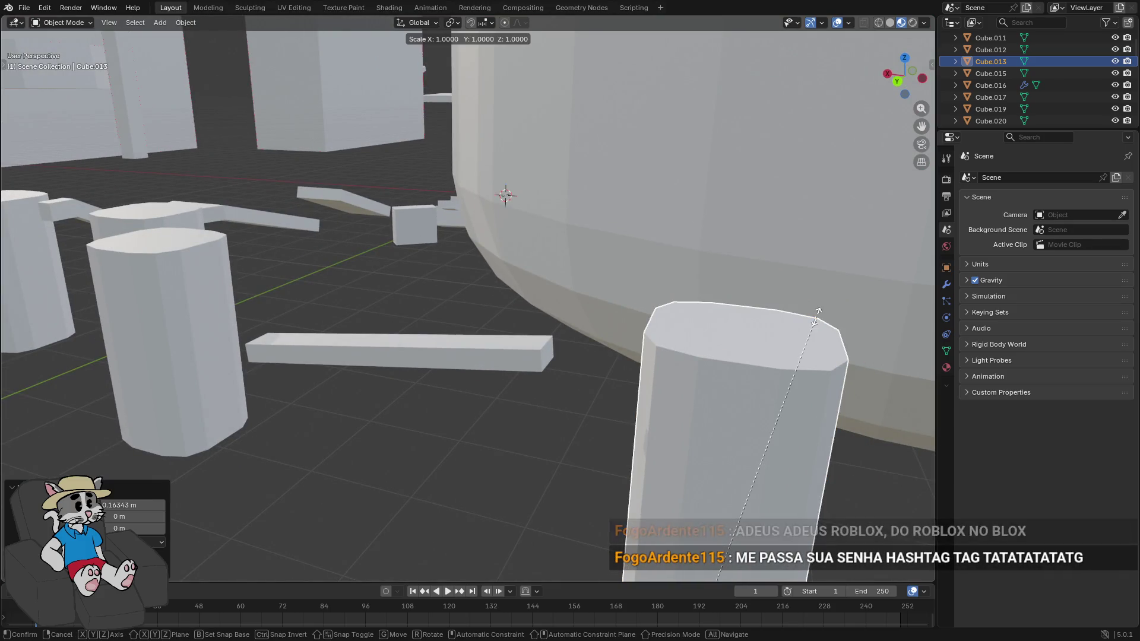
key(z)
click(809, 336)
middle_click(807, 341)
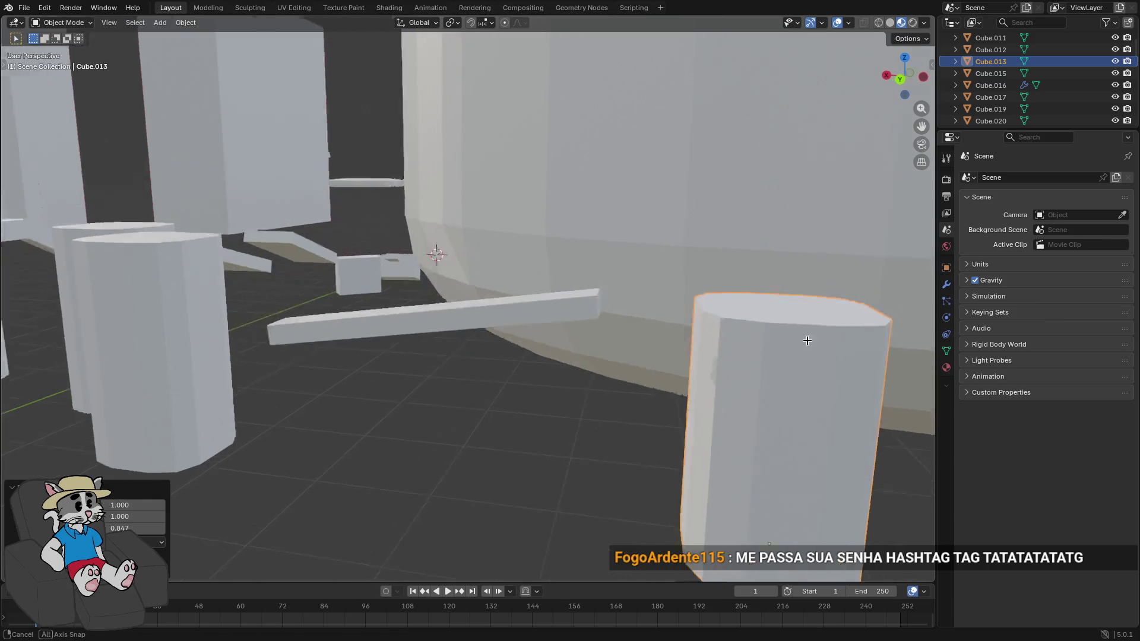
mouse_move(807, 340)
mouse_down()
mouse_move(817, 331)
mouse_move(843, 347)
mouse_up()
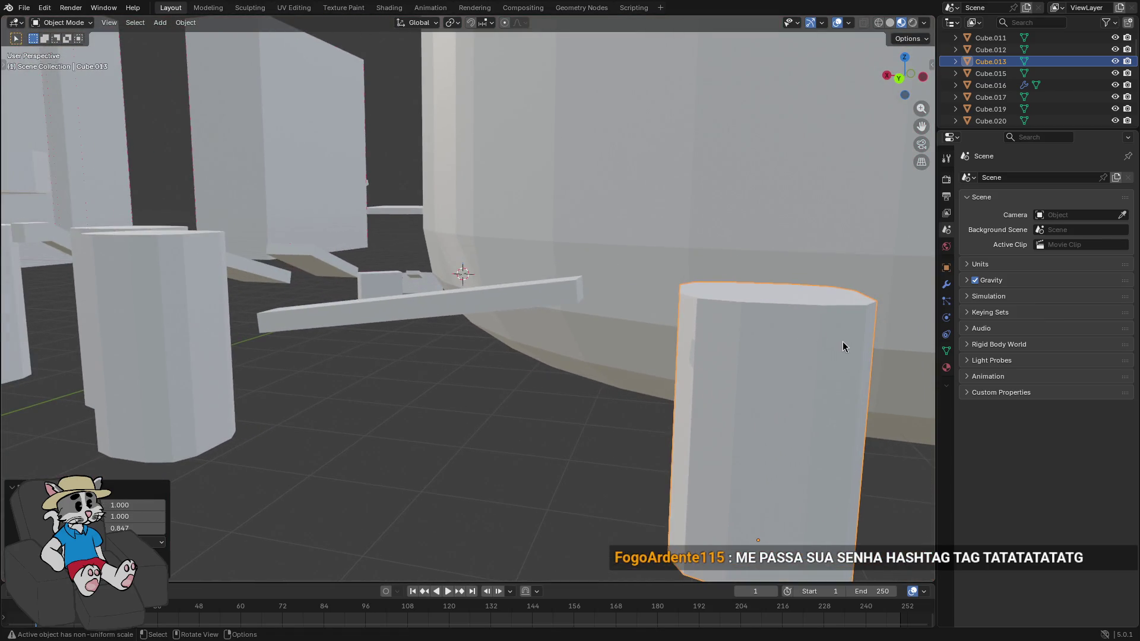
key(g)
click(817, 347)
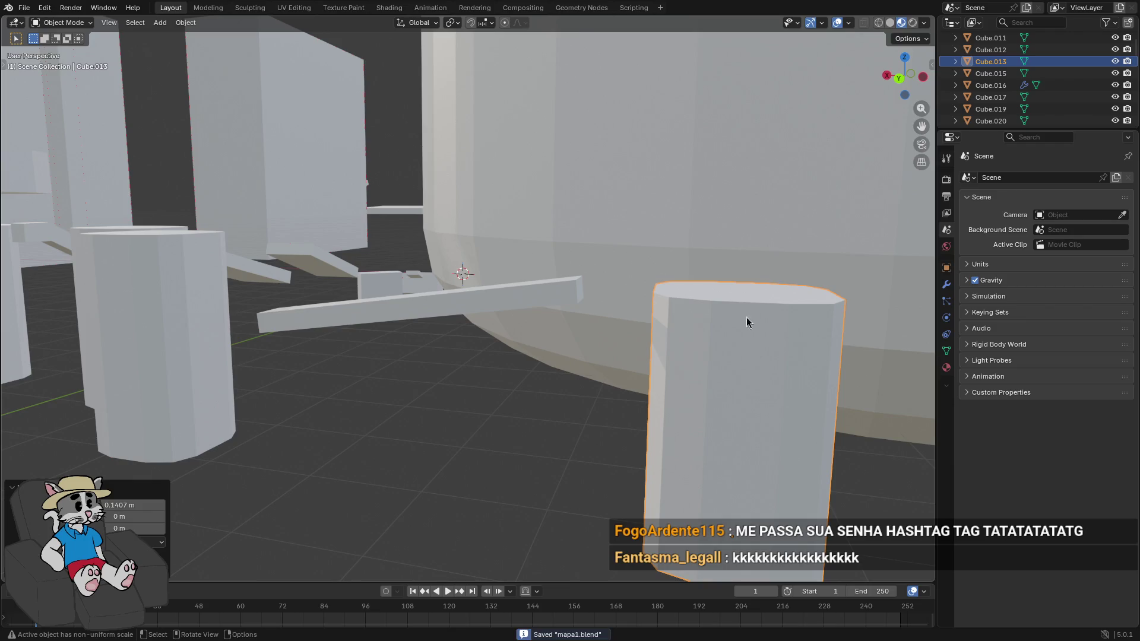
Export the level from Blender as glTF 2.0
click(25, 8)
mouse_move(116, 190)
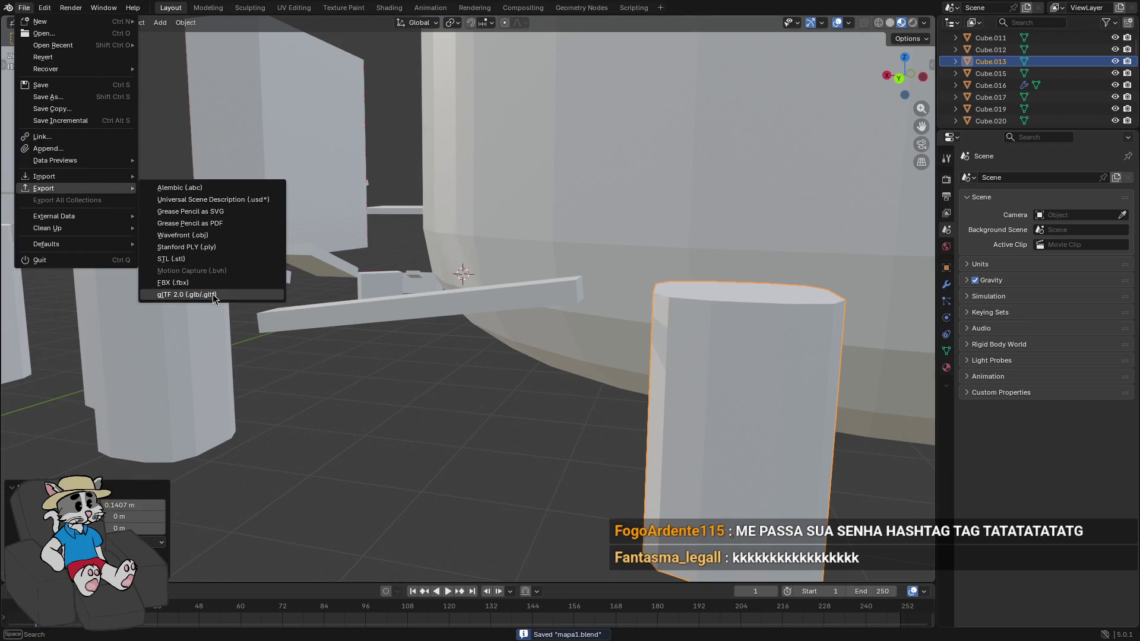
click(212, 294)
click(652, 385)
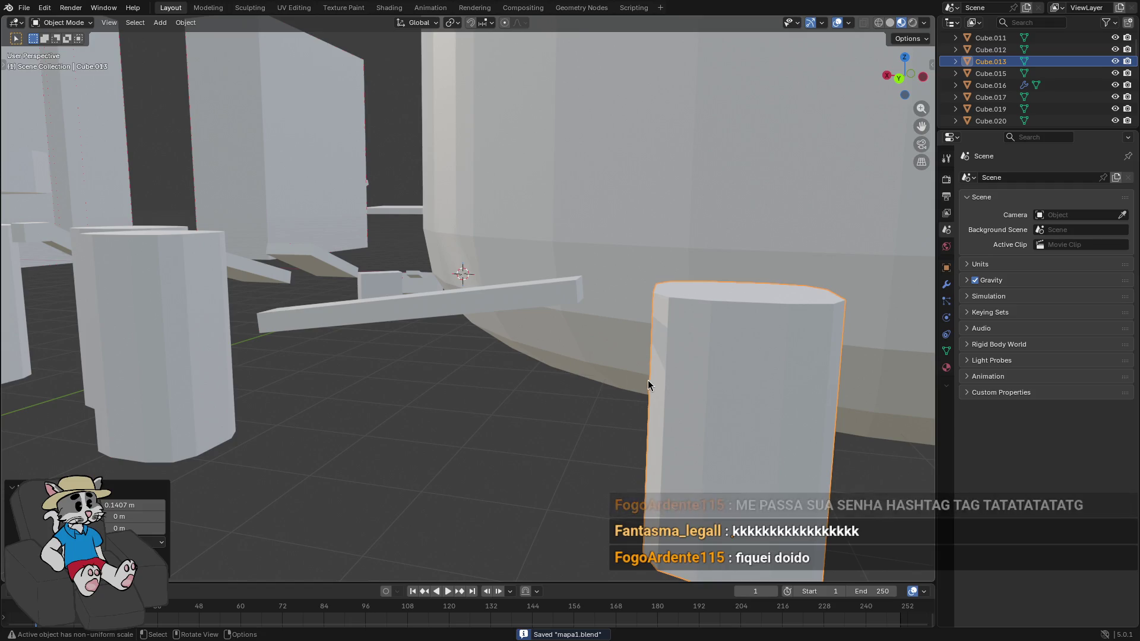
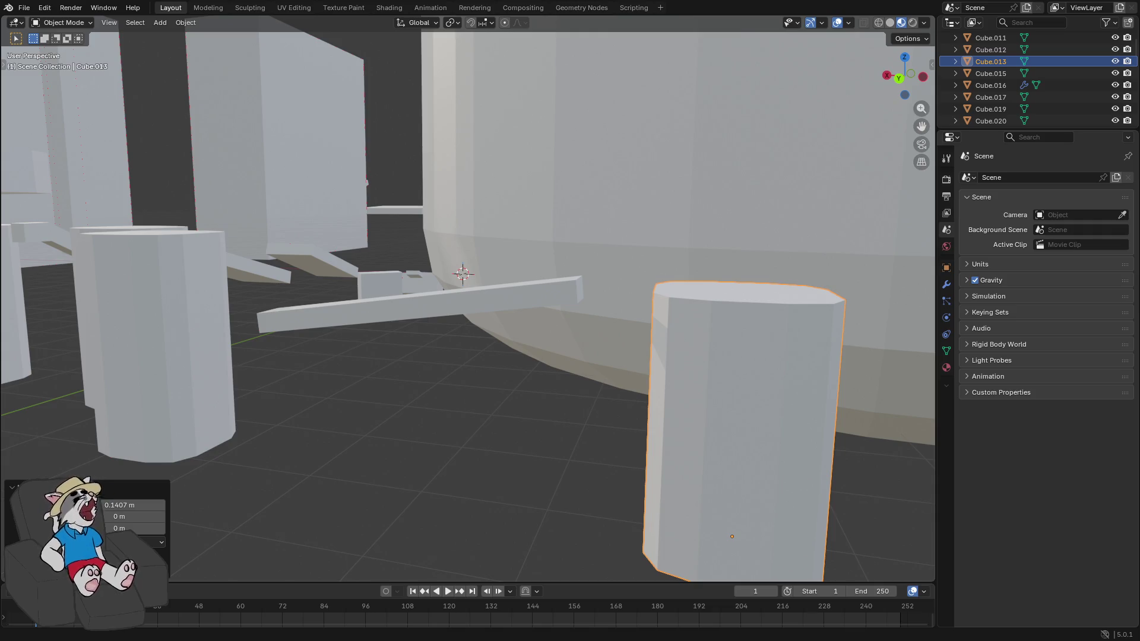
Switch from Blender to the Godot editor showing the fase scene
key(alt+Tab)
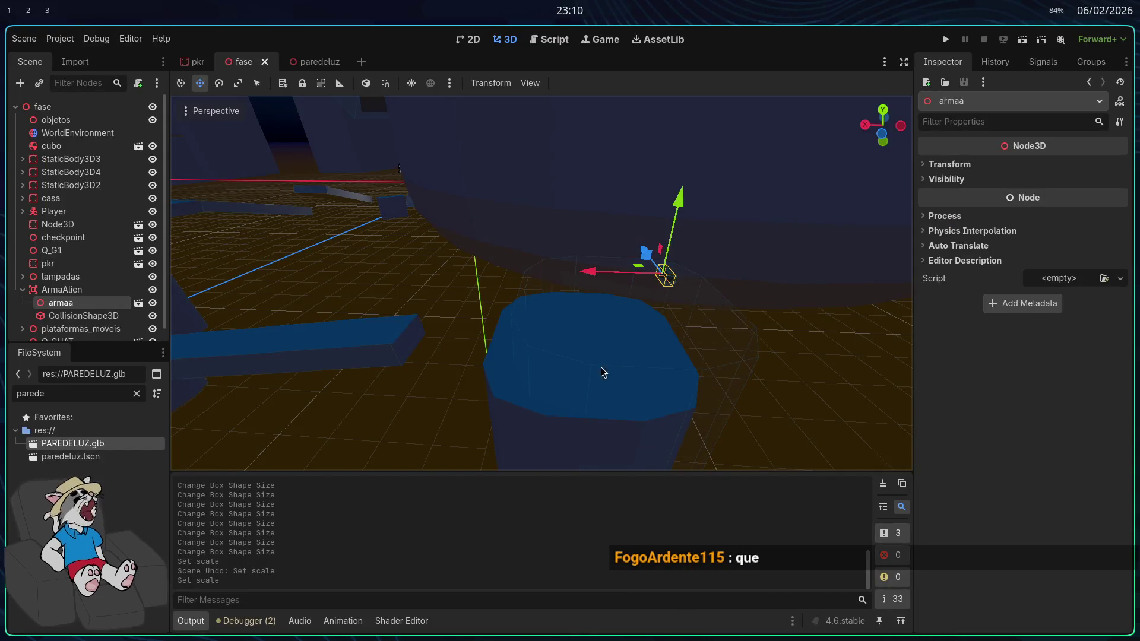
In the pkr scene, lower the cylinder collision shape about 3.3 units
scroll(89, 315, down, 1)
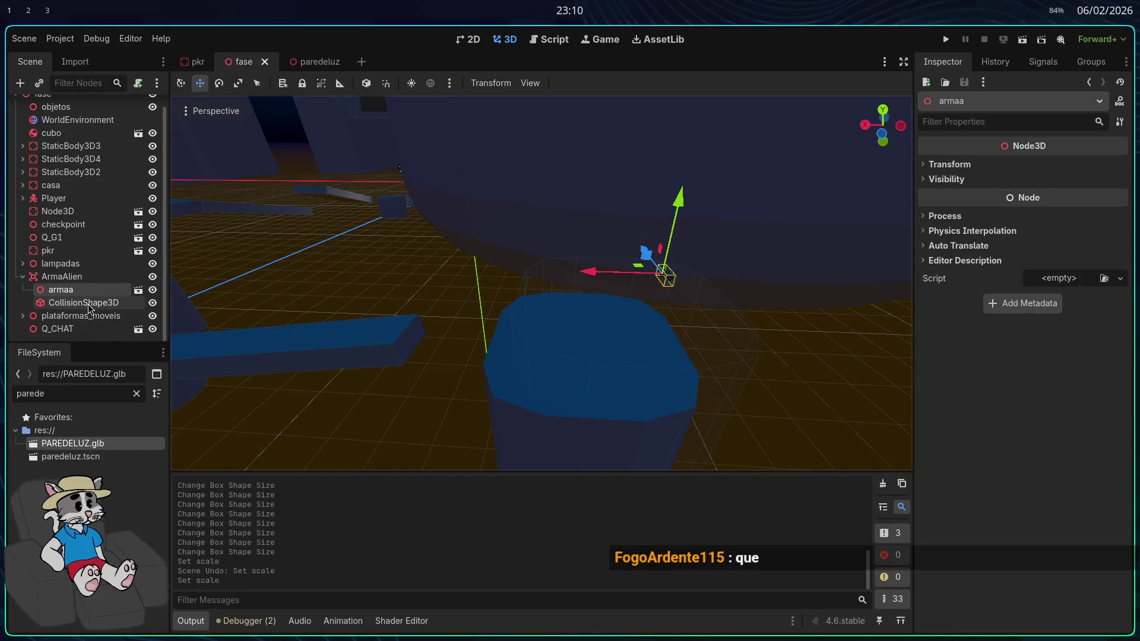
click(196, 64)
drag(540, 285, 689, 255)
mouse_move(594, 297)
mouse_down()
mouse_move(558, 345)
mouse_move(564, 333)
mouse_move(492, 384)
mouse_up()
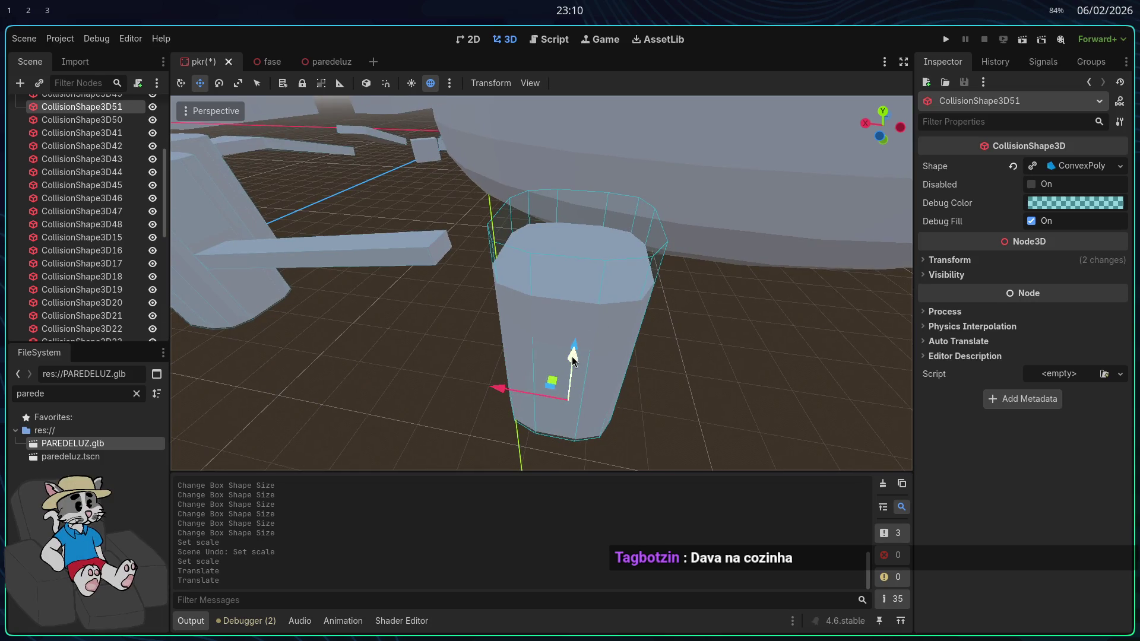
drag(572, 356, 574, 375)
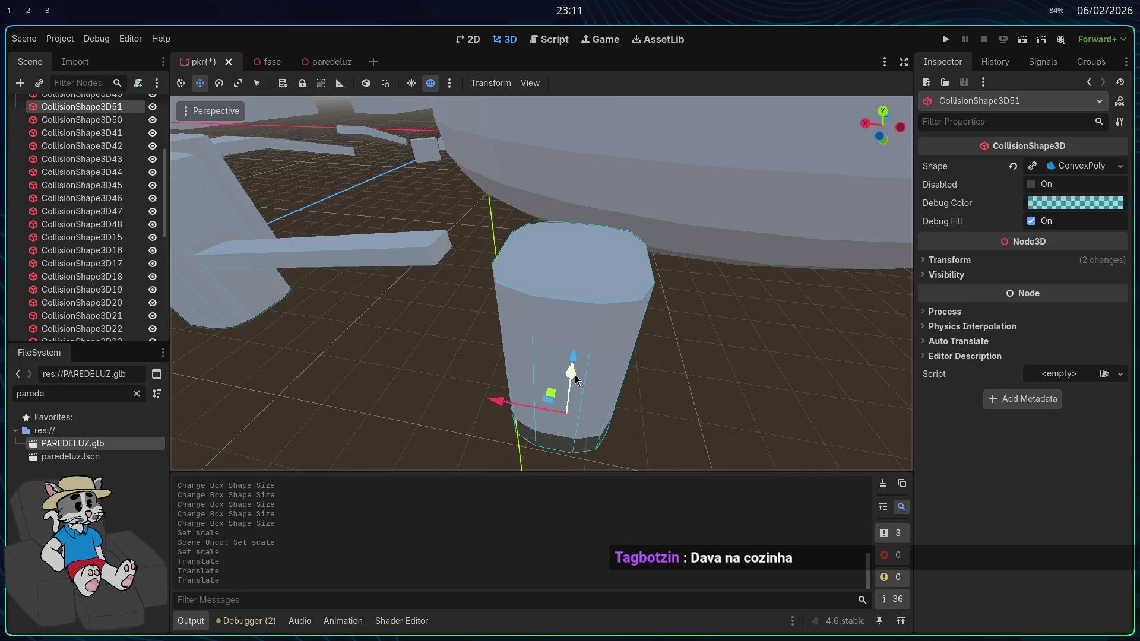
Save and play-test the game by climbing onto the blue block, then stop and return to fase
click(947, 45)
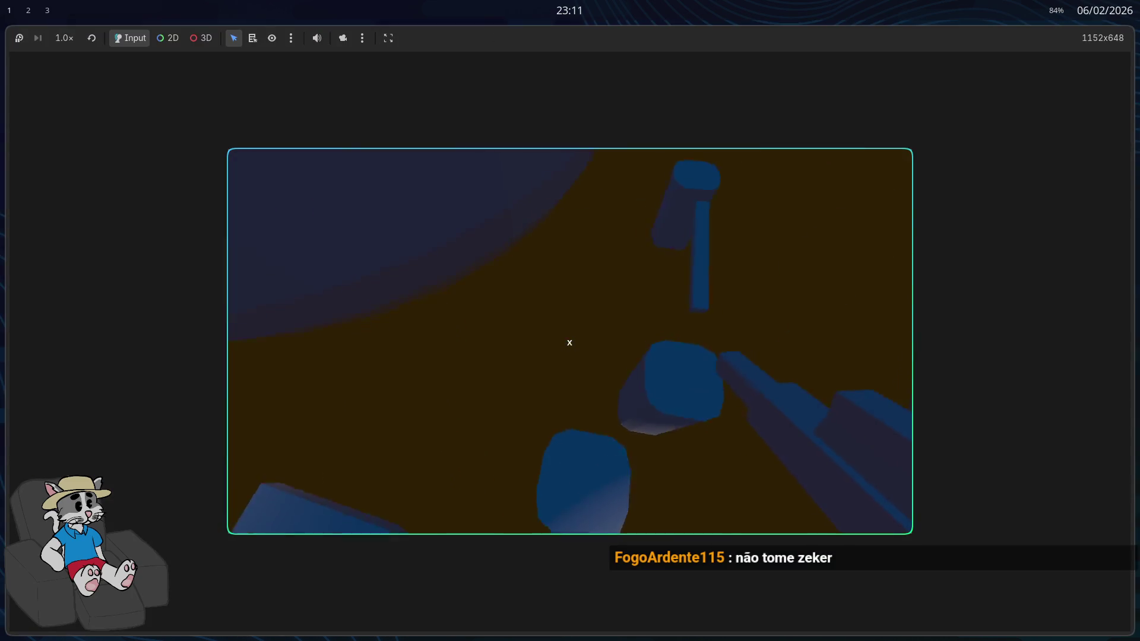
key(w)
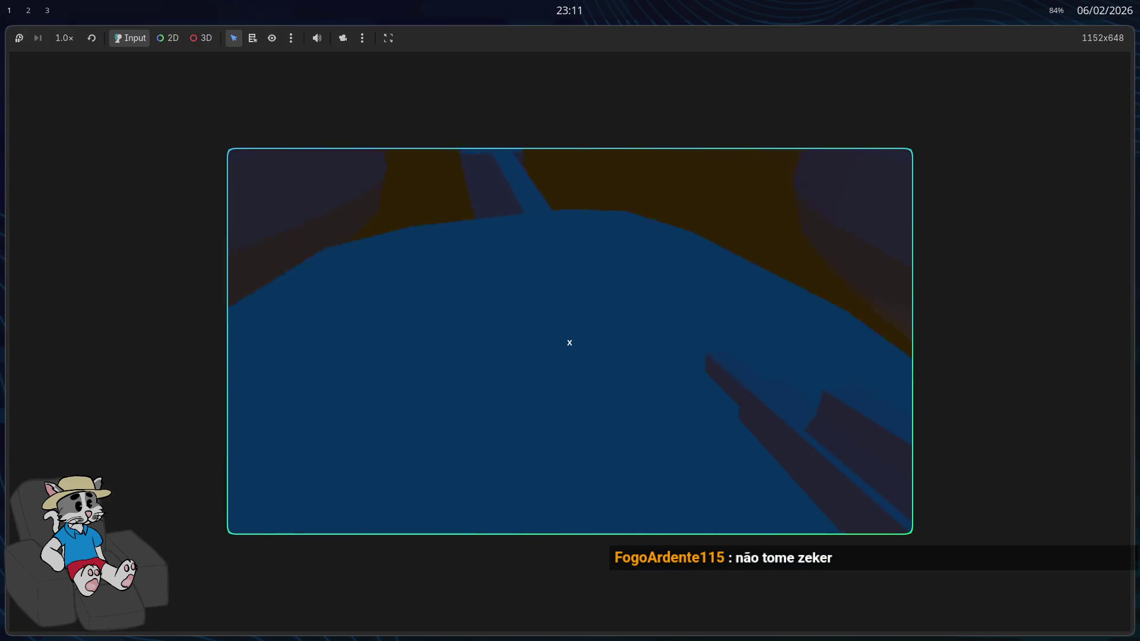
key(space)
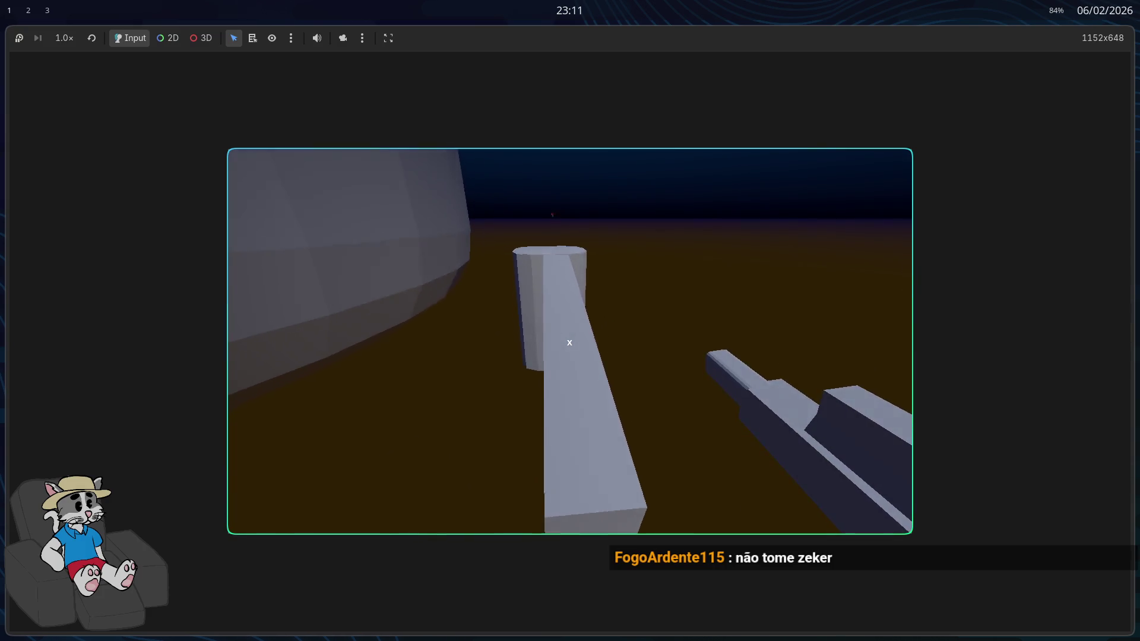
key(F8)
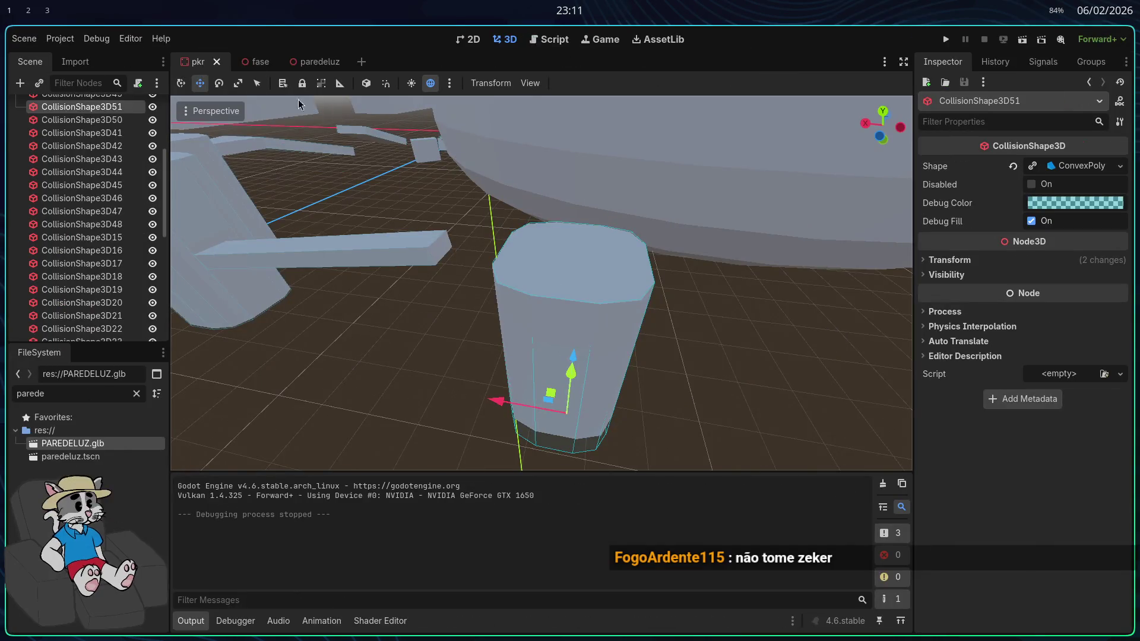
click(254, 61)
Lower ArmaAlien from Y 32.165 to about 26.73 and shift it to X -107.97
drag(677, 218, 656, 291)
key(ctrl+z)
click(669, 201)
drag(669, 200, 657, 264)
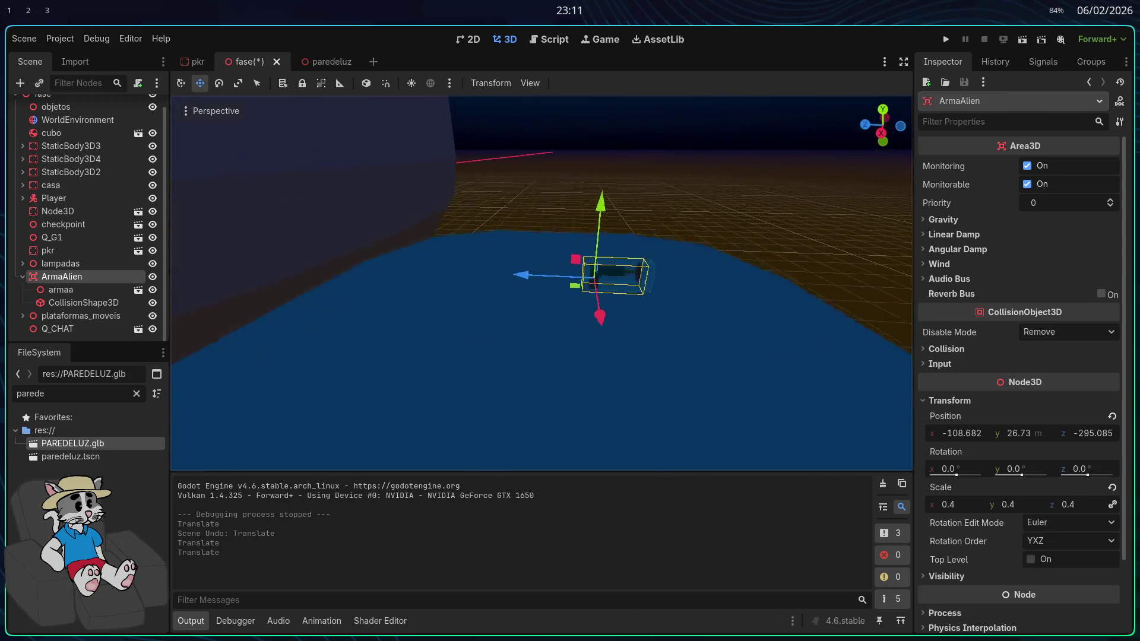
drag(547, 246, 534, 178)
drag(470, 247, 457, 247)
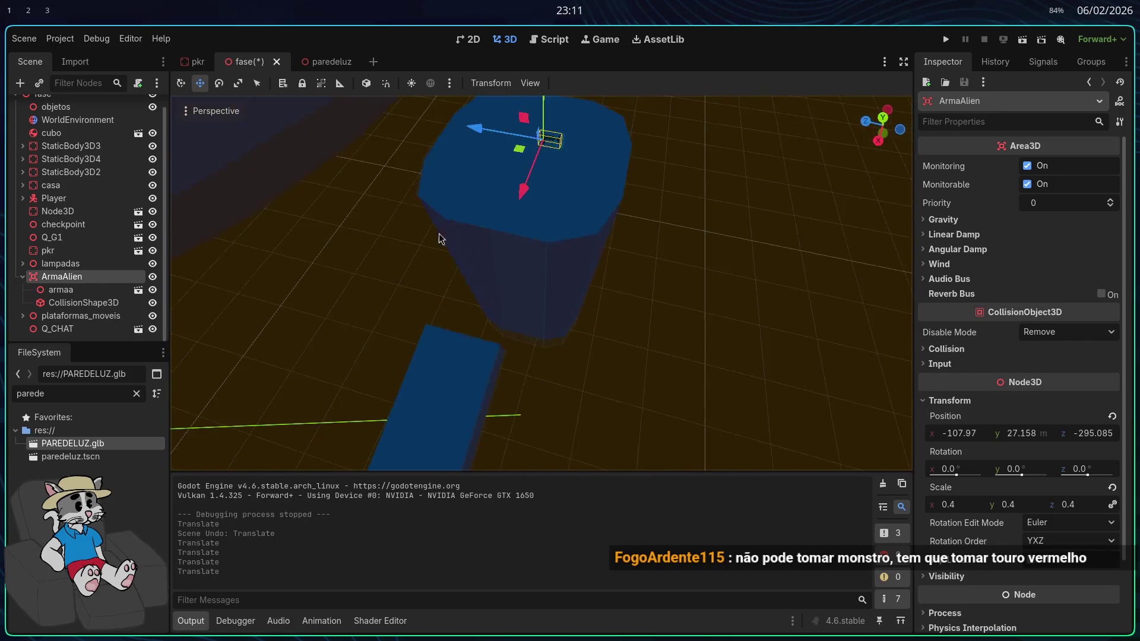
Using top and bottom views, centre ArmaAlien over the cylinder, then run the game
click(883, 118)
scroll(625, 301, down, 5)
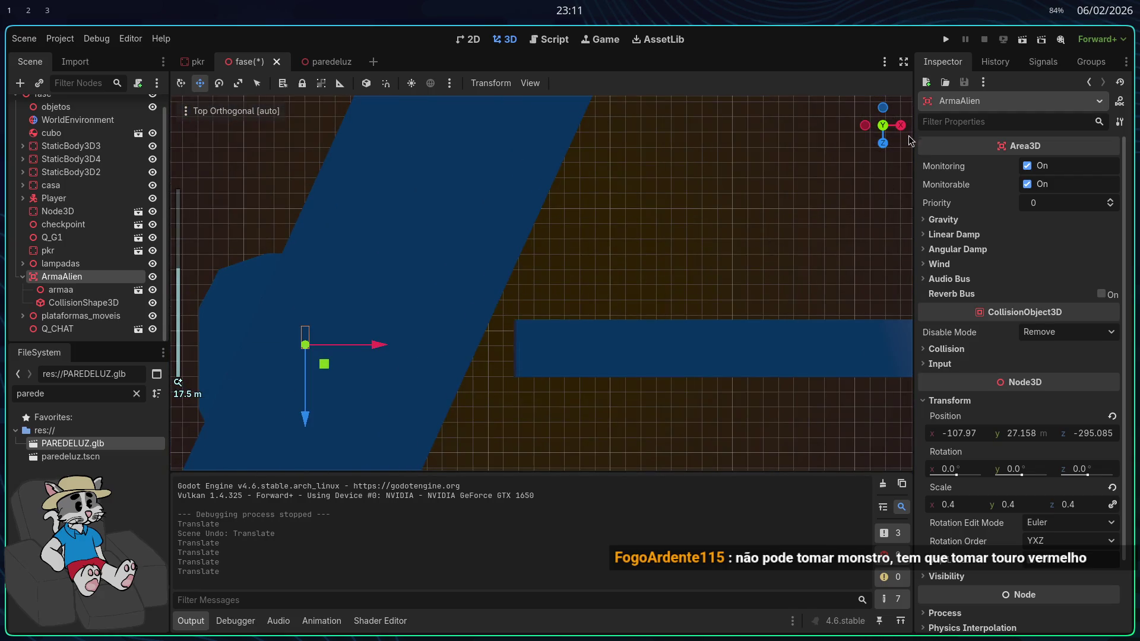
click(887, 128)
scroll(470, 267, up, 10)
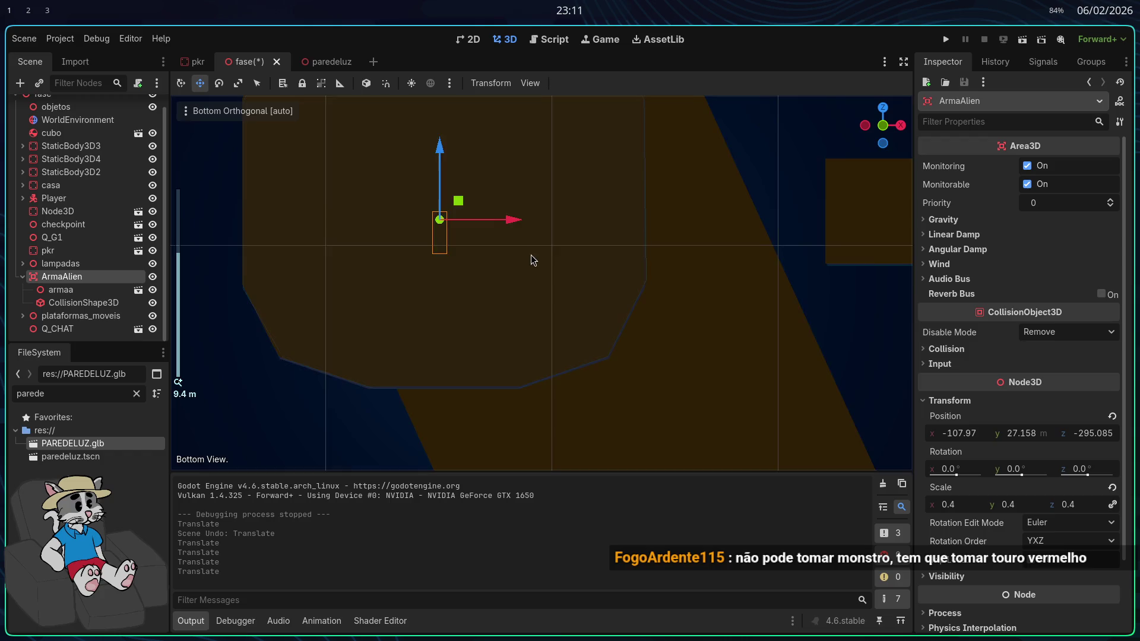
mouse_move(573, 300)
mouse_down()
mouse_move(649, 308)
mouse_move(607, 285)
mouse_up()
scroll(623, 301, down, 3)
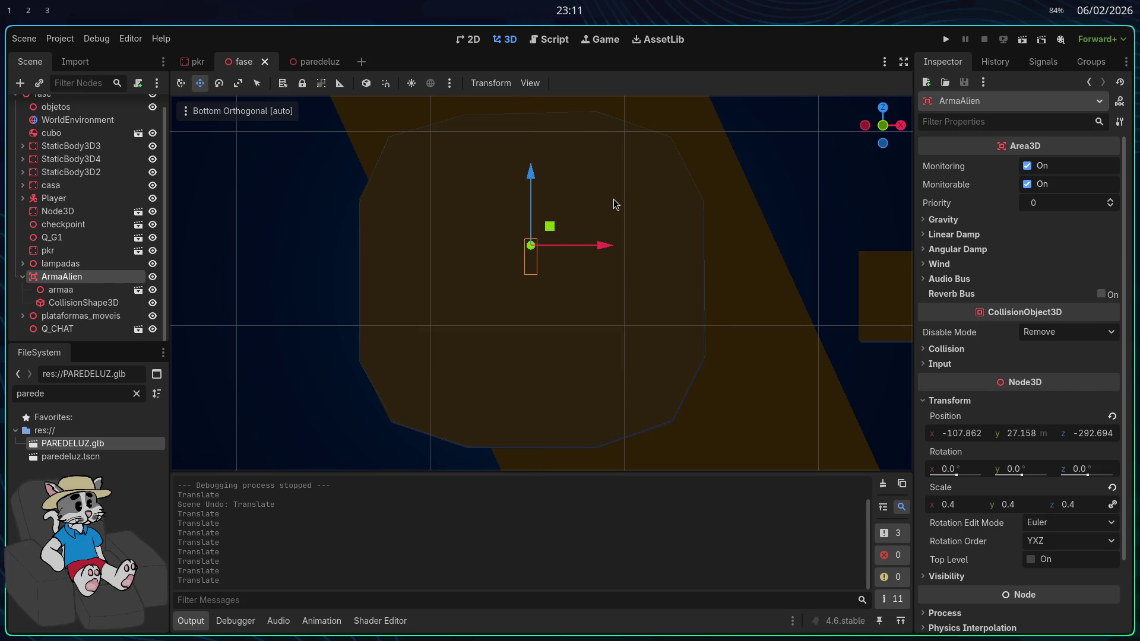
key(F5)
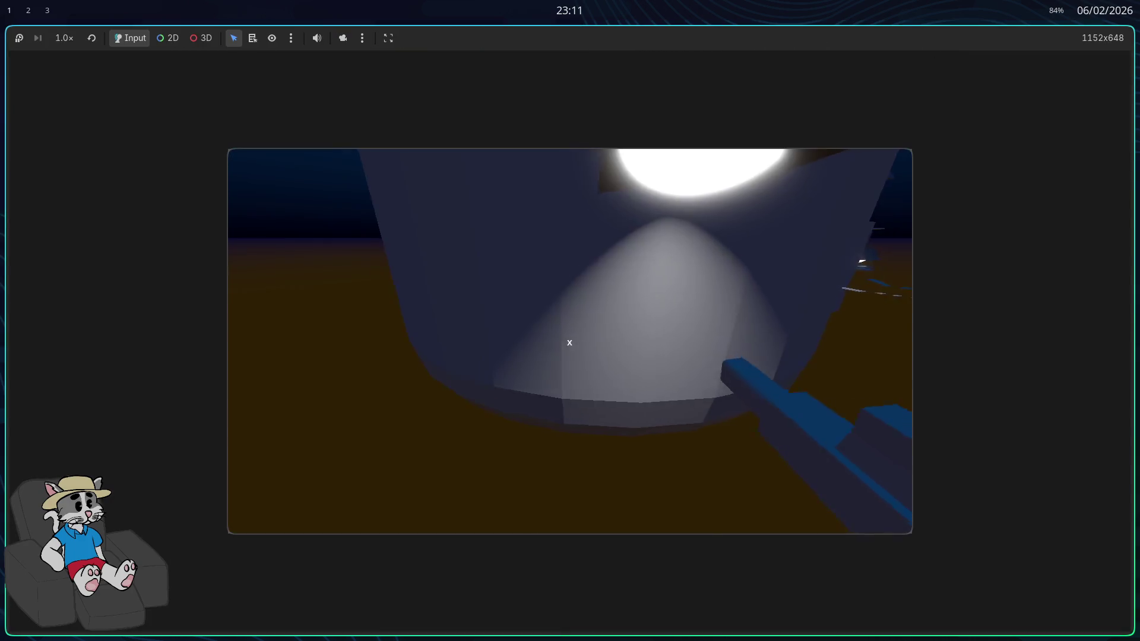
Jump onto the cylinder, cross the beam and collect the gun pickup
click(569, 342)
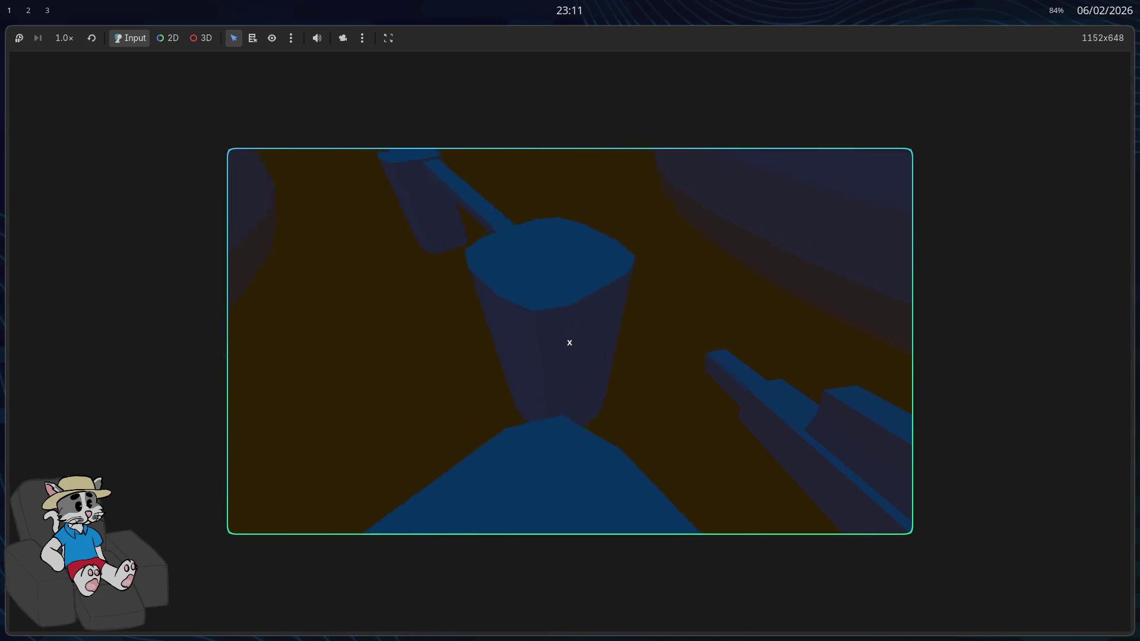
key(w)
key(space)
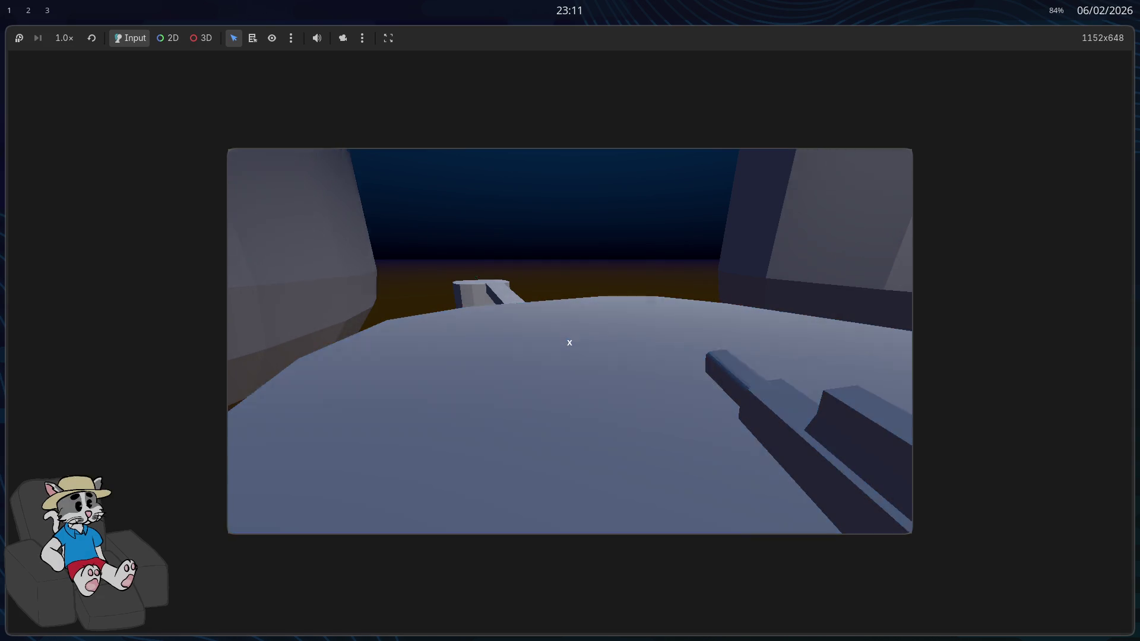
key(w)
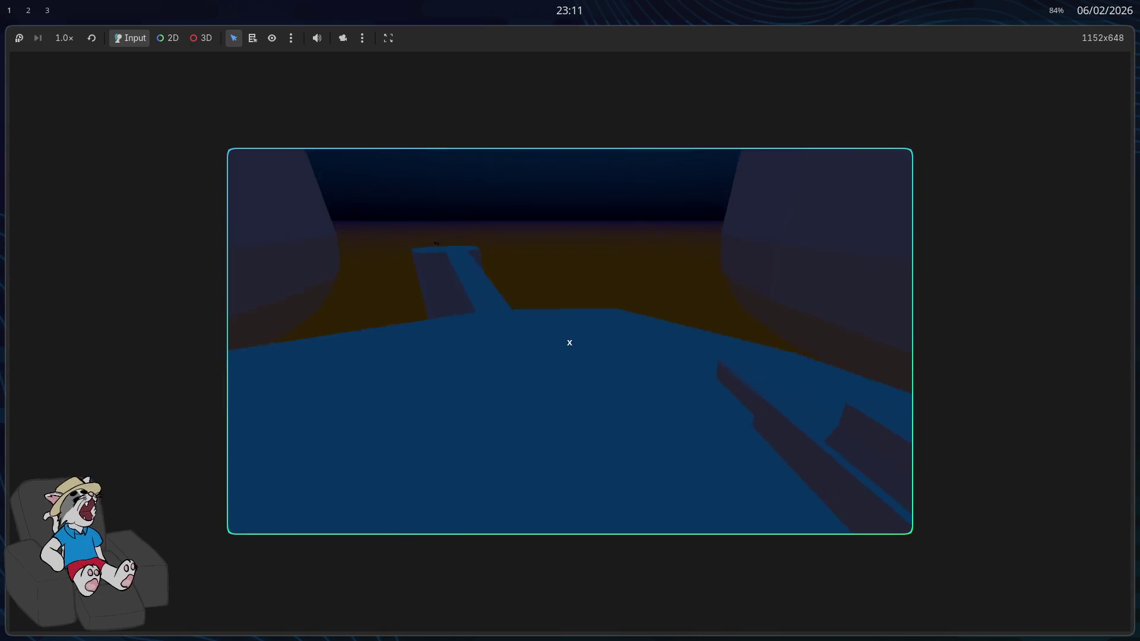
key(w)
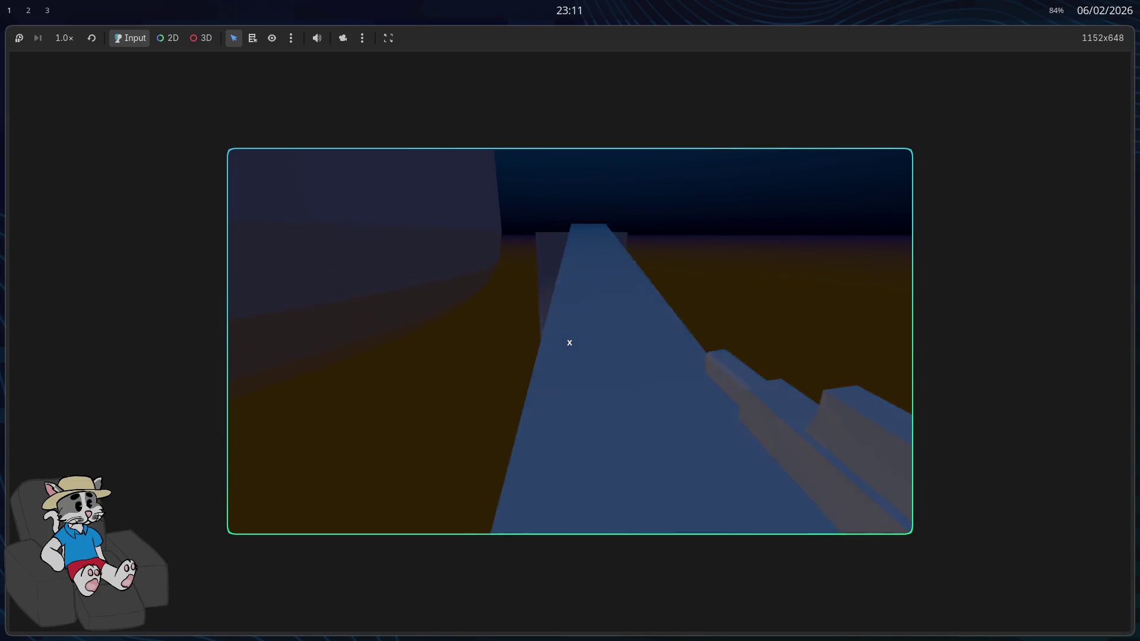
key(w)
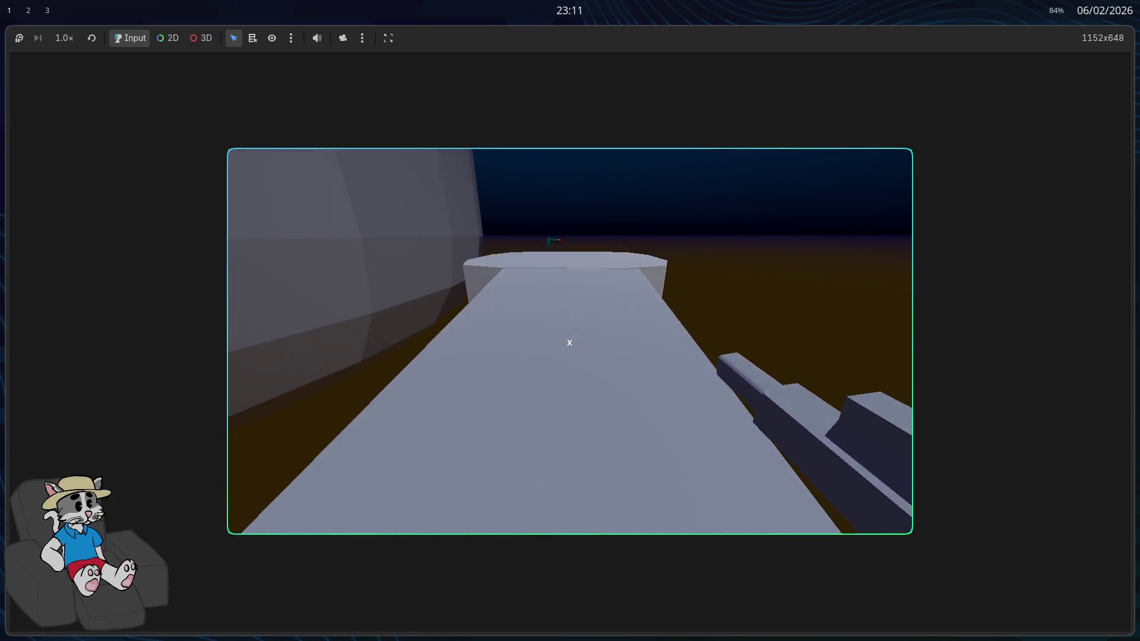
key(w)
key(space)
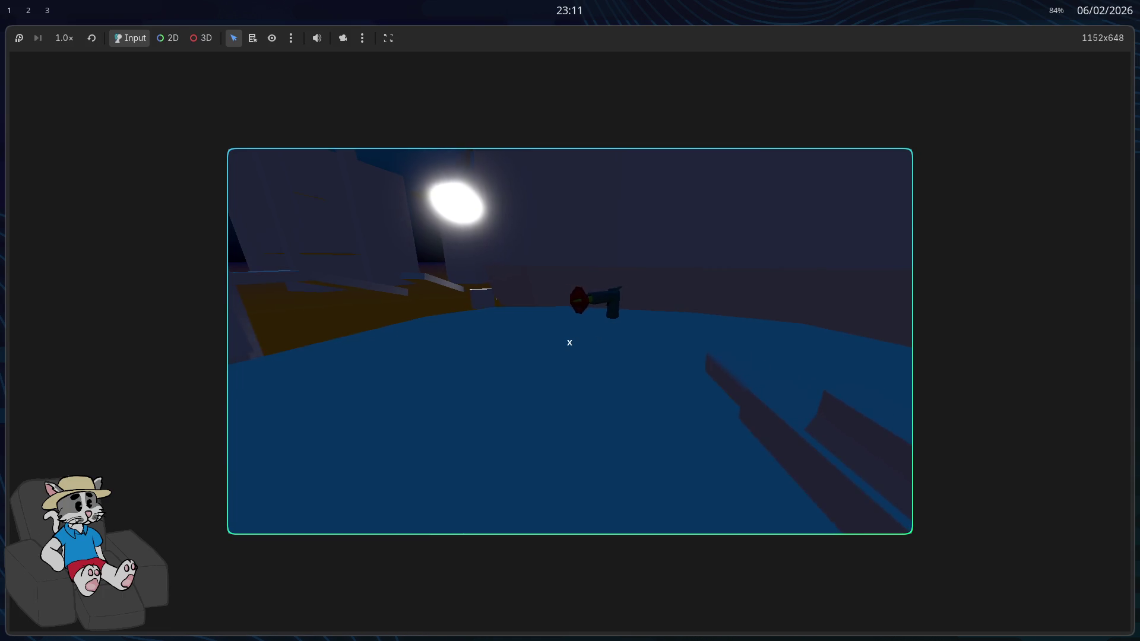
key(w)
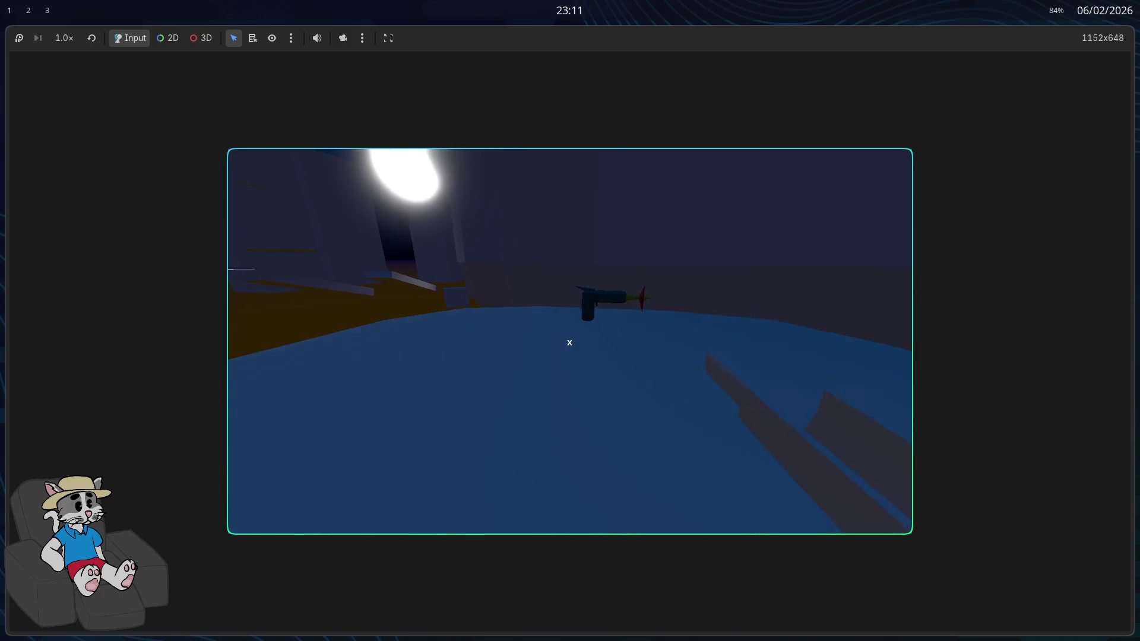
key(w)
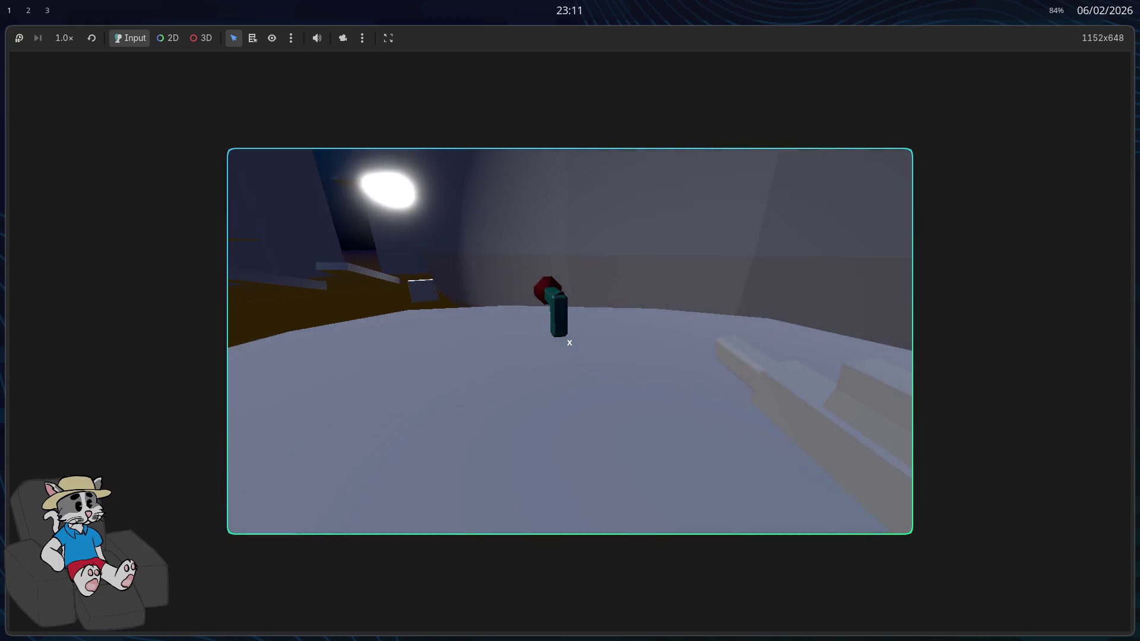
key(w)
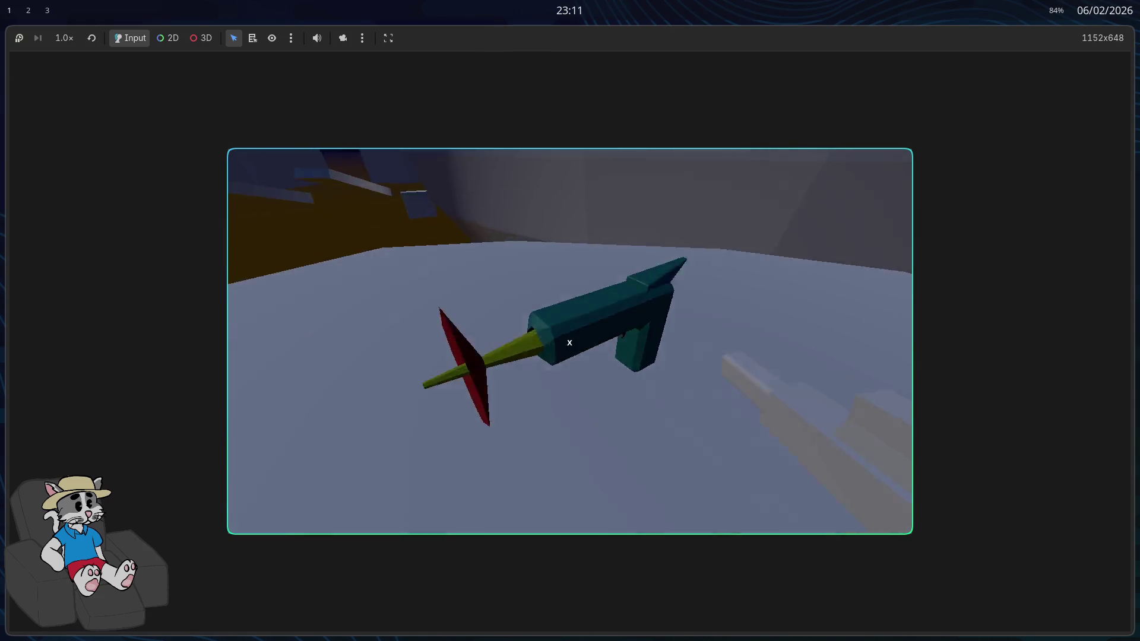
key(w)
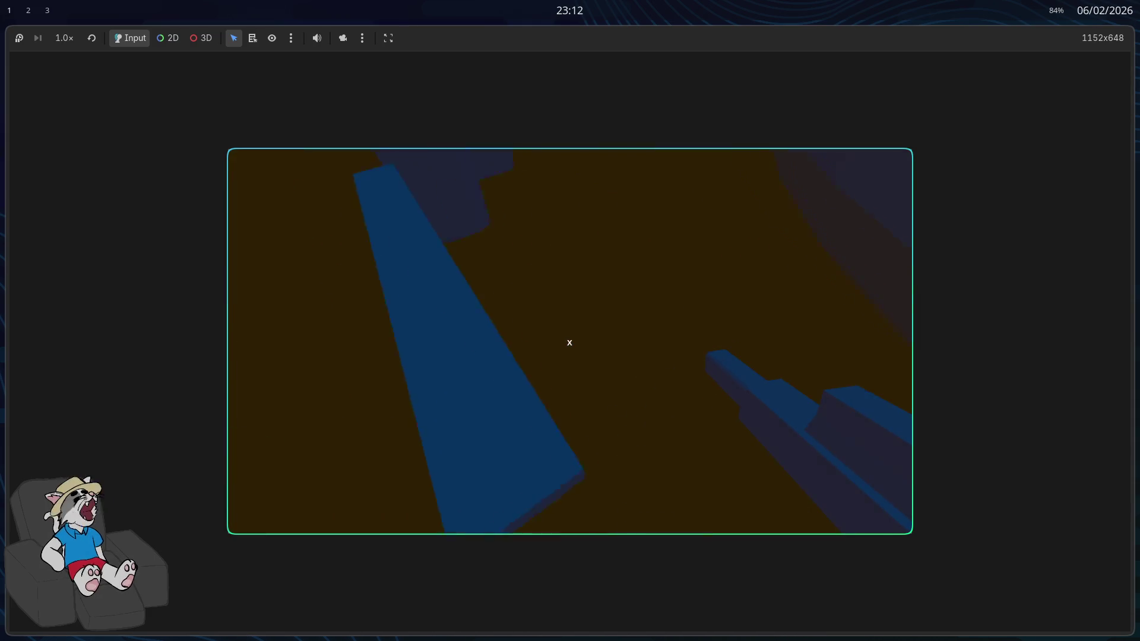
Walk across the blue walkway and white platforms toward the dark wall, then stop the game
key(w)
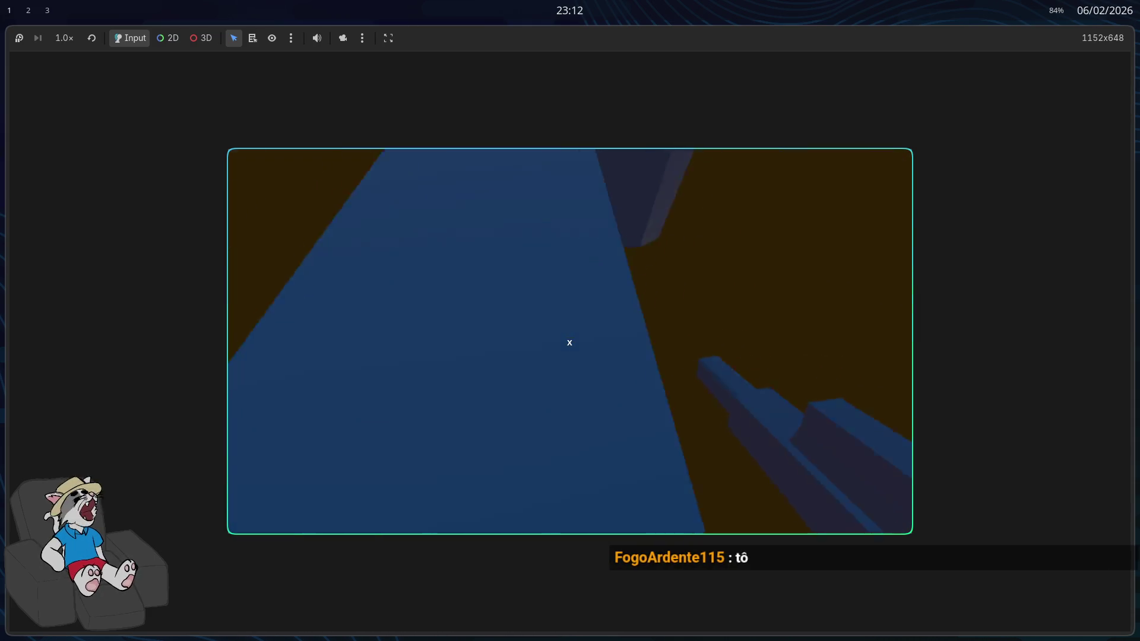
key(w)
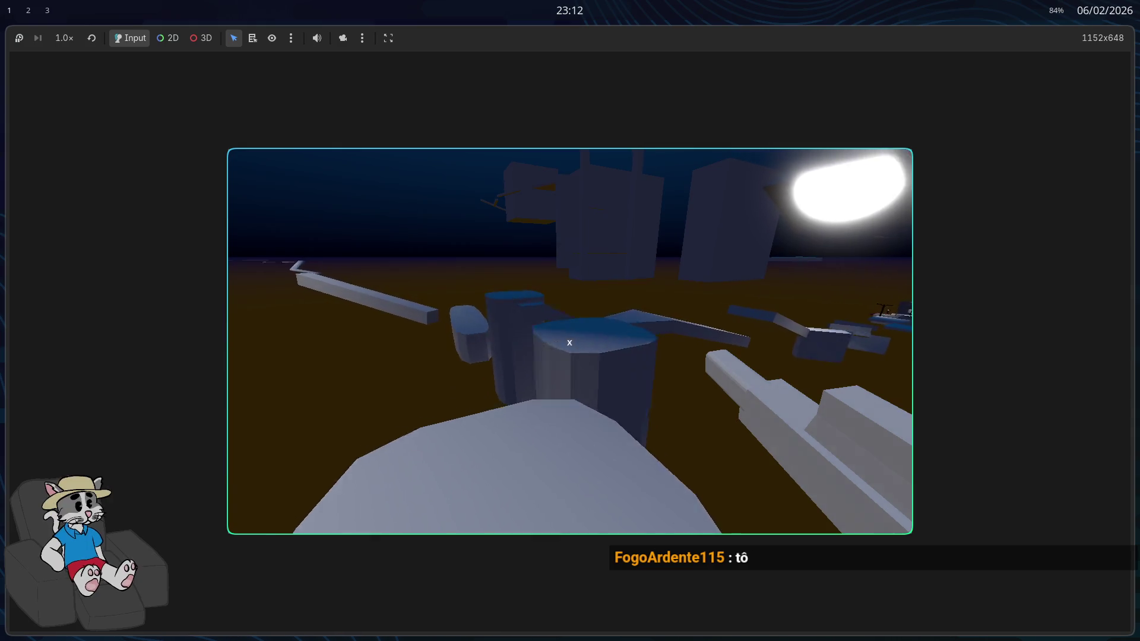
key(w)
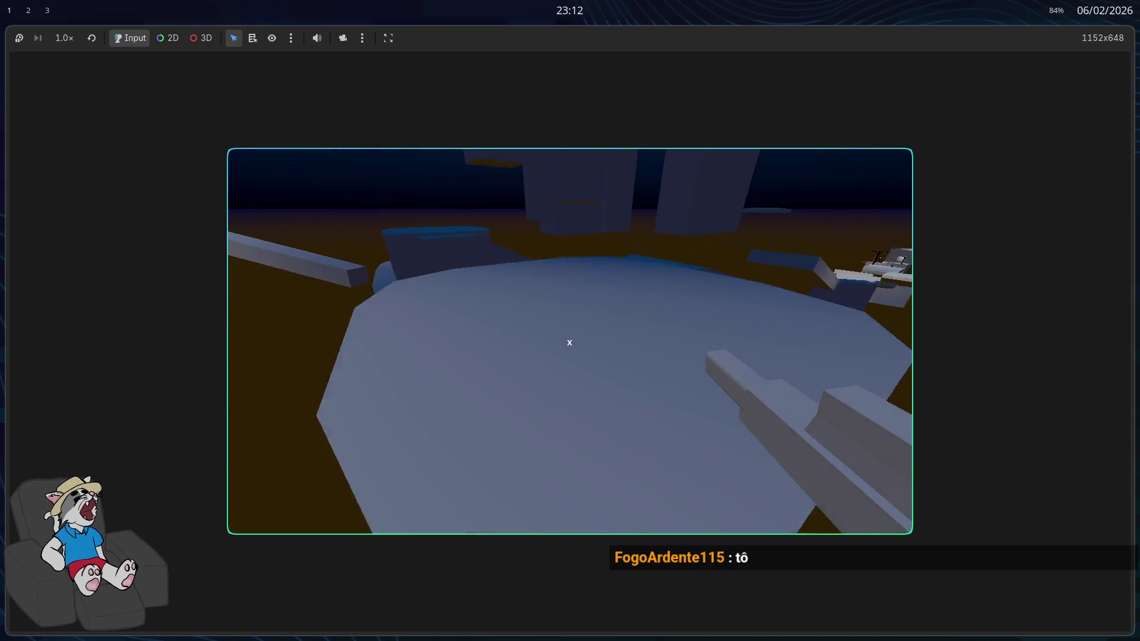
key(w)
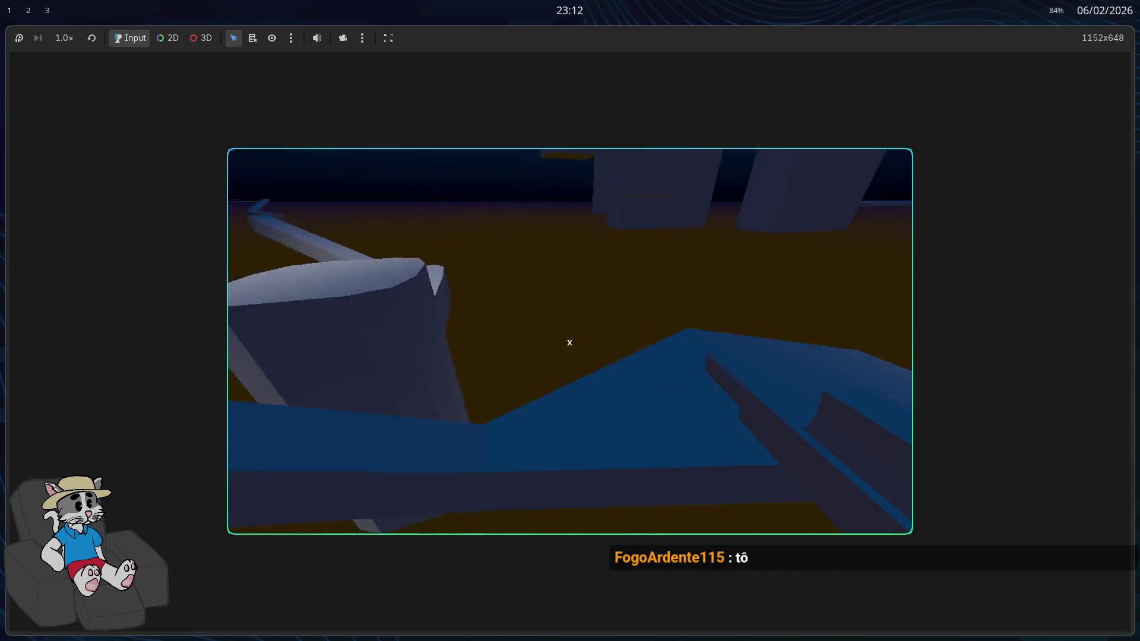
key(w)
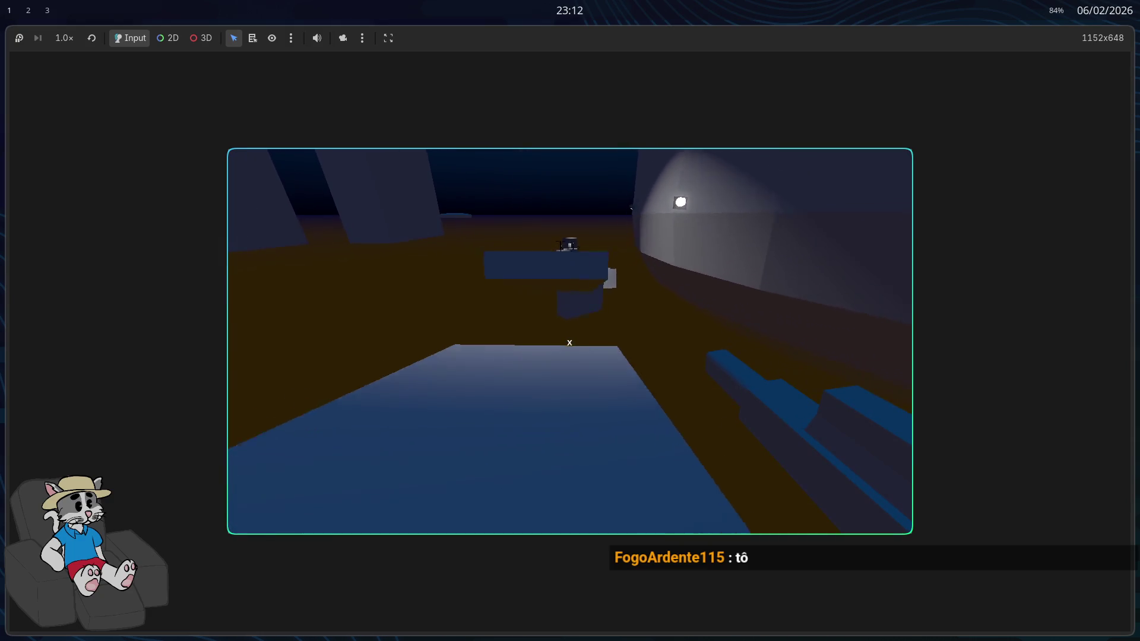
key(w)
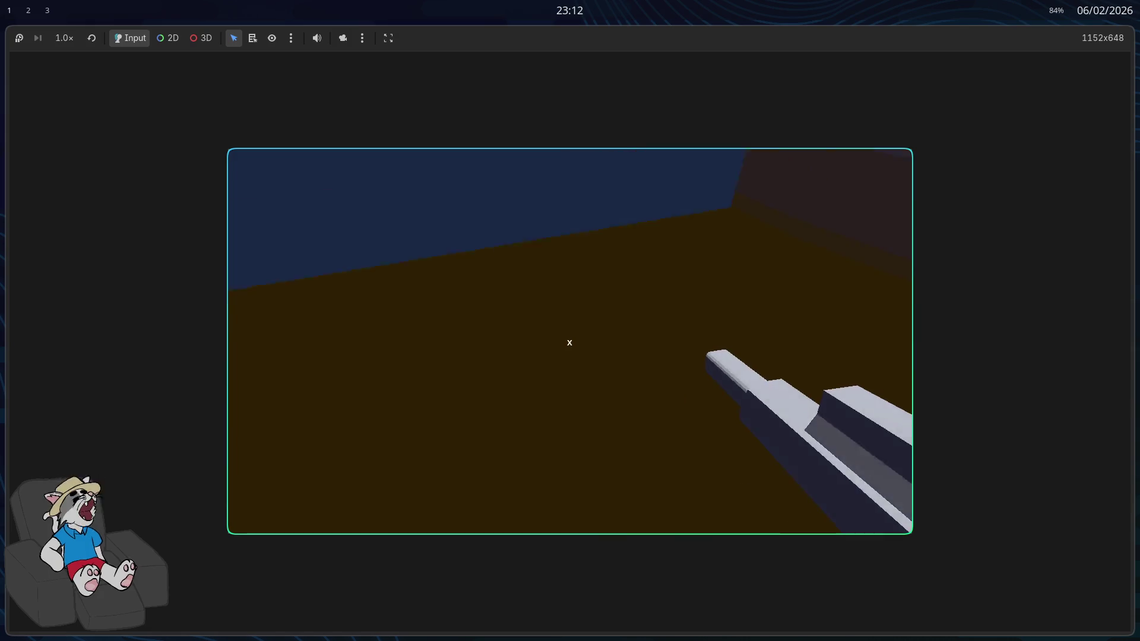
key(w)
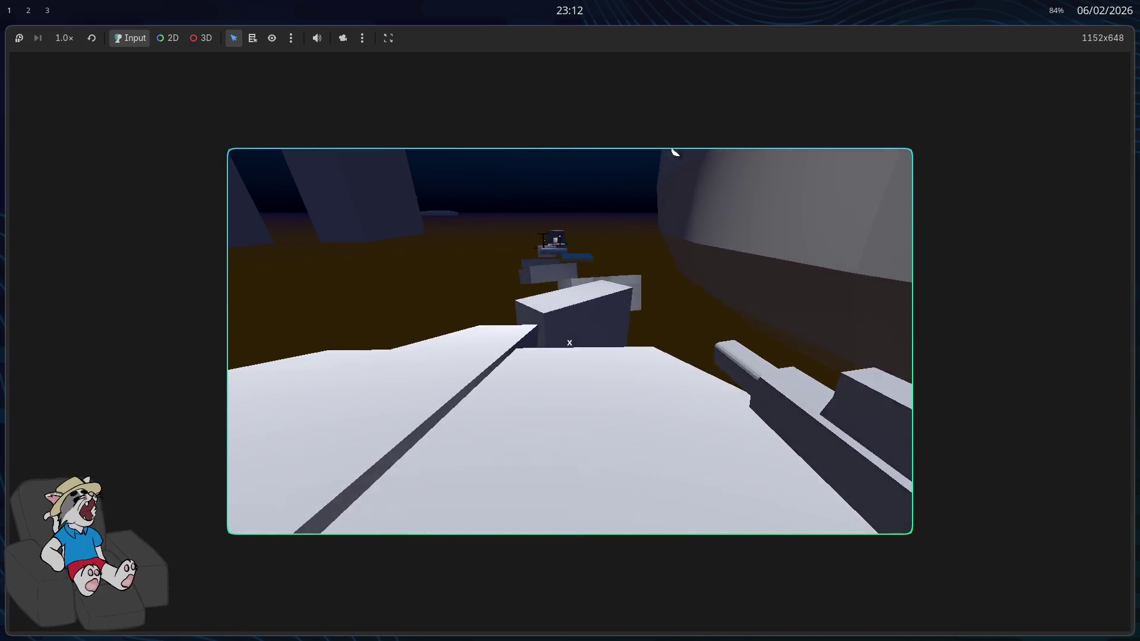
key(w)
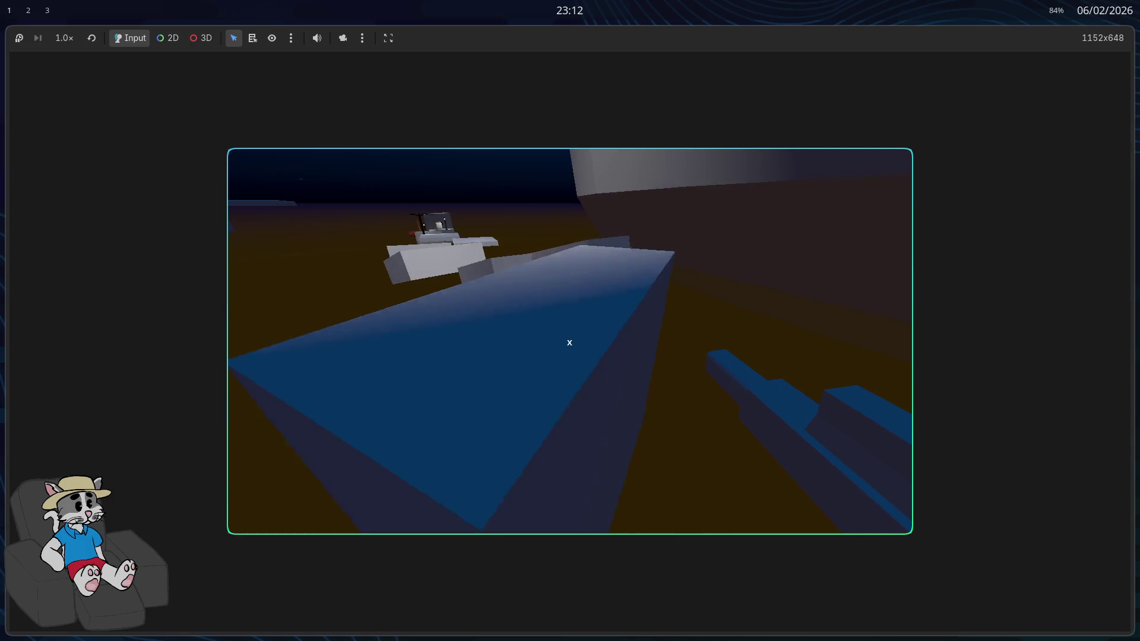
key(w)
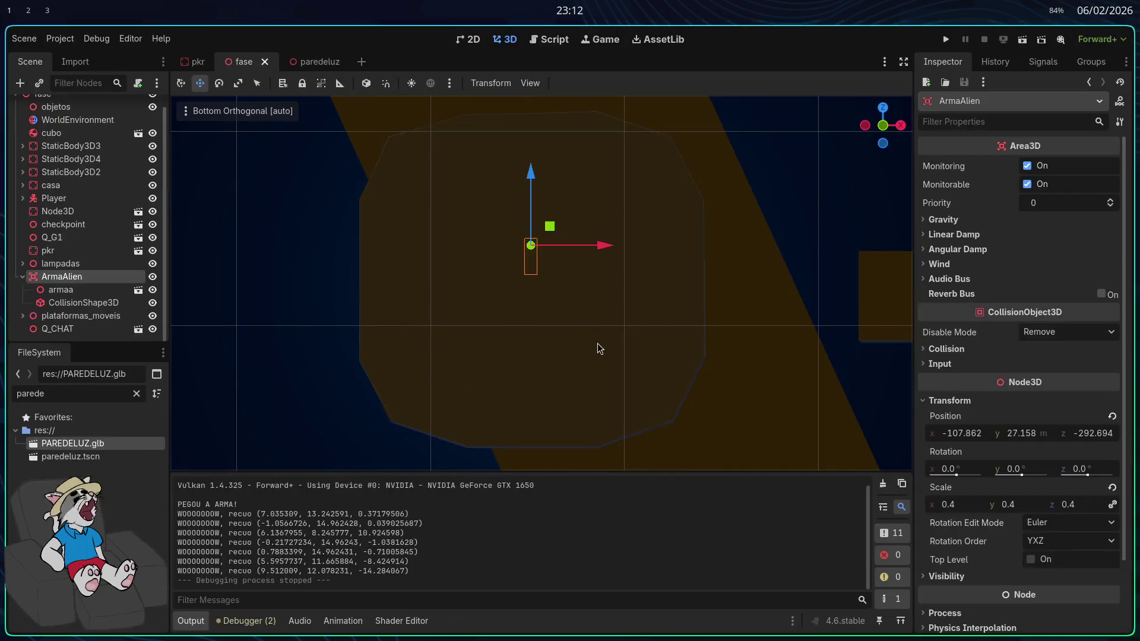
key(F8)
right_click(639, 269)
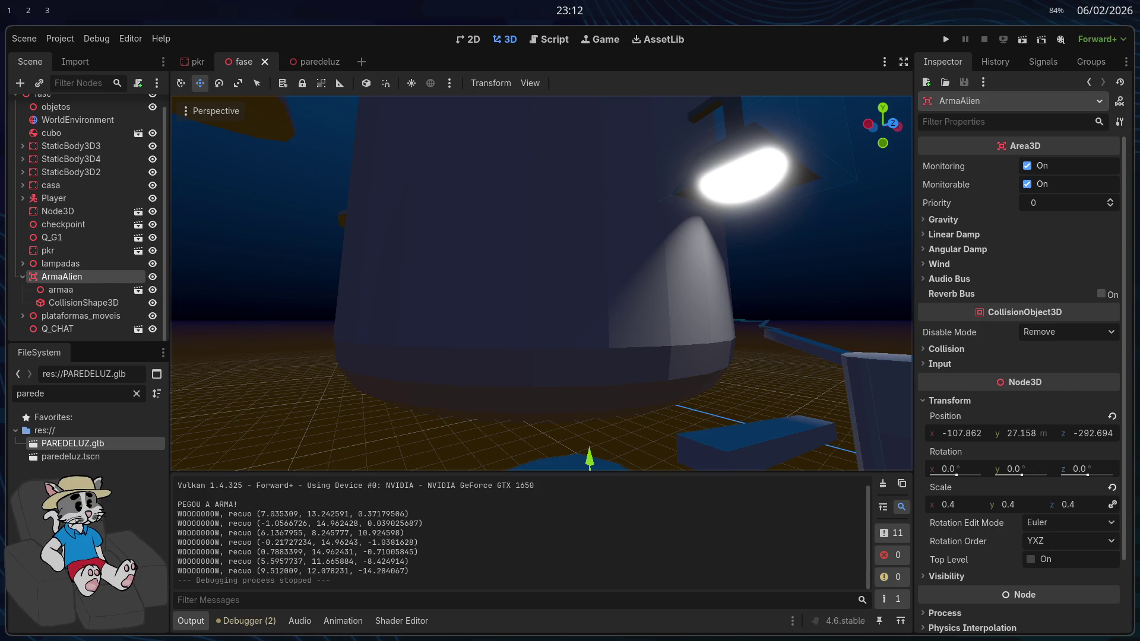
key(f)
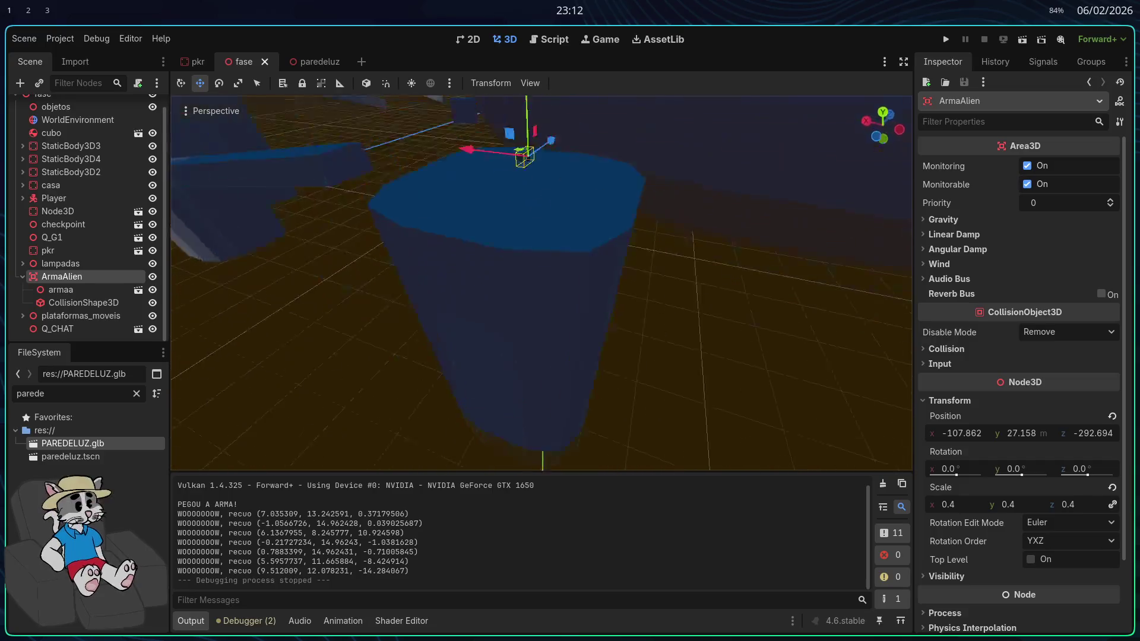
drag(522, 358, 601, 317)
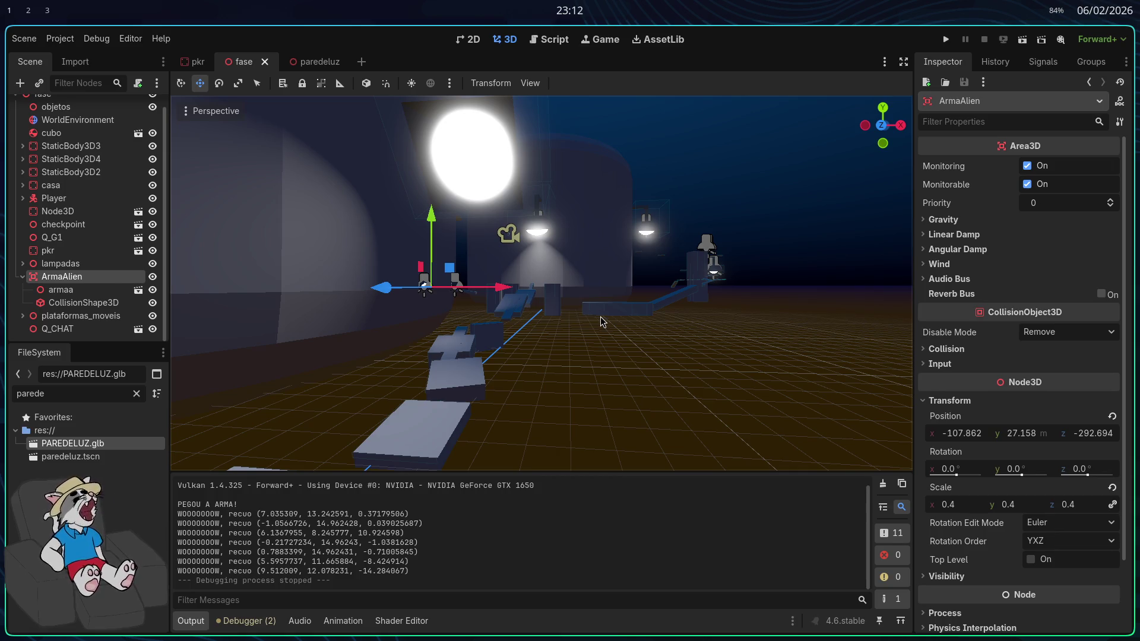
drag(600, 318, 600, 318)
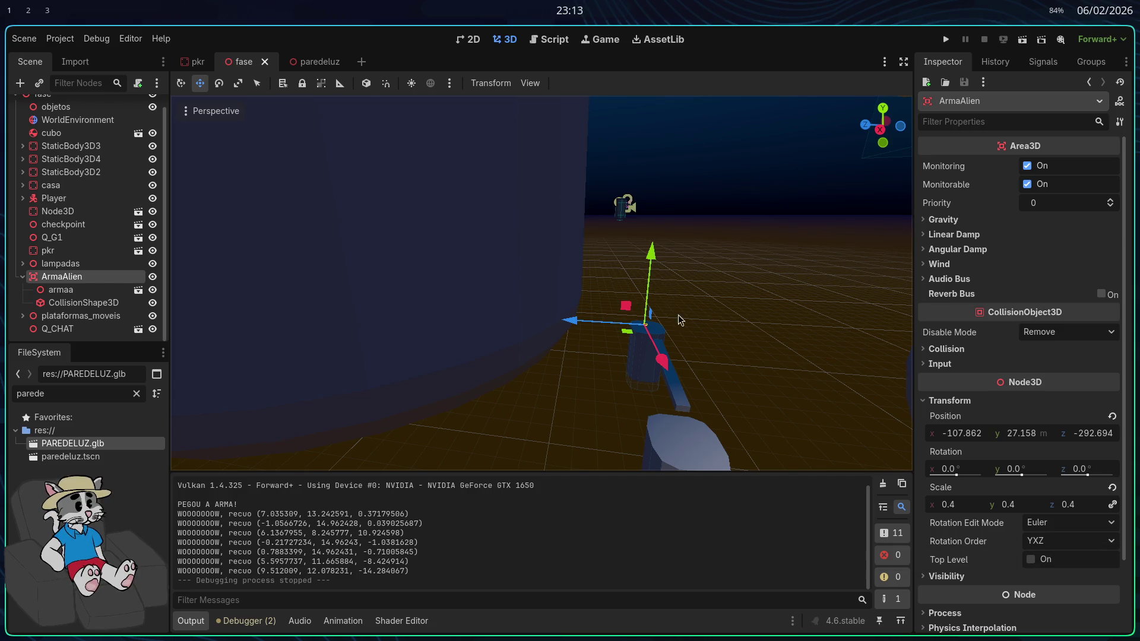
Fly the editor camera toward the lamp and the painted wall
drag(681, 321, 696, 319)
scroll(681, 321, up, 3)
scroll(681, 321, up, 4)
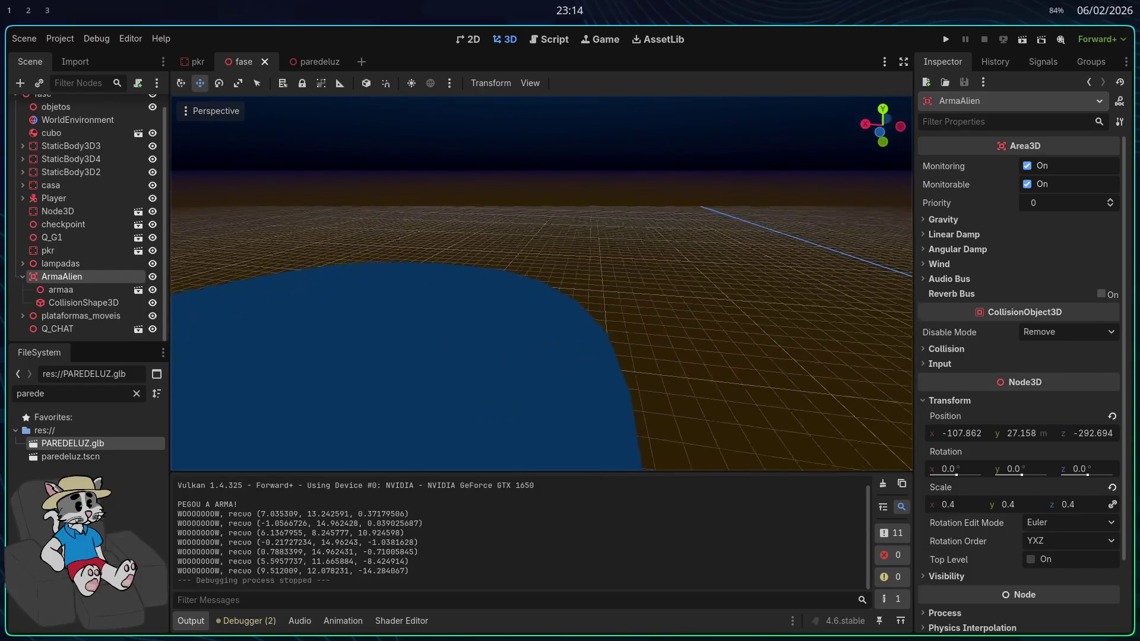
scroll(681, 321, up, 2)
scroll(681, 320, up, 8)
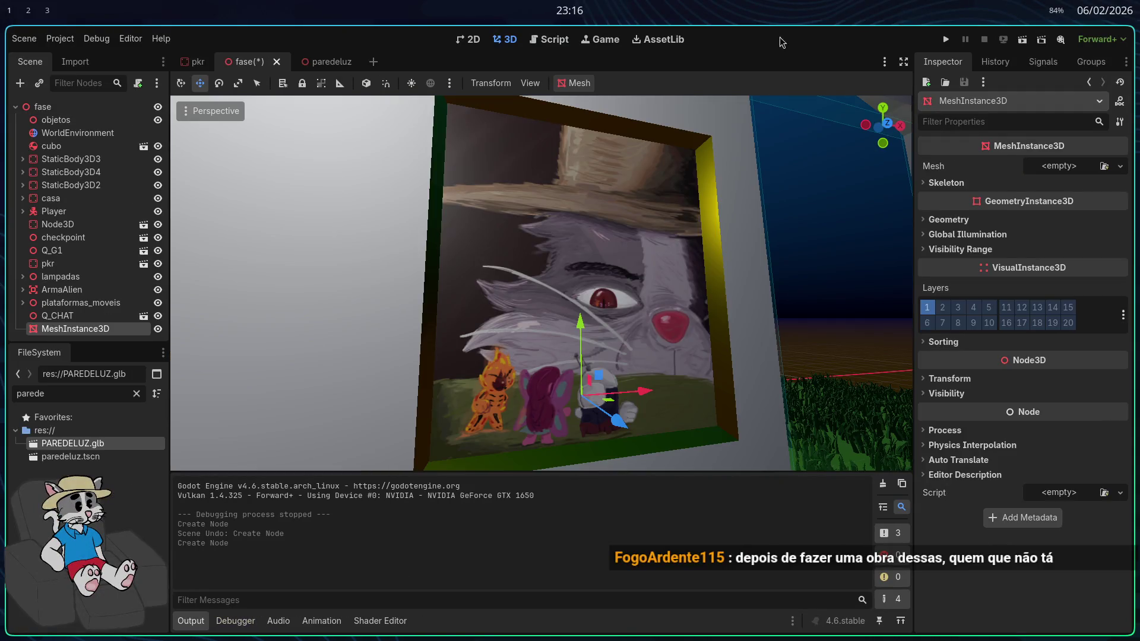
Assign a new SphereMesh to the MeshInstance3D and raise it toward the painting
click(1057, 168)
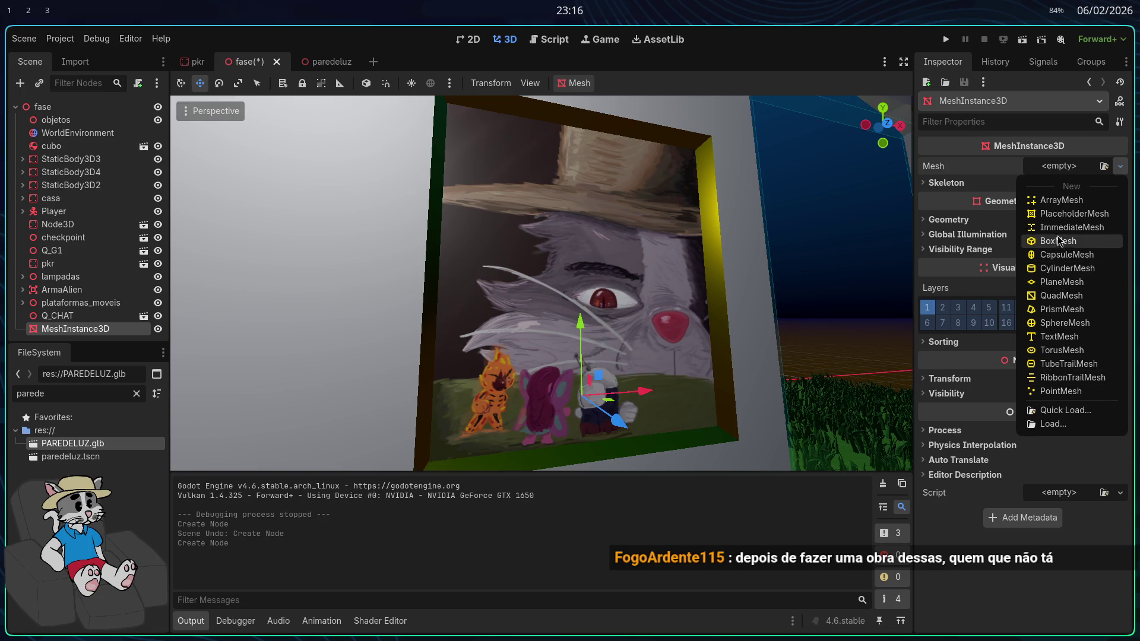
click(1064, 323)
scroll(701, 361, down, 5)
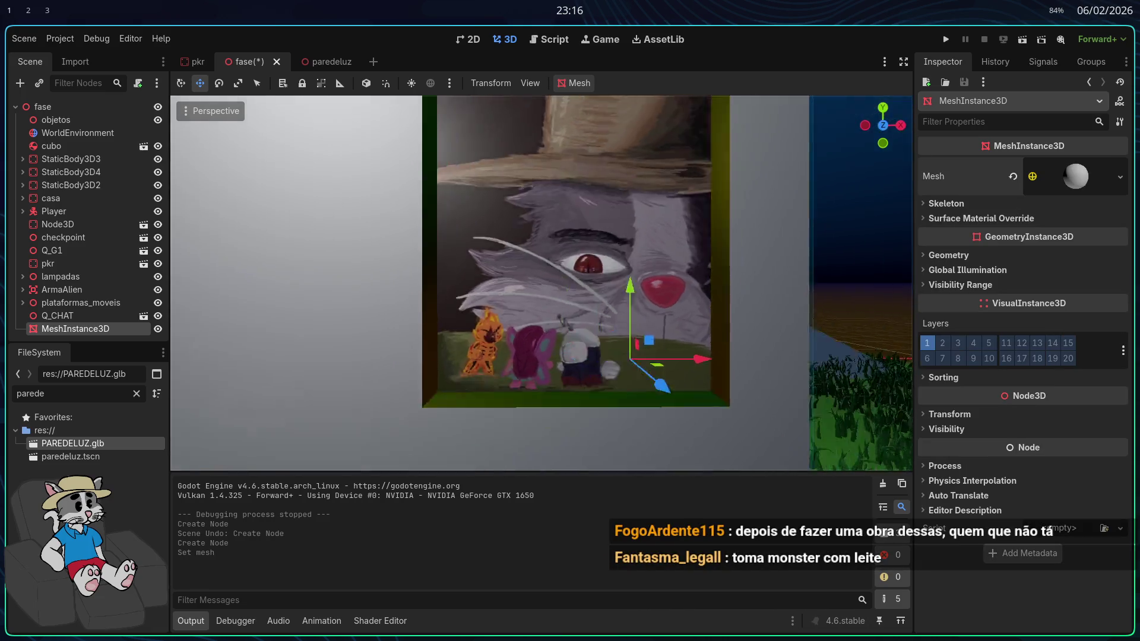
mouse_move(700, 361)
mouse_down()
mouse_move(689, 416)
mouse_move(674, 217)
mouse_move(517, 217)
mouse_up()
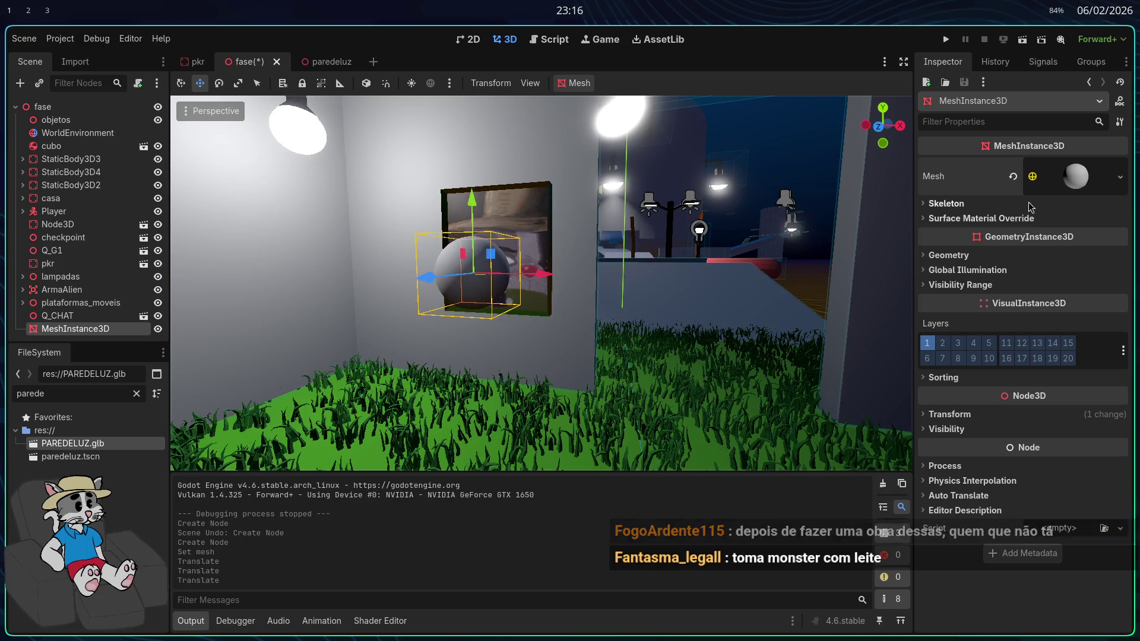
Set the sphere mesh radius to 0.125 (0.5/4) and height to 0.25
click(1086, 185)
click(1059, 297)
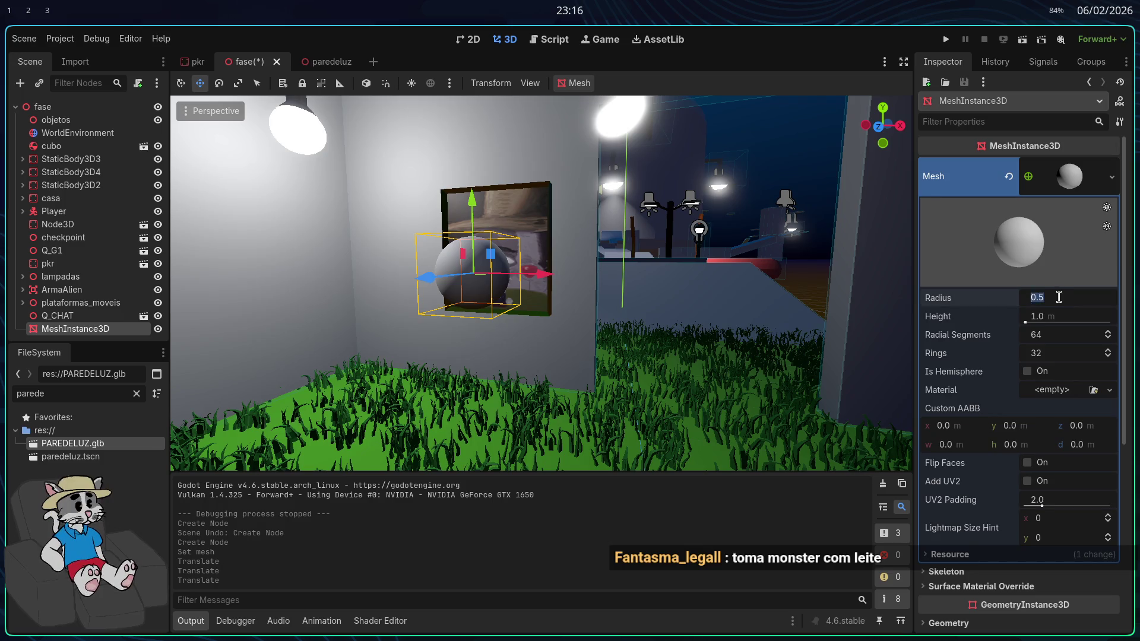
text(4)
key(Return)
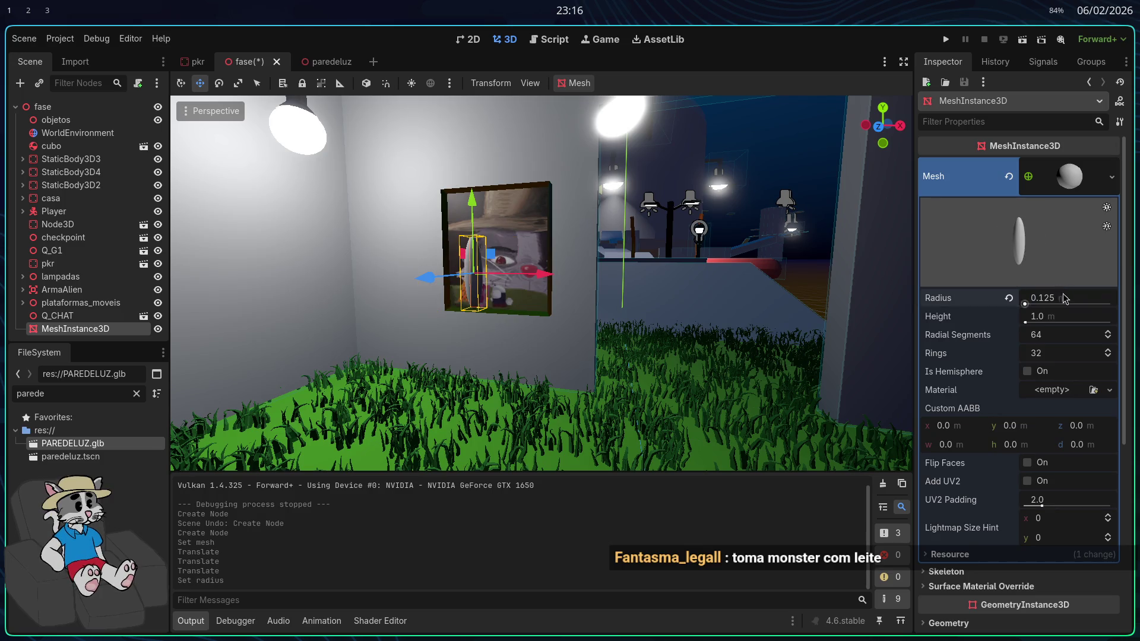
click(1067, 318)
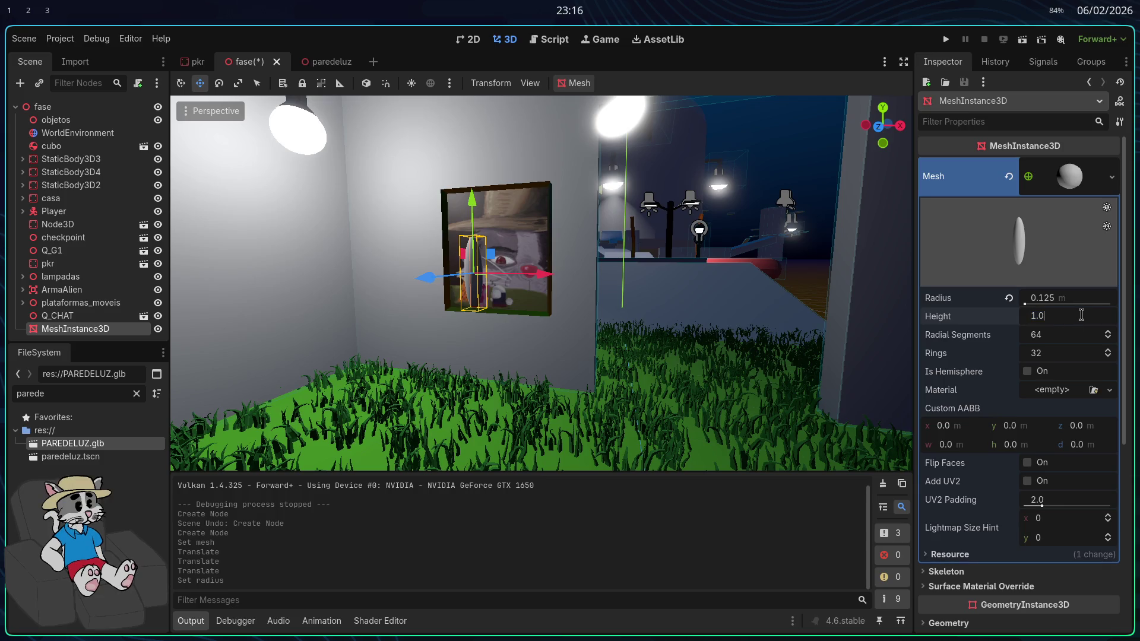
text(/4)
key(Return)
Position the sphere on the painted cat's face by adjusting X, Y and Z
key(f)
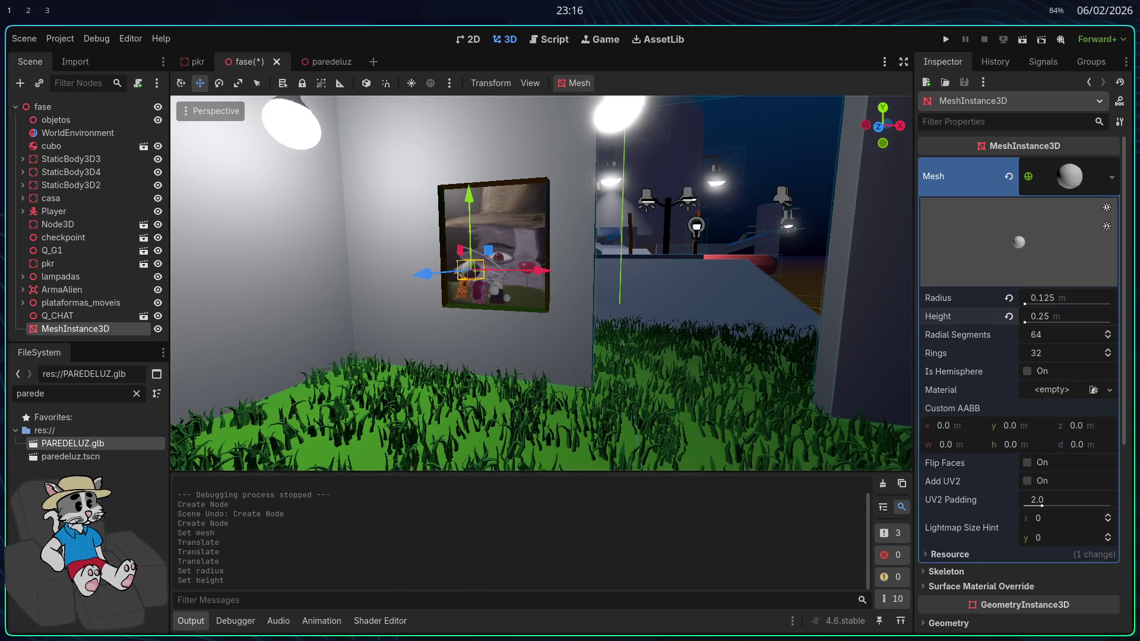
drag(524, 291, 542, 284)
drag(553, 221, 557, 204)
drag(625, 275, 637, 273)
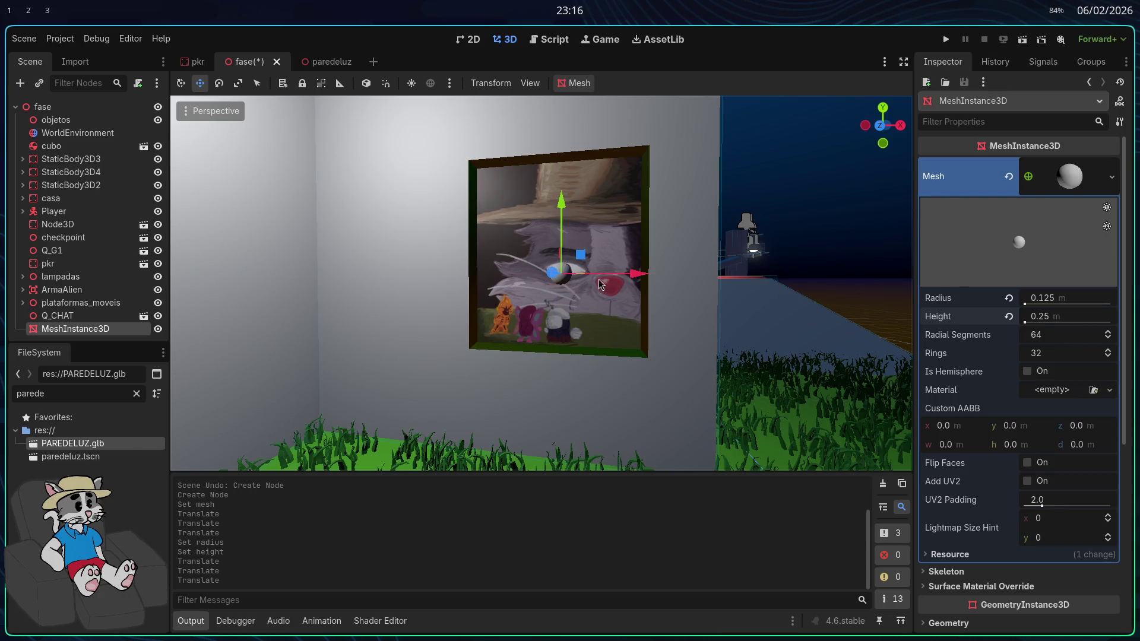
drag(561, 279, 564, 280)
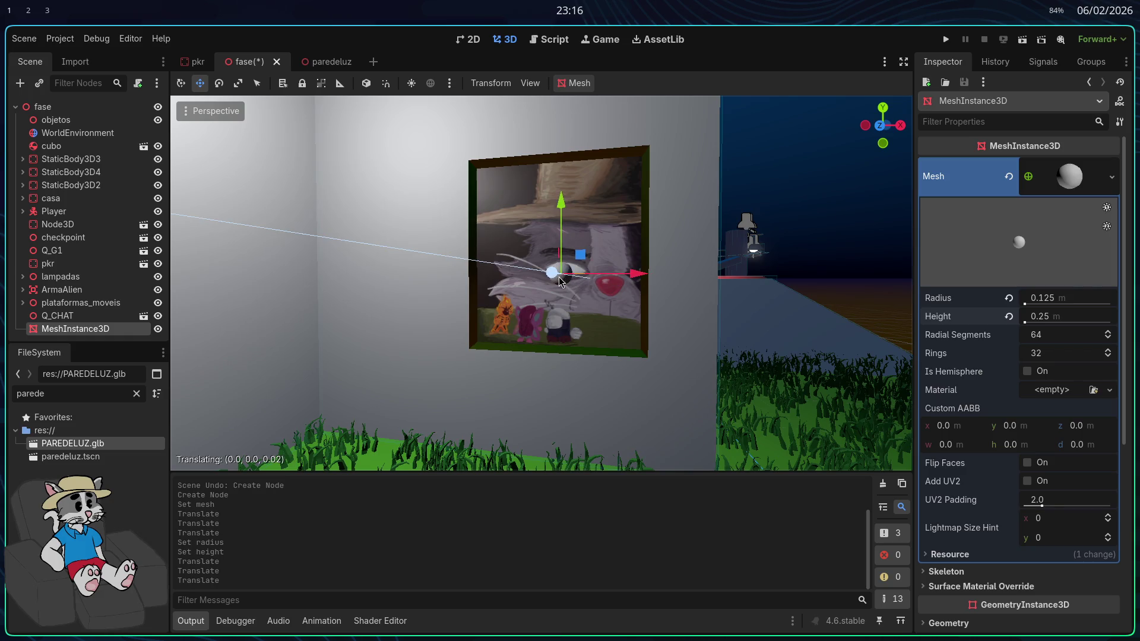
drag(562, 282, 575, 276)
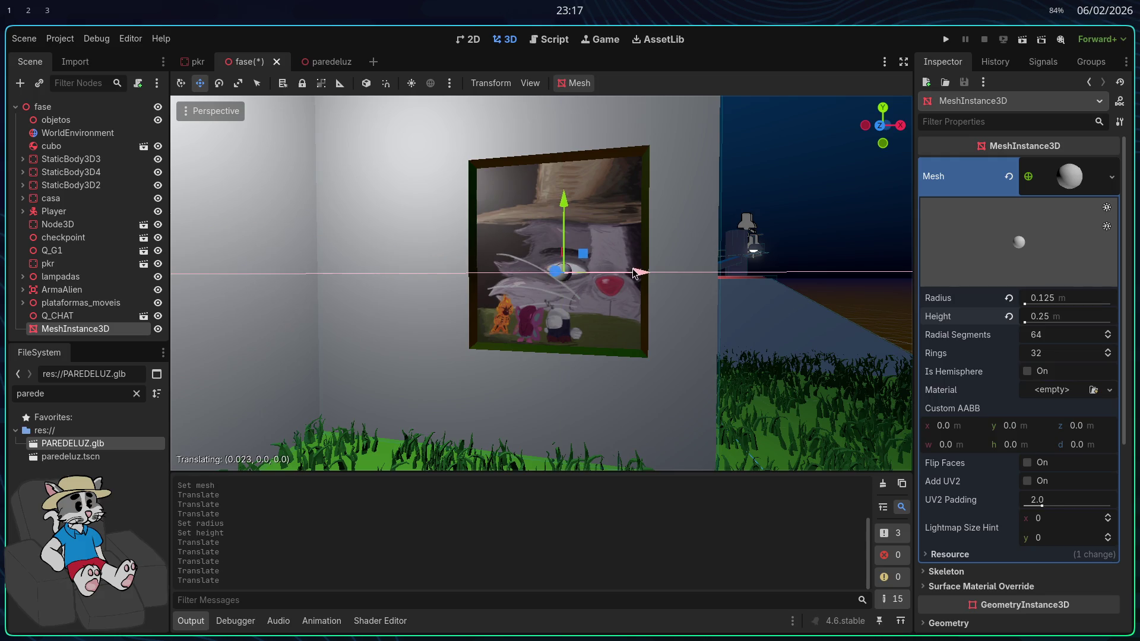
drag(634, 272, 638, 272)
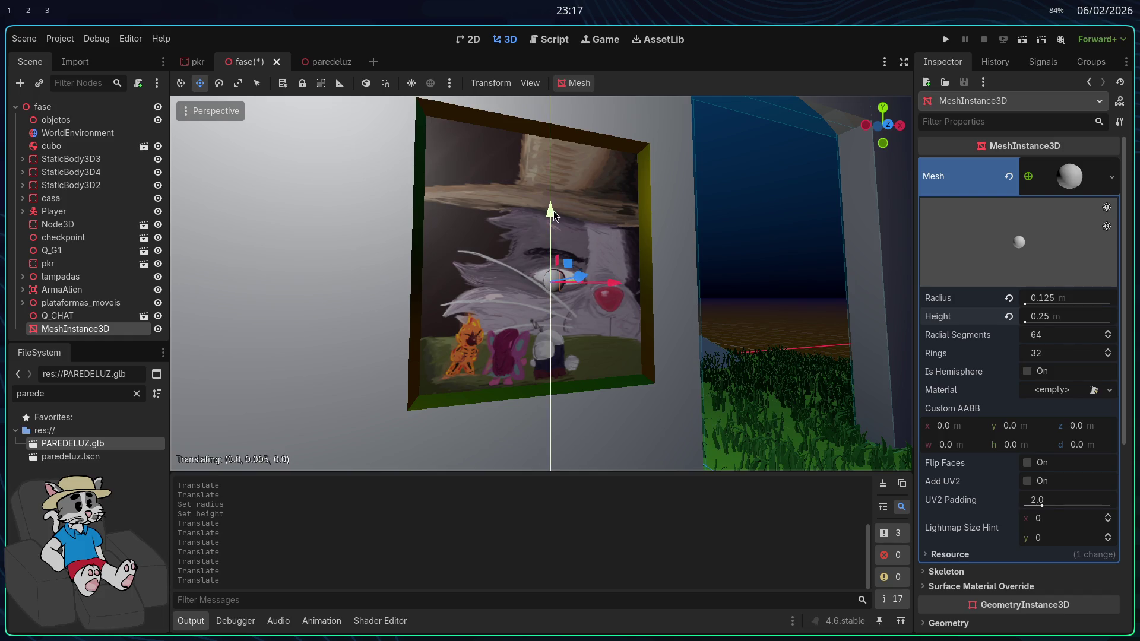
drag(610, 280, 617, 280)
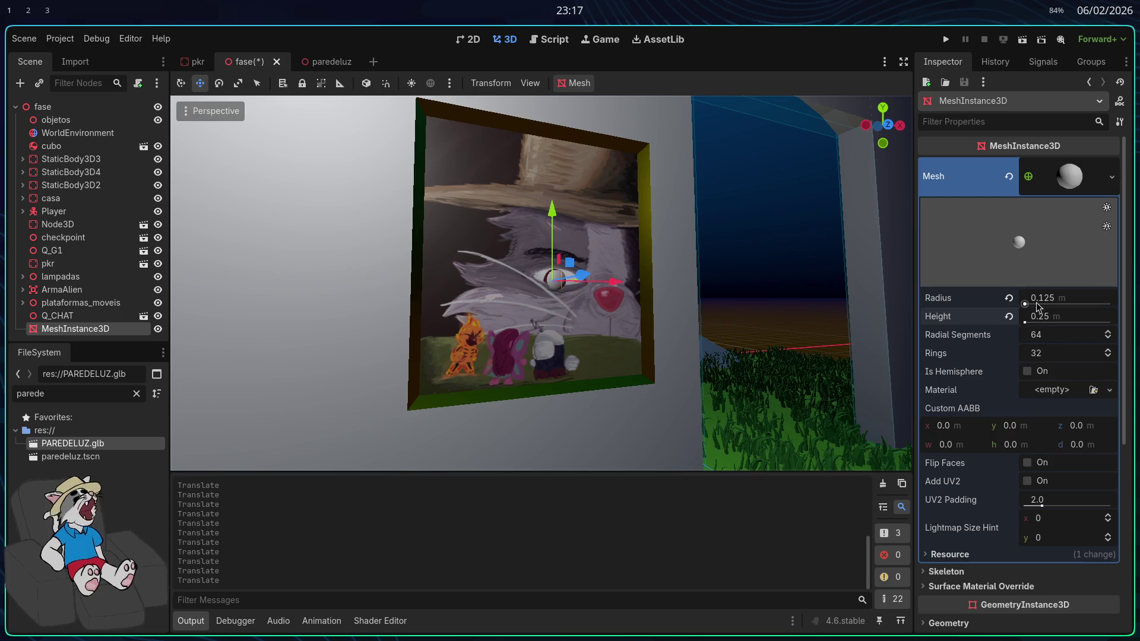
click(1058, 391)
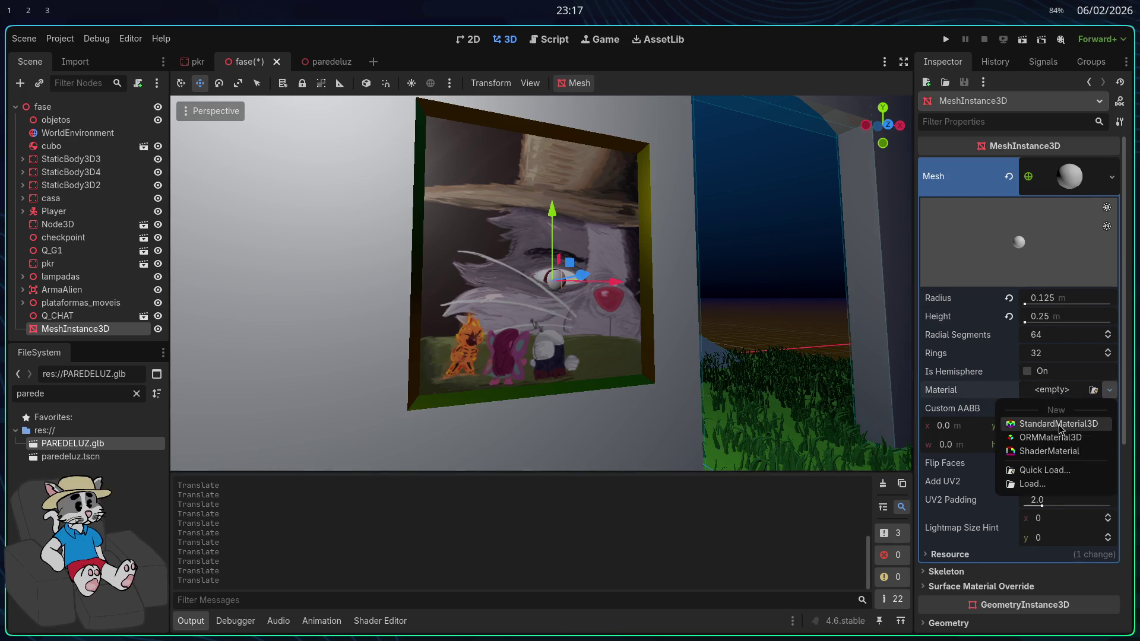
Give the sphere a new StandardMaterial3D with dark red emission
click(1062, 414)
scroll(991, 529, down, 3)
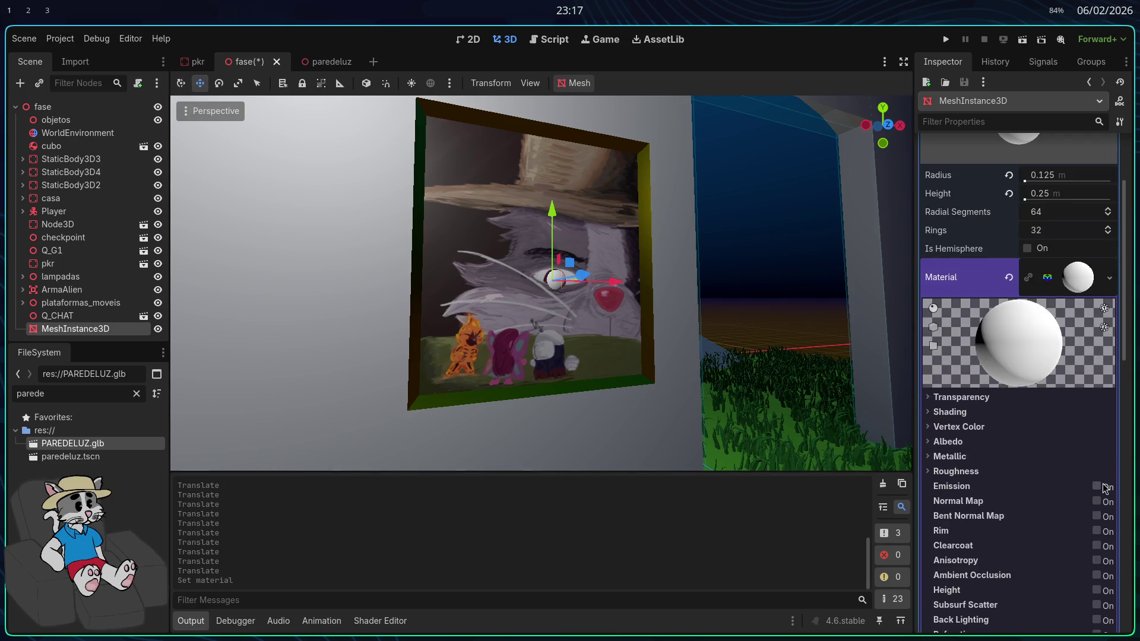
click(1098, 489)
click(1052, 501)
click(1067, 353)
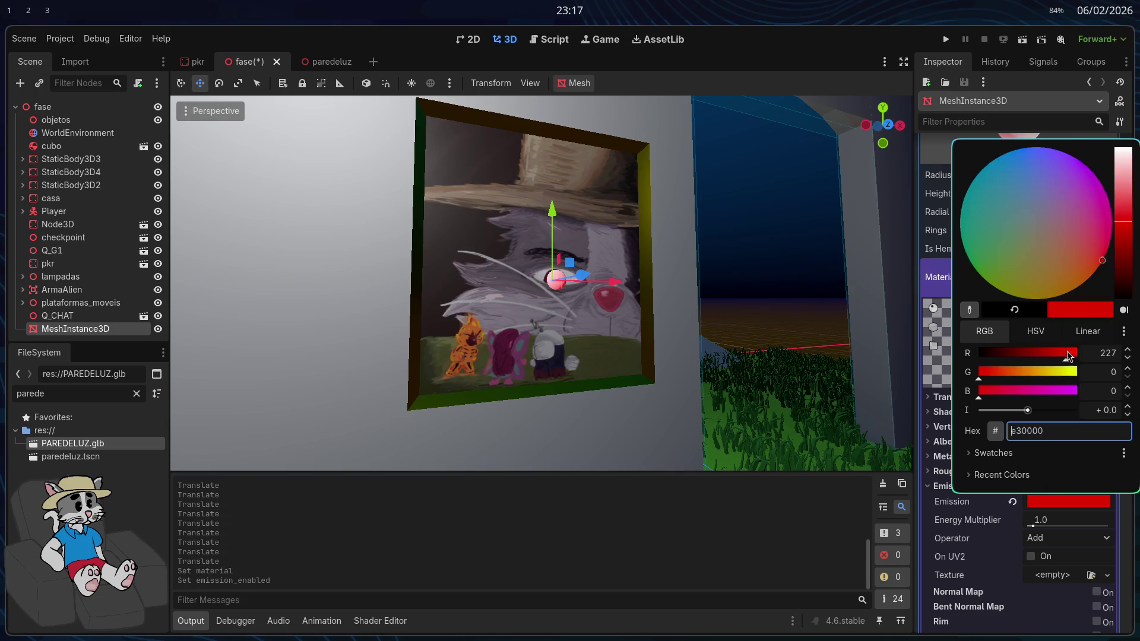
drag(1122, 228, 1123, 254)
mouse_move(1046, 268)
mouse_down()
mouse_move(1078, 248)
mouse_move(1104, 249)
mouse_move(1103, 258)
mouse_move(1123, 244)
mouse_up()
click(1039, 512)
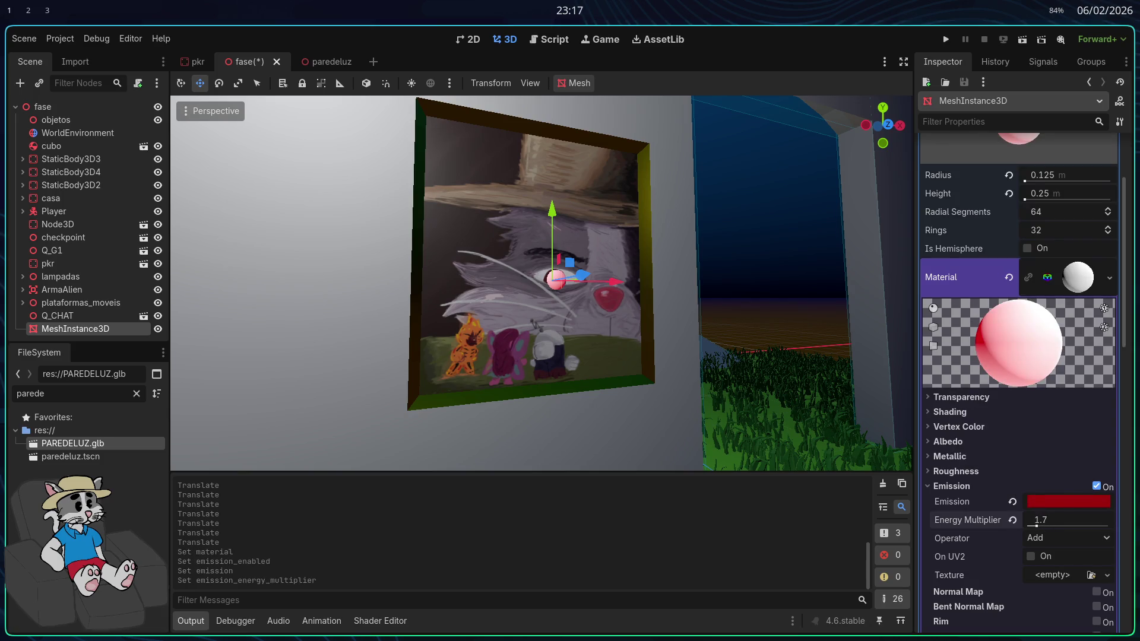
Set the material roughness to 0.0 and albedo to dark red, then run the game
click(970, 477)
drag(1109, 491, 1030, 498)
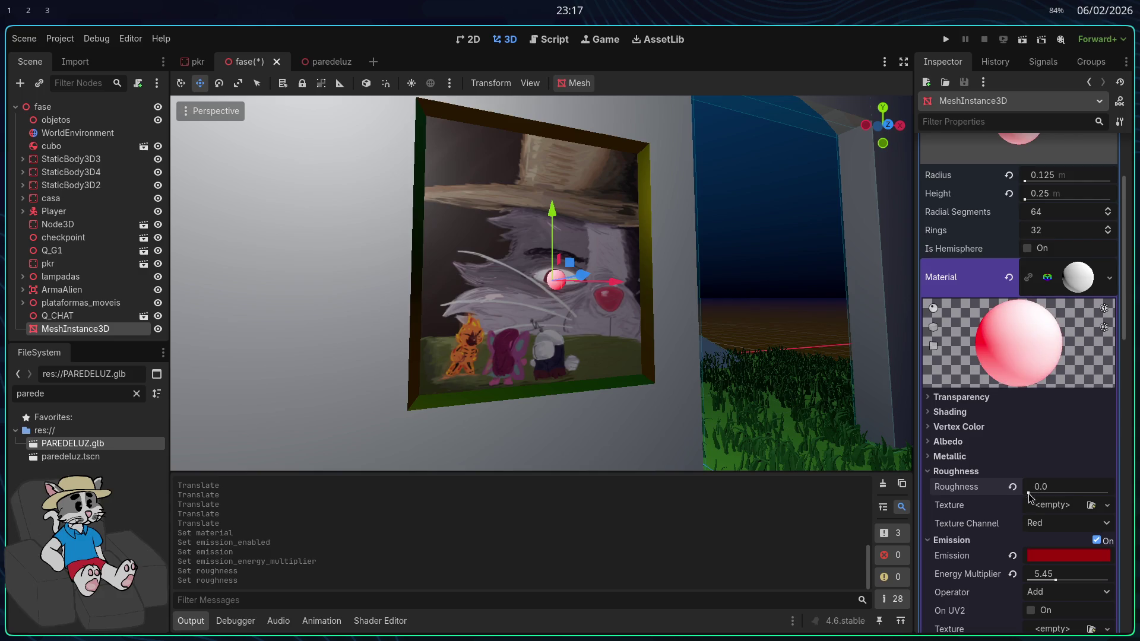
click(950, 457)
click(960, 457)
click(948, 441)
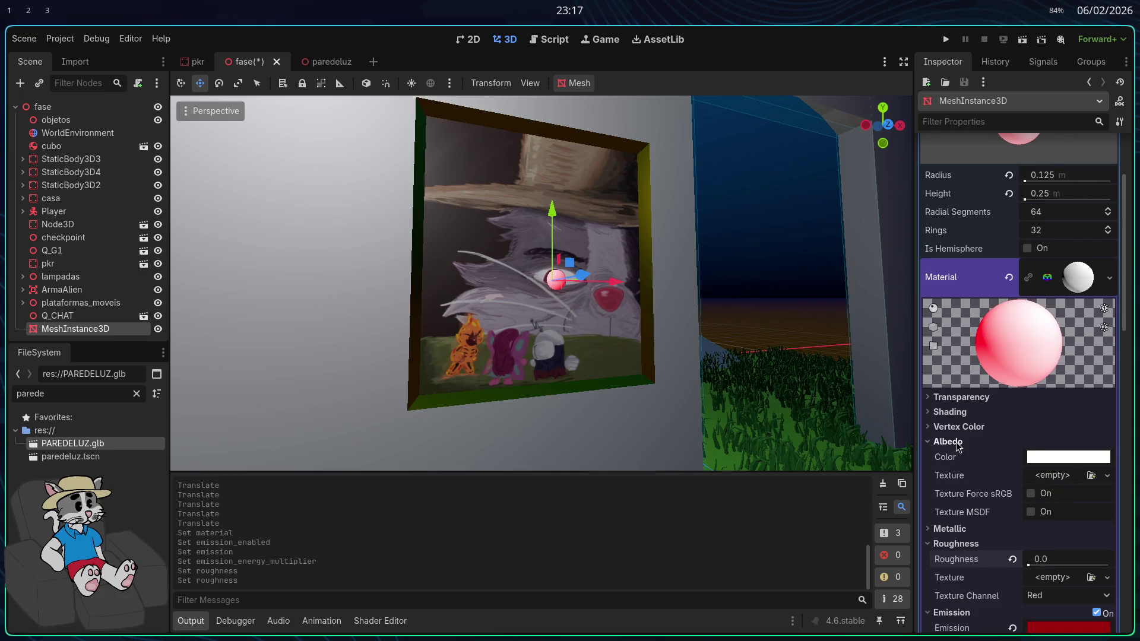
click(1068, 457)
drag(1029, 315, 1005, 315)
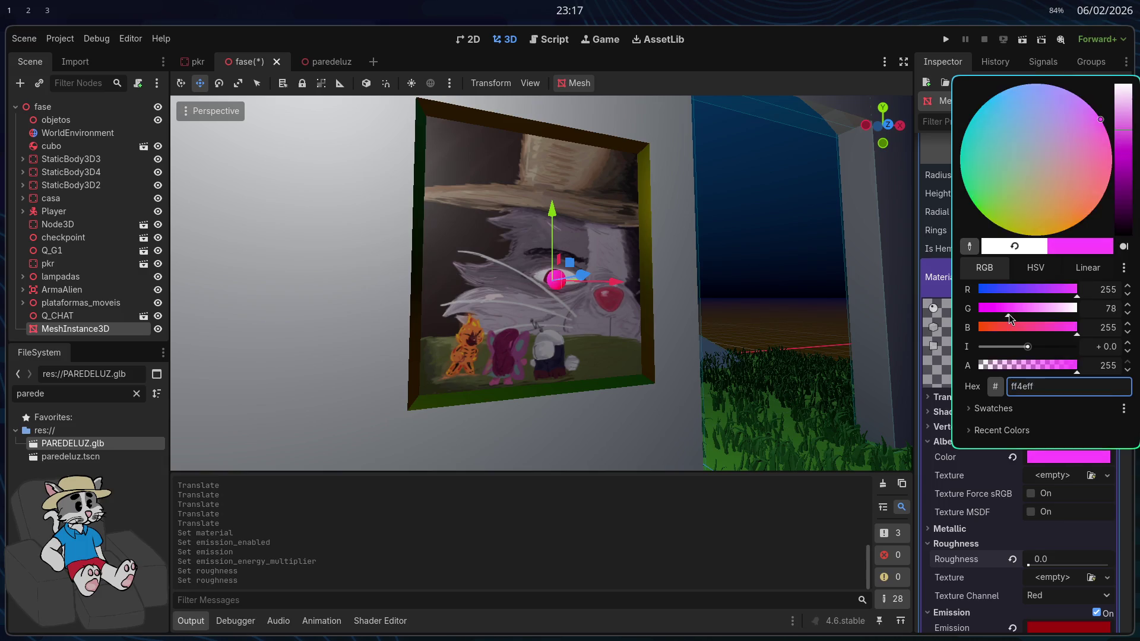
click(981, 330)
drag(1117, 229, 1122, 206)
mouse_move(997, 317)
mouse_down()
mouse_move(980, 314)
mouse_move(999, 298)
mouse_up()
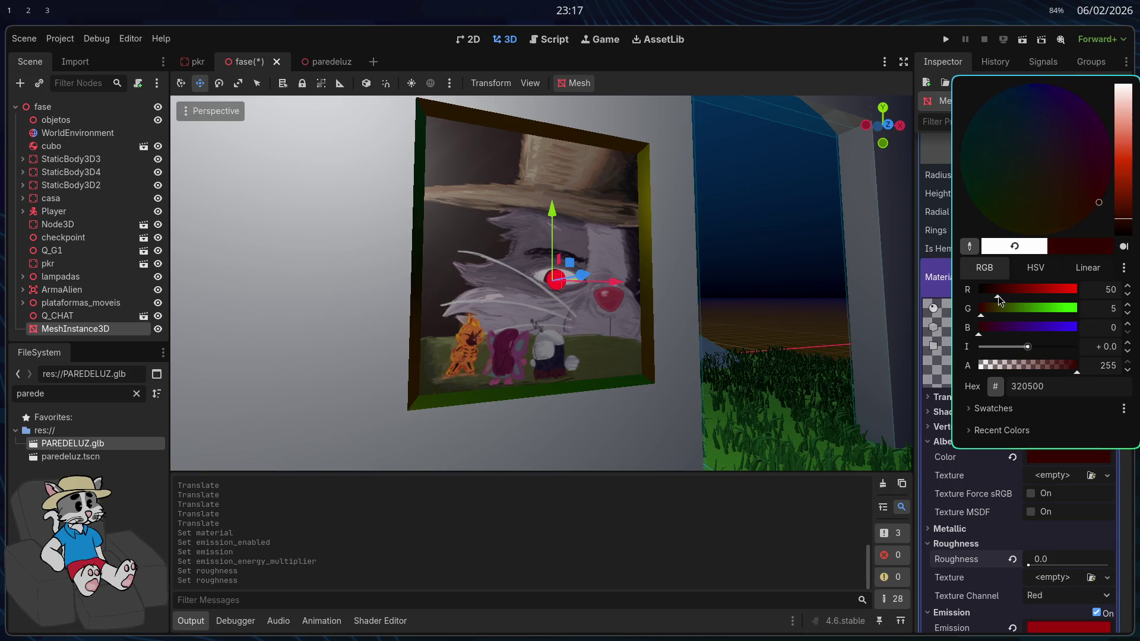
click(942, 64)
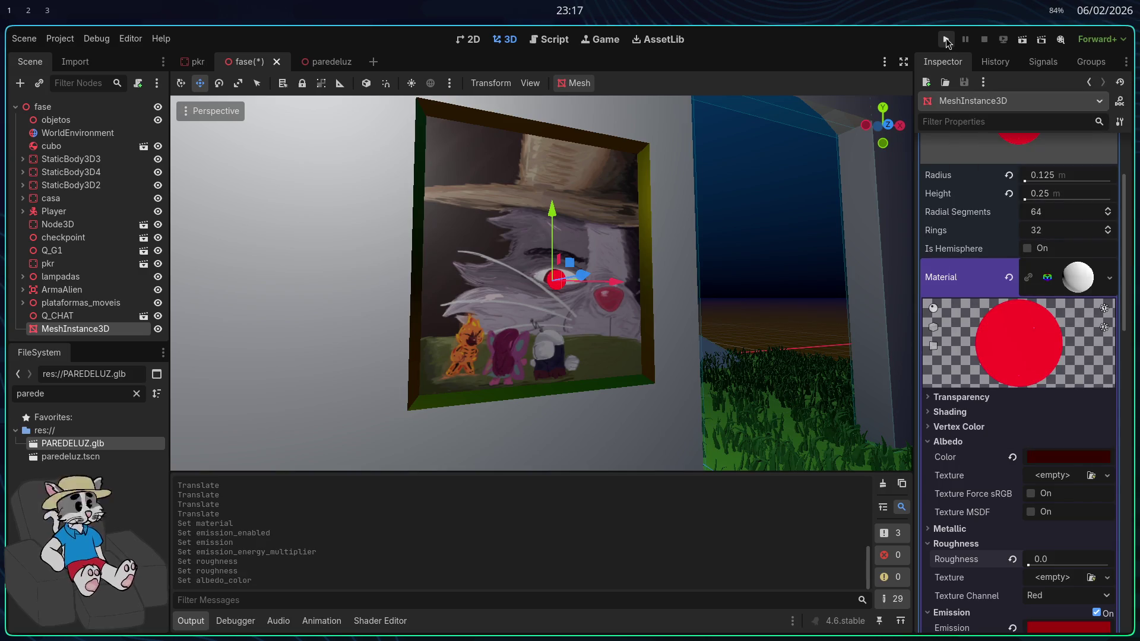
click(950, 41)
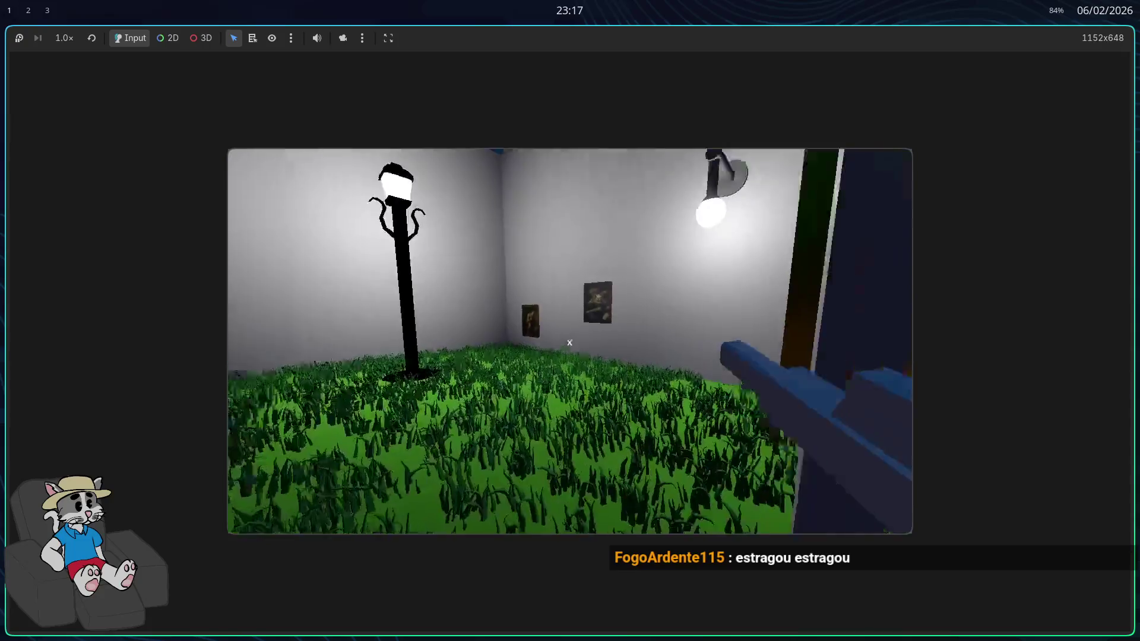
Walk the player up to the painting to see the glowing red eye, then stop the game
key(w)
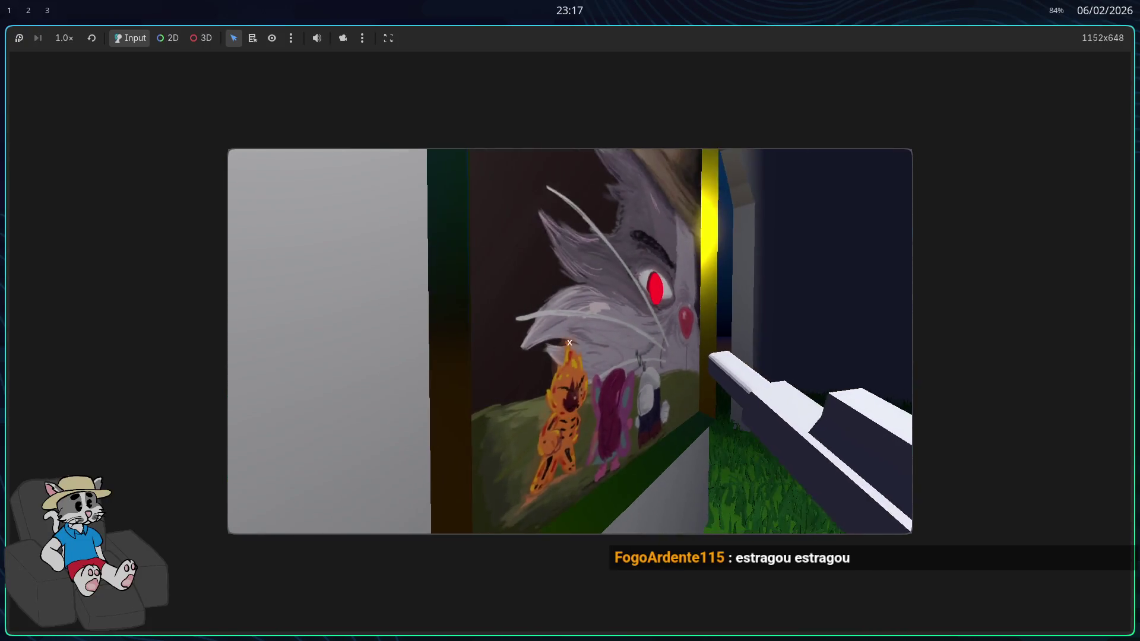
key(a)
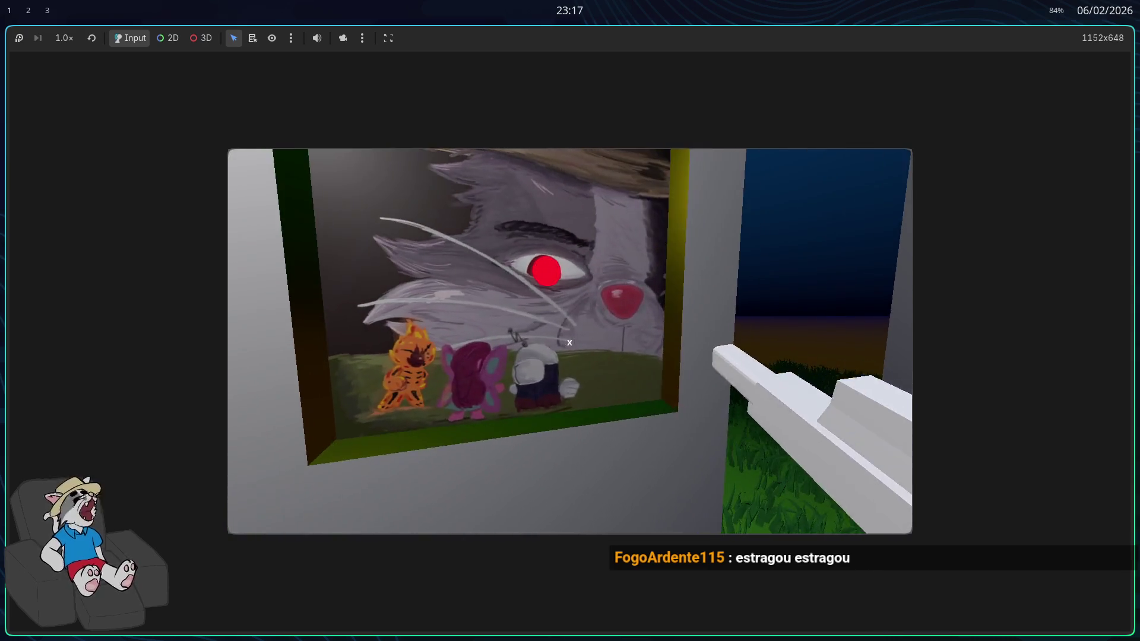
key(F8)
scroll(989, 333, up, 4)
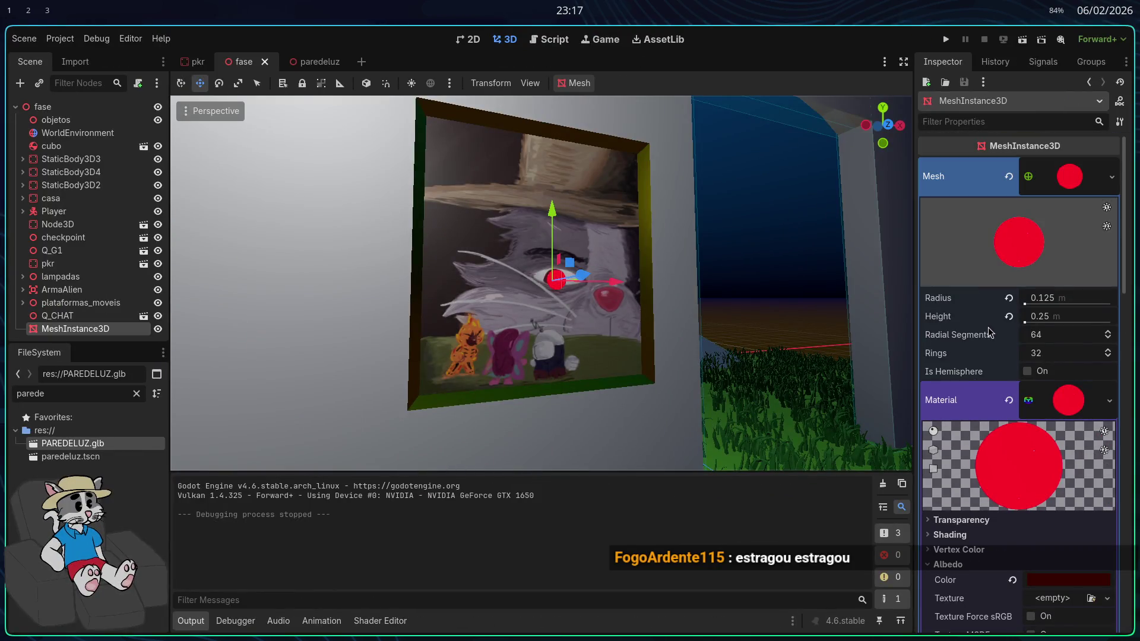
Undo the sphere's moves, material and size changes until its MeshInstance3D node is removed
drag(582, 280, 619, 274)
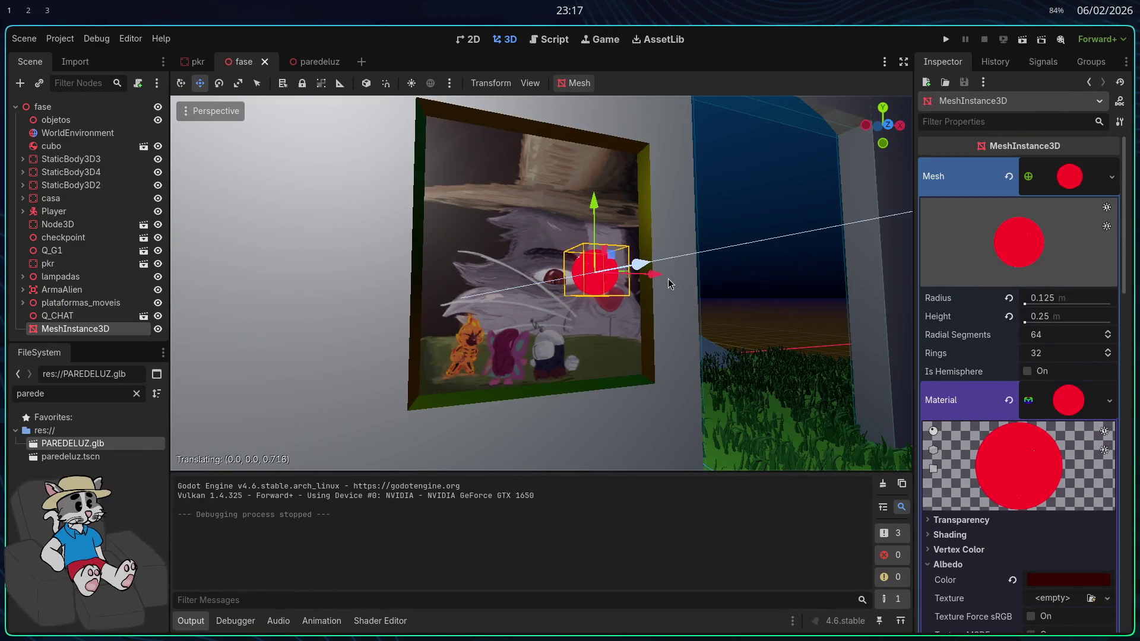
key(f)
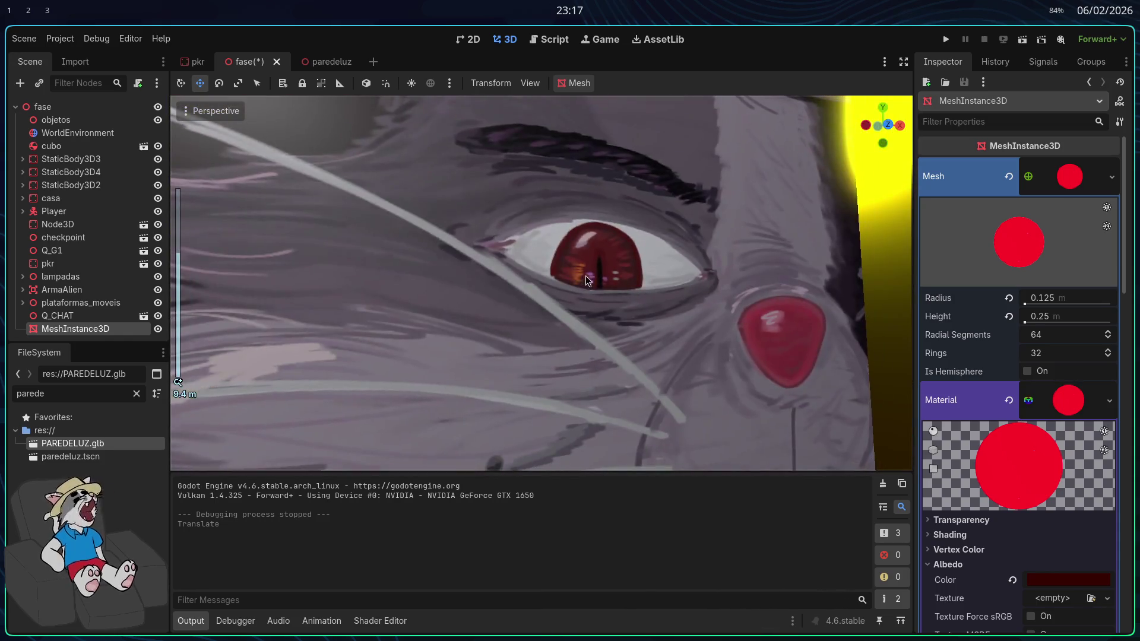
key(ctrl+z)
key(ctrl+z)
key(ctrl+z)
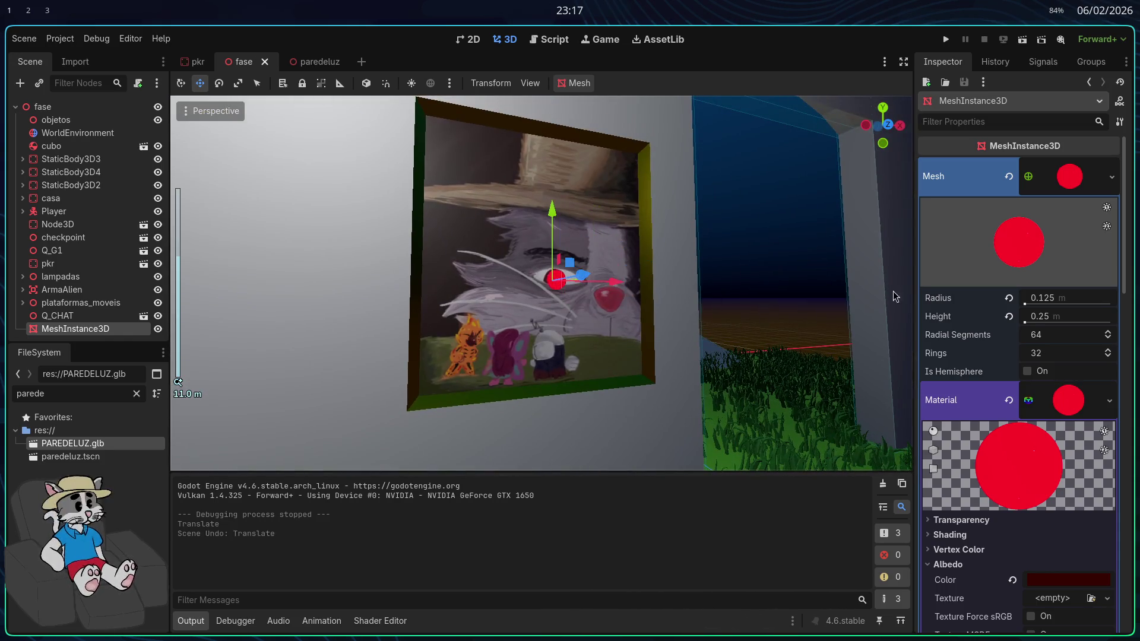
key(ctrl+z)
key(ctrl+z)
key(ctrl+z)
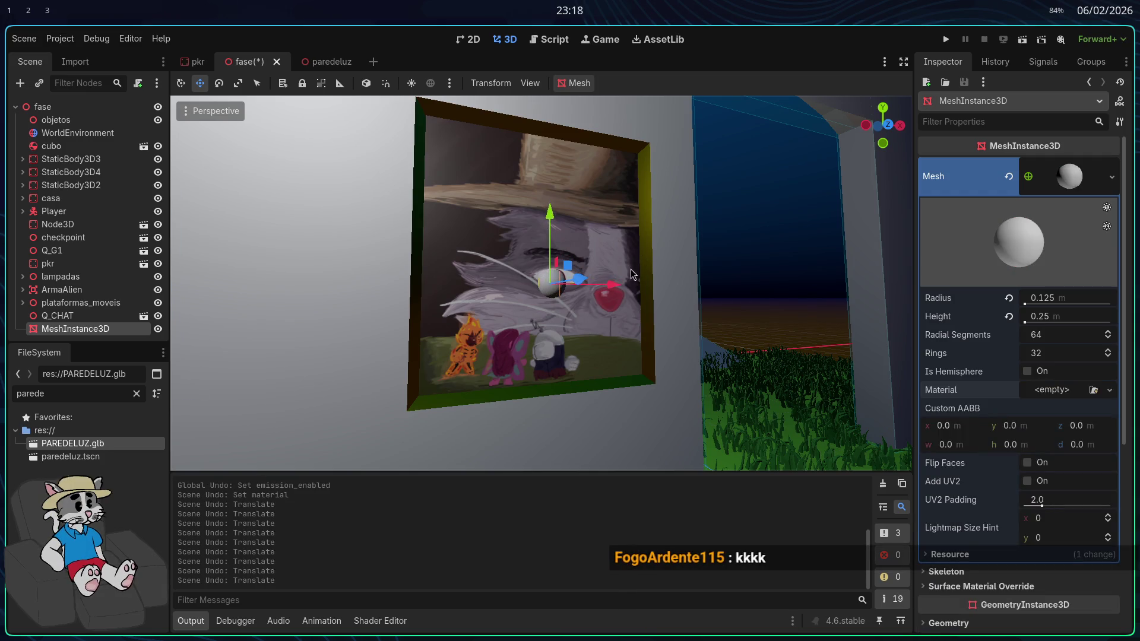
key(ctrl+z)
key(ctrl+z)
key(ctrl+z)
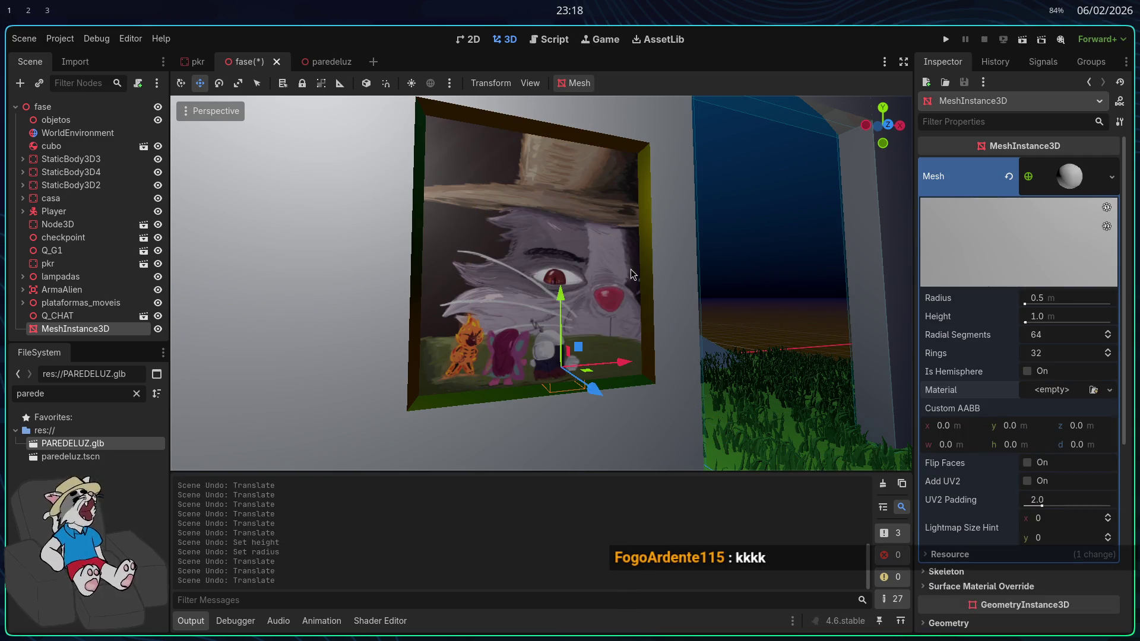
scroll(631, 274, down, 6)
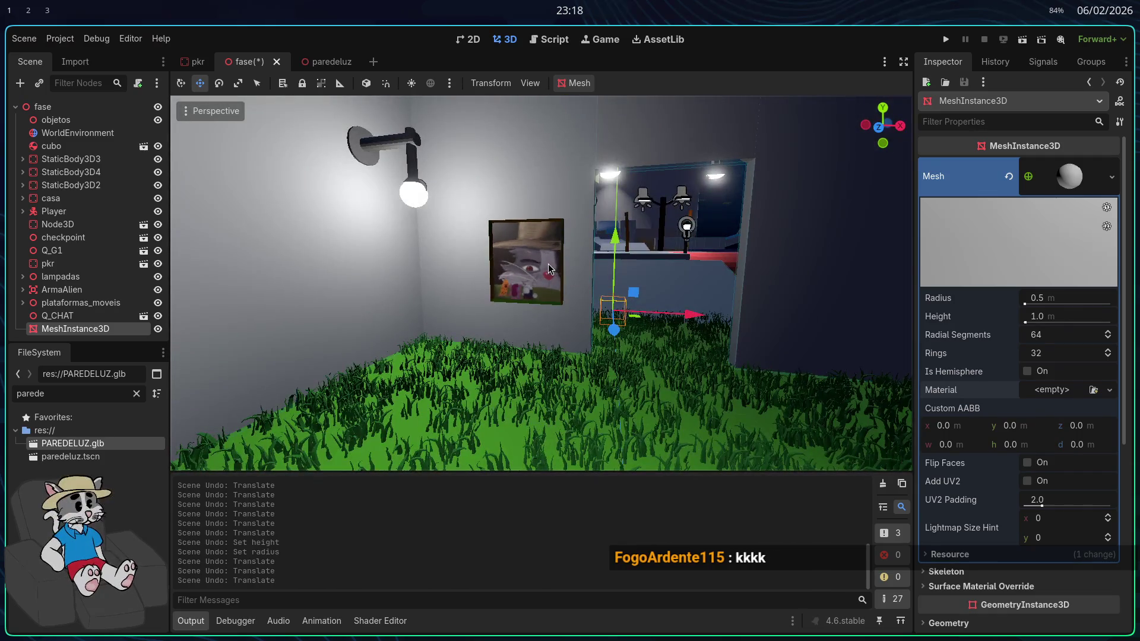
key(ctrl+z)
key(ctrl+z)
scroll(502, 277, up, 6)
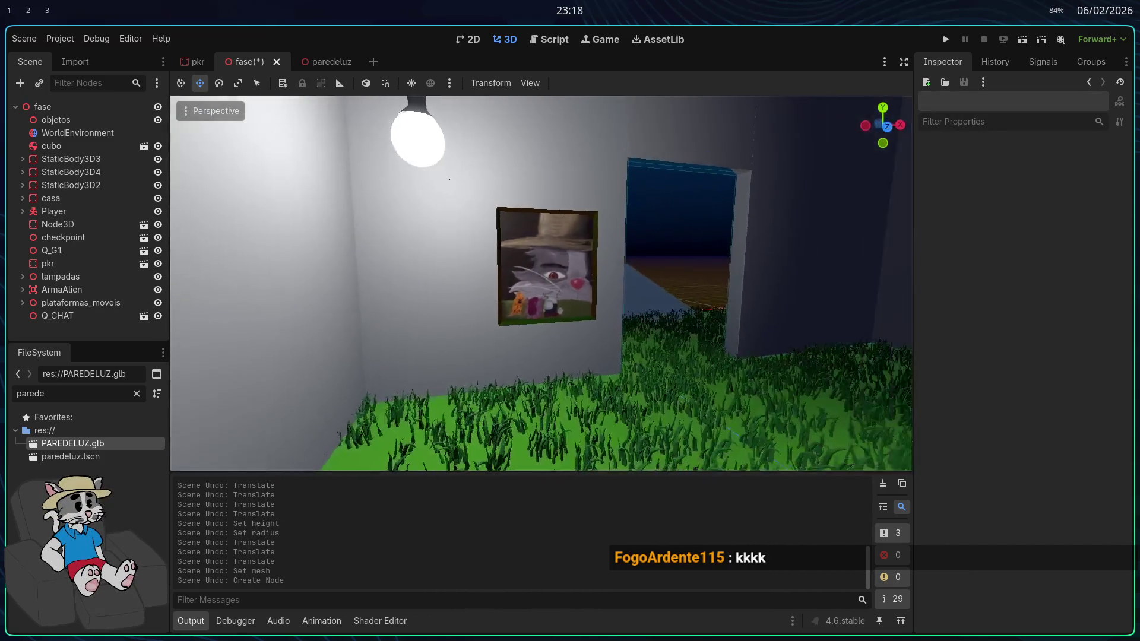
Save the fase scene without the sphere
scroll(542, 283, down, 5)
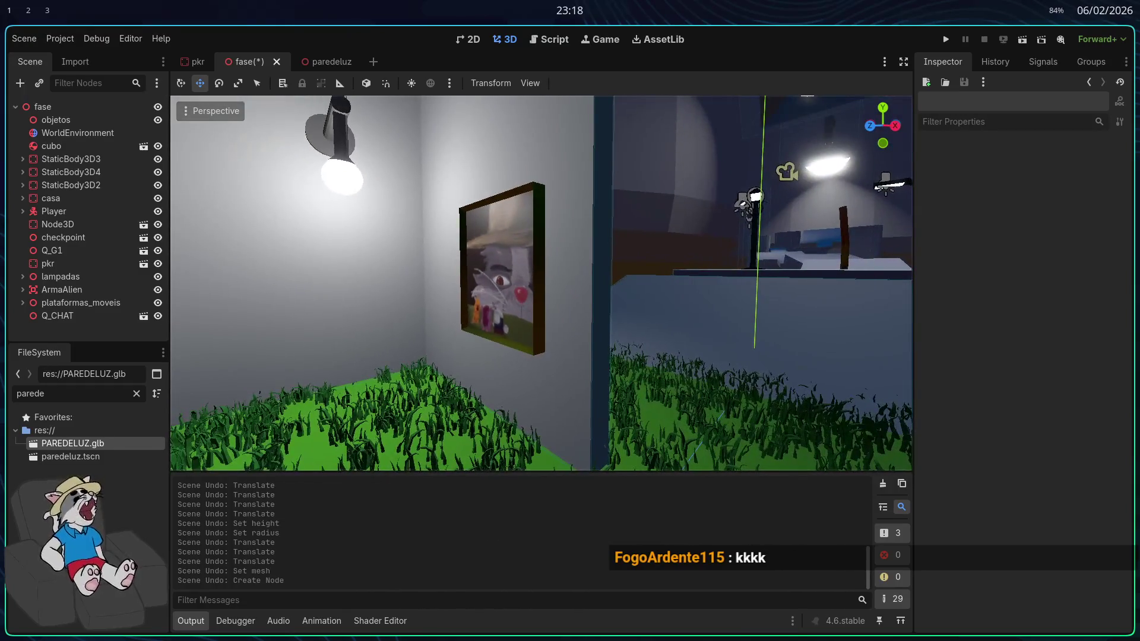
scroll(574, 289, down, 3)
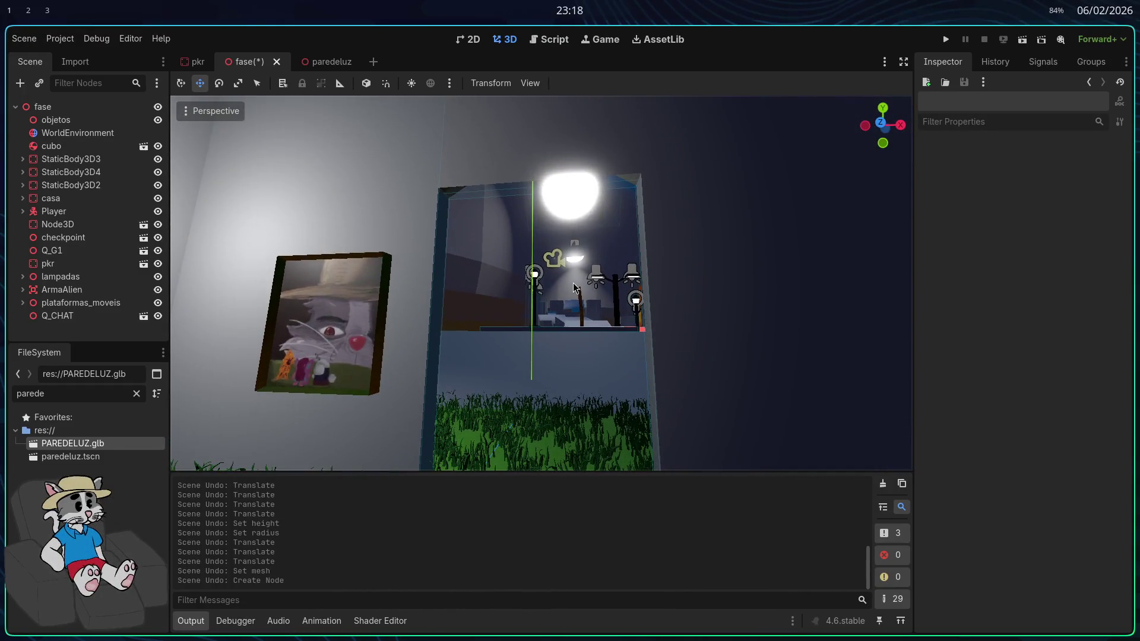
scroll(575, 289, up, 8)
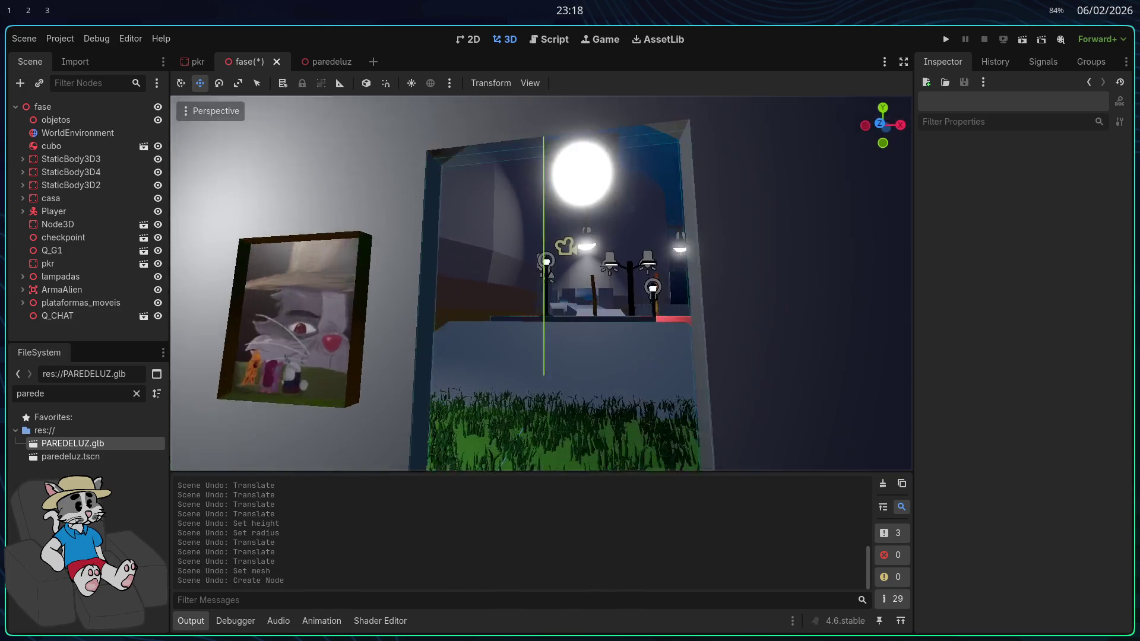
scroll(574, 289, down, 10)
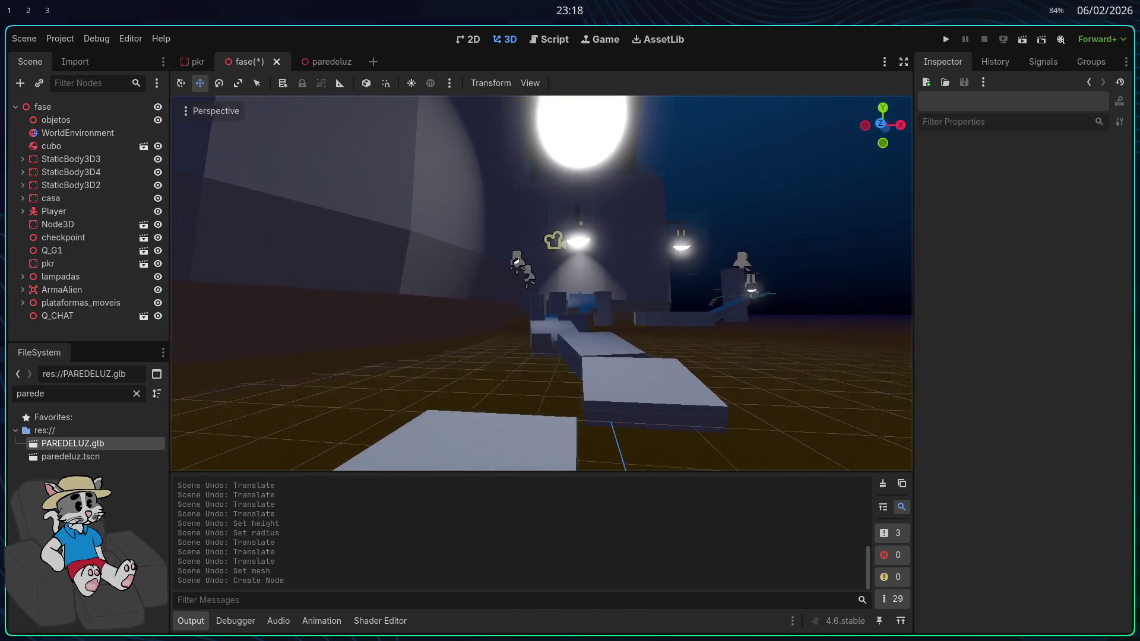
scroll(574, 289, up, 10)
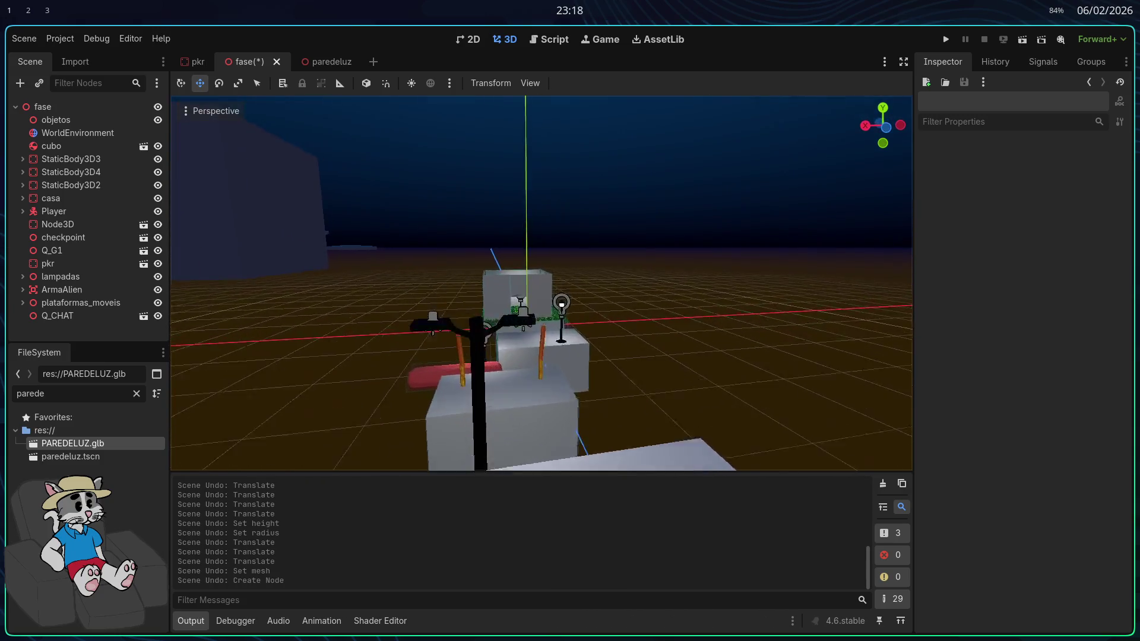
scroll(574, 289, up, 5)
key(ctrl+s)
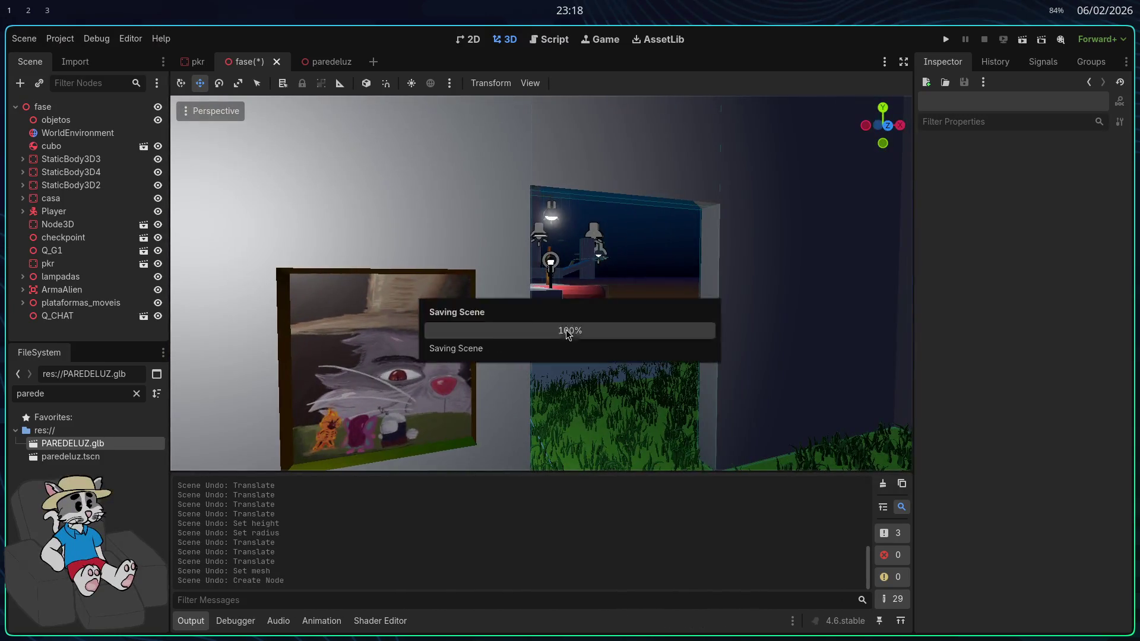
Fly the camera through the level past the lamps and pillar, then switch to Blender
scroll(581, 339, down, 4)
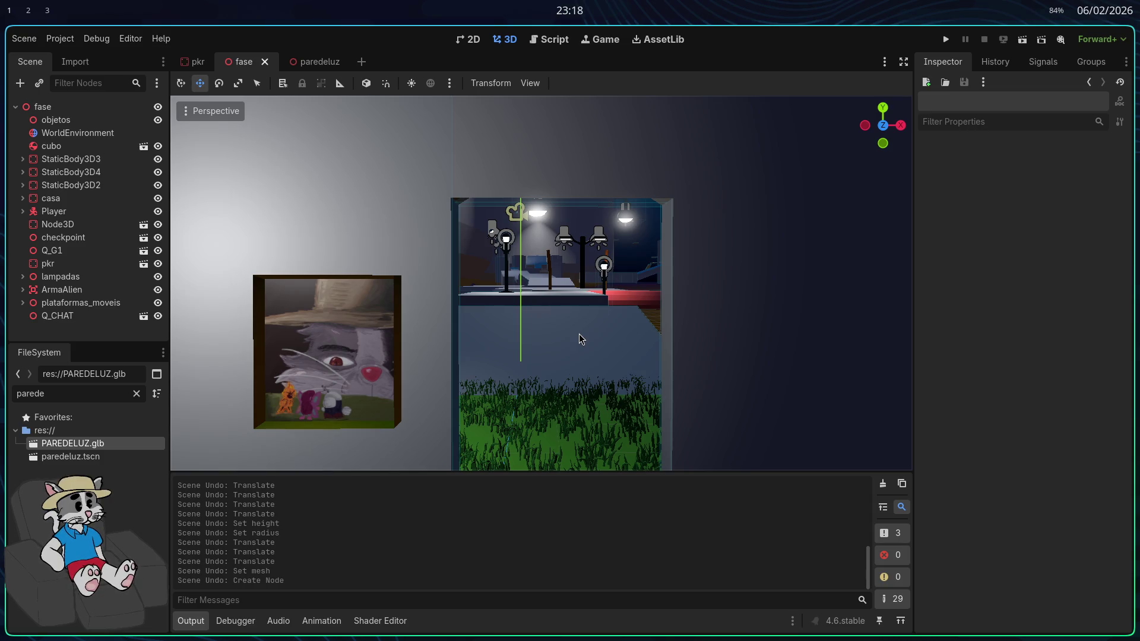
key(w)
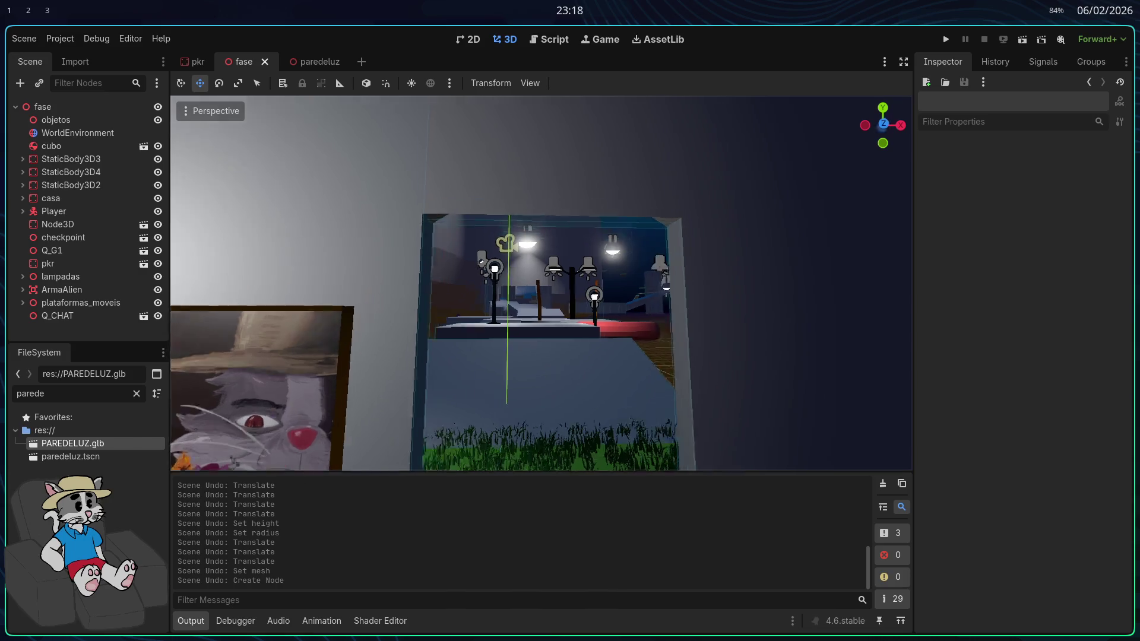
scroll(582, 343, up, 3)
key(s)
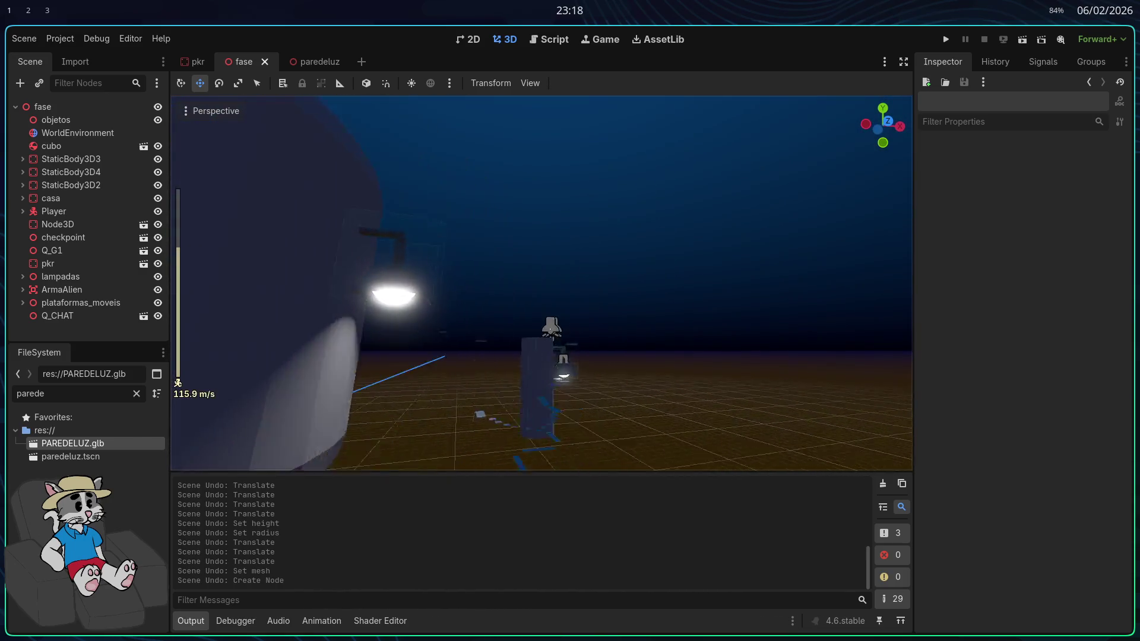
scroll(542, 283, down, 8)
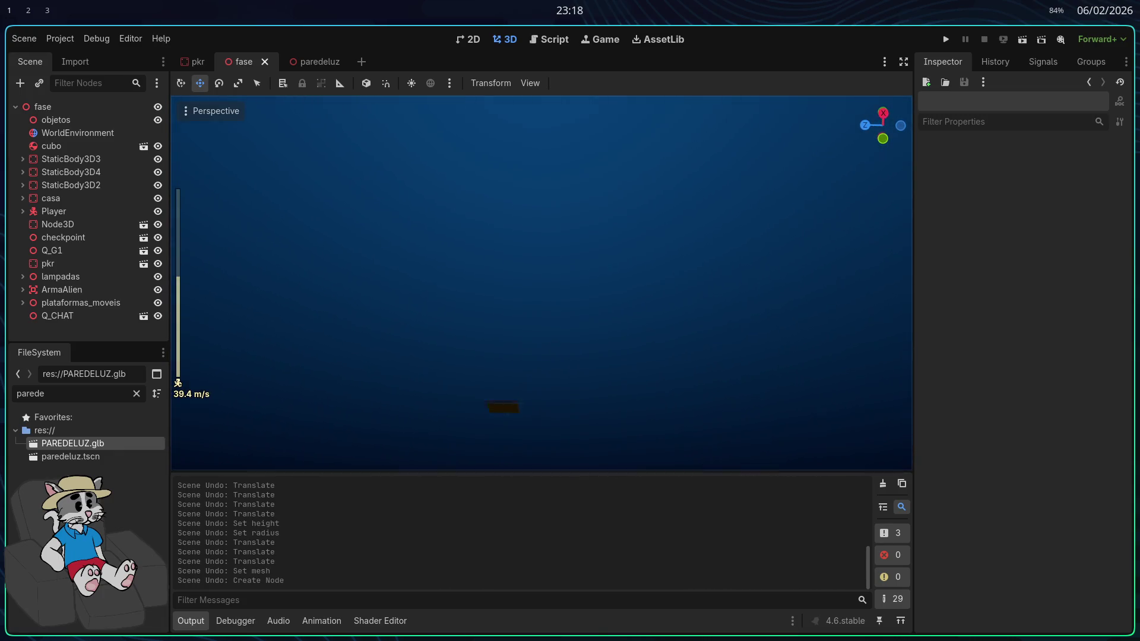
key(w)
key(s)
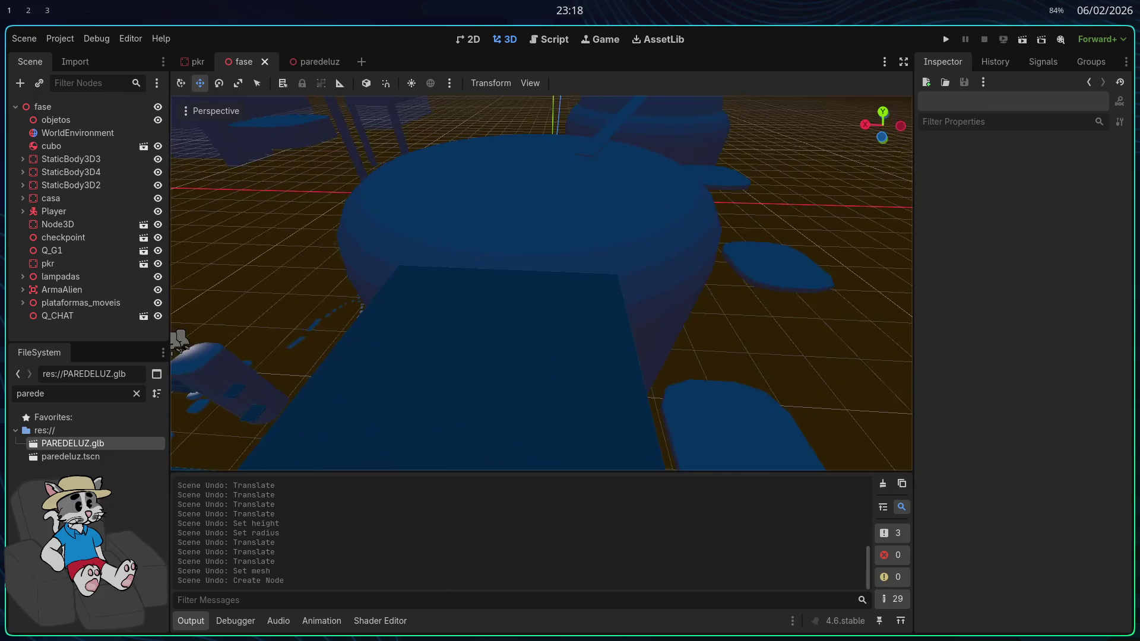
key(a)
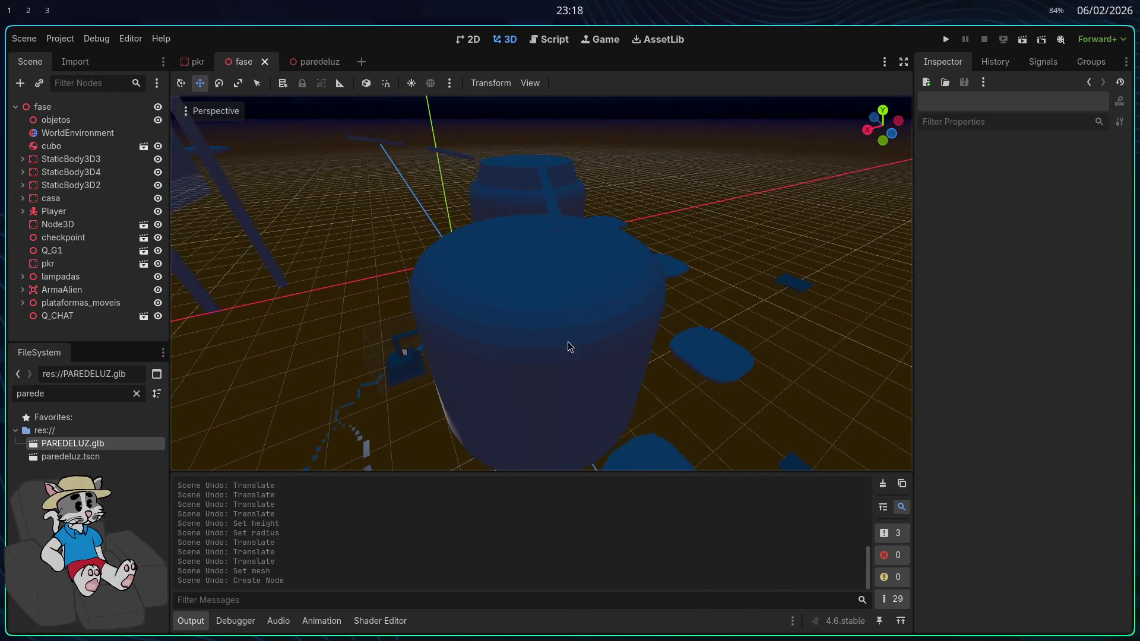
key(alt+Tab)
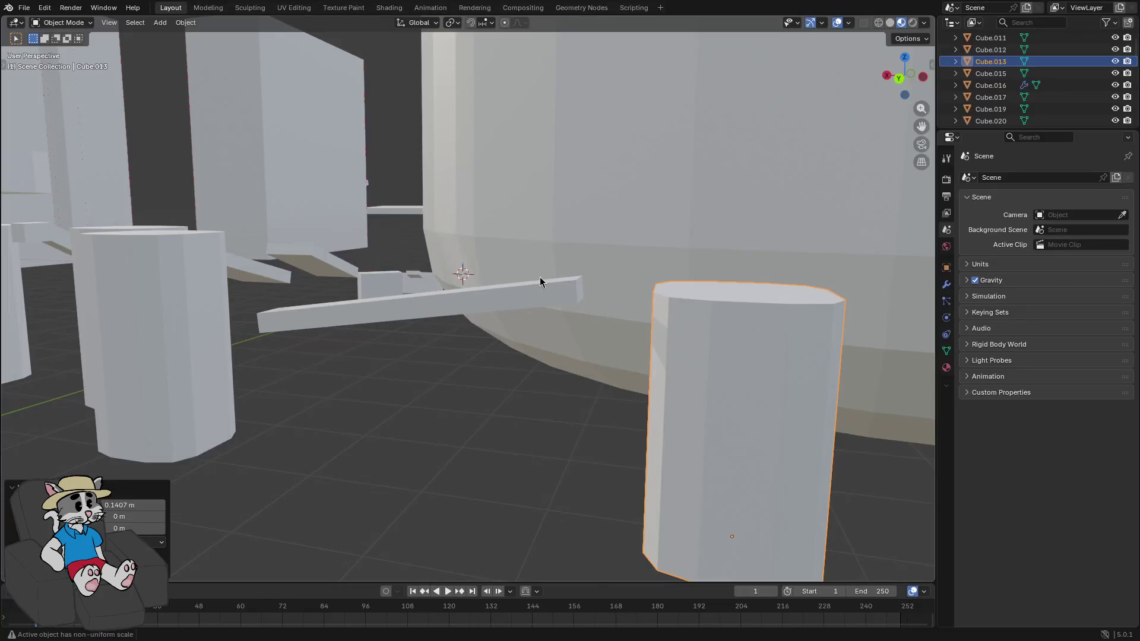
Leave Blender for an empty desktop and launch Mozilla Firefox from the application launcher
key(alt+Tab)
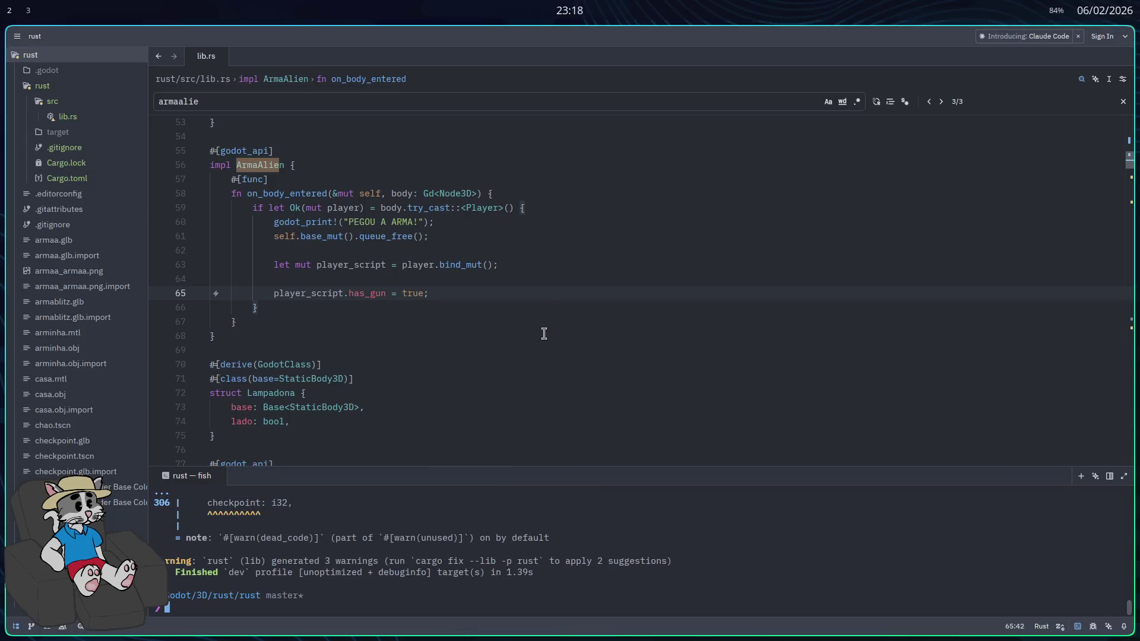
key(alt+Tab)
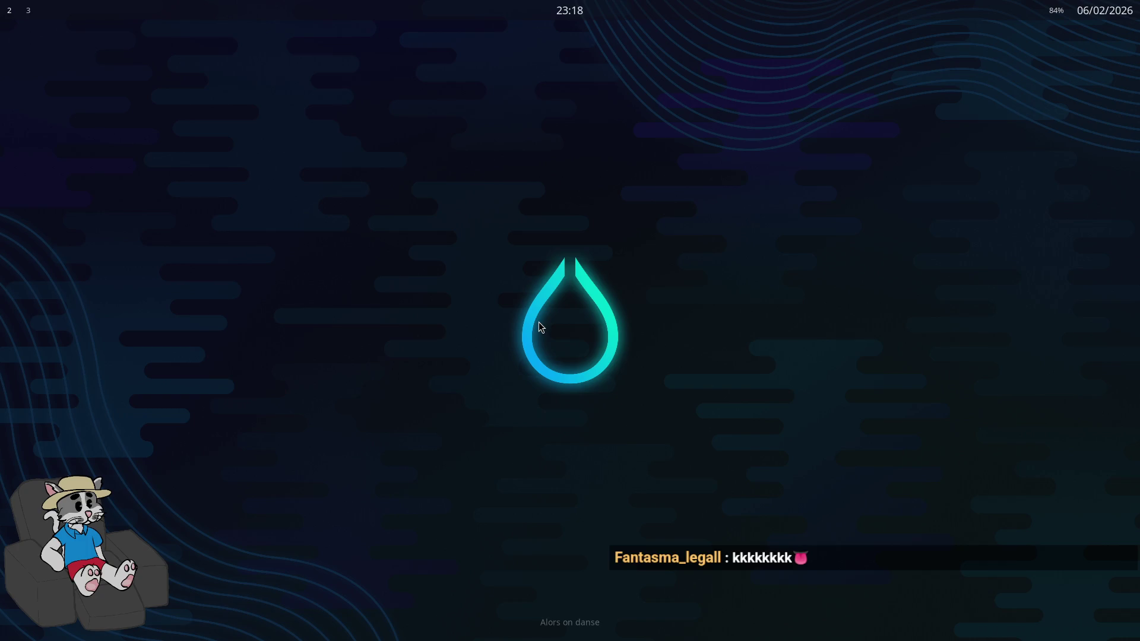
key(super)
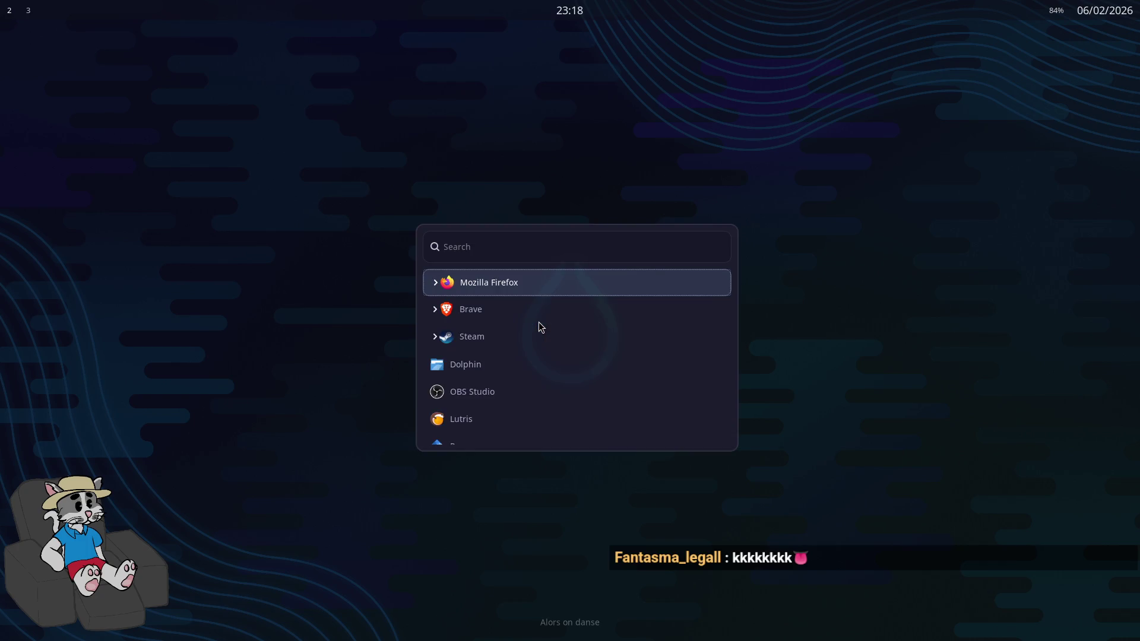
key(Return)
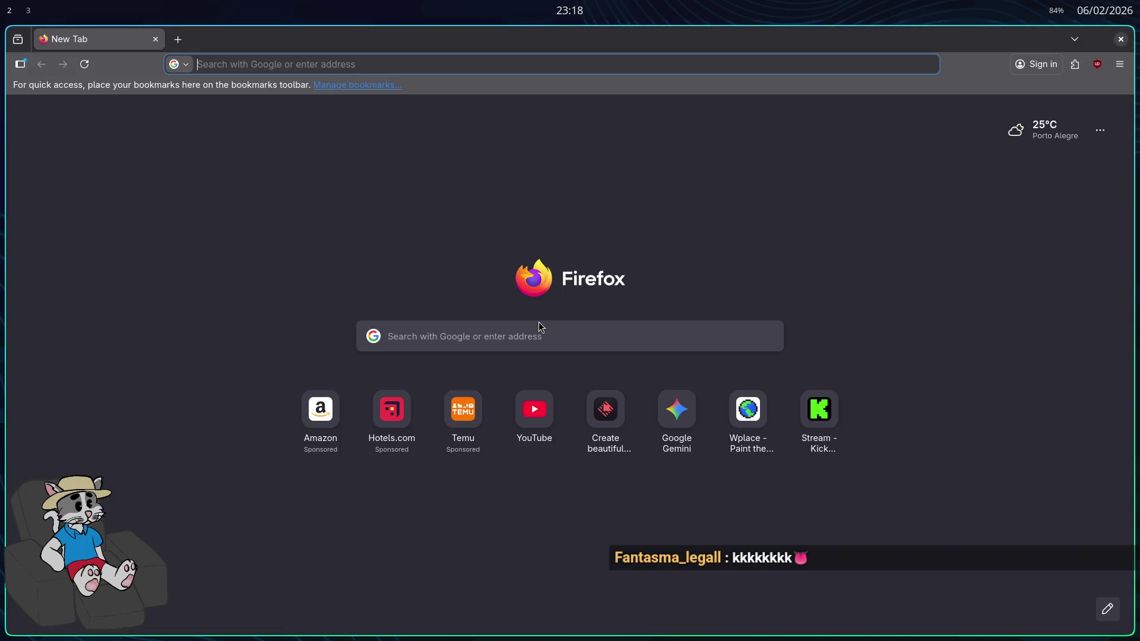
Load the Twitch Creator Dashboard and open Edit Stream Info from the Stream Manager
text(dashboard.twitch.tv/)
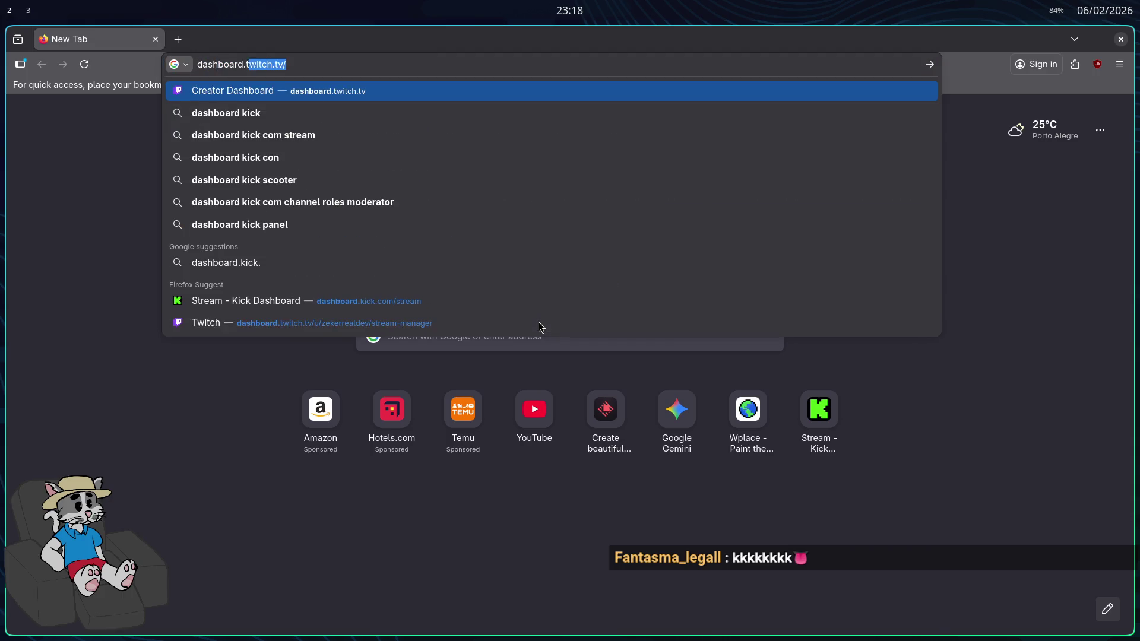
key(Right)
key(Return)
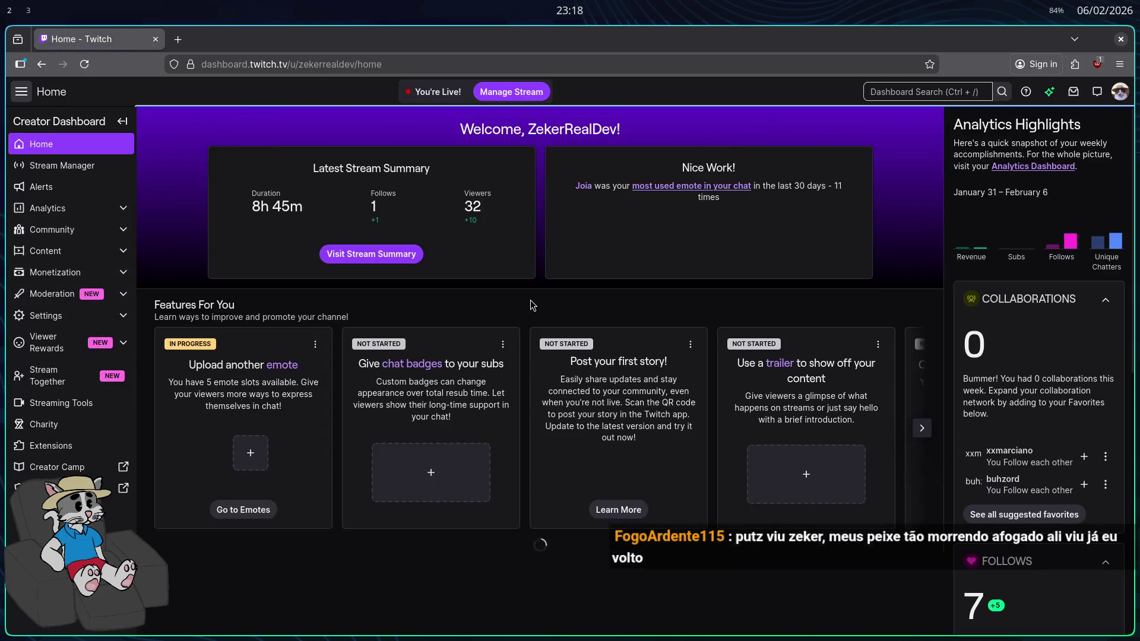
click(85, 168)
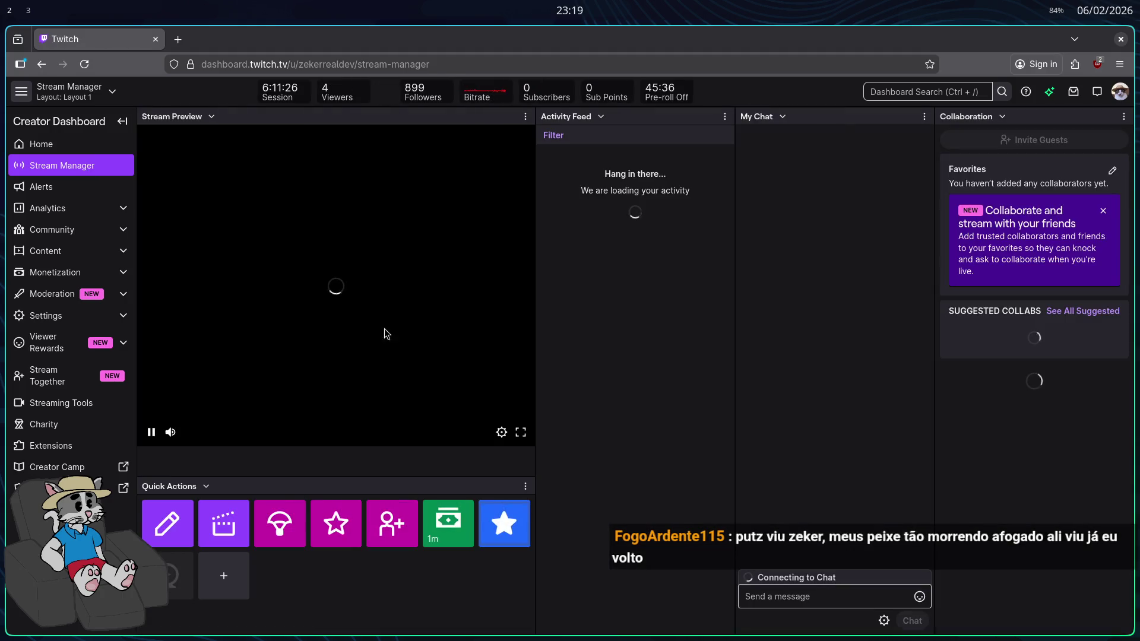
click(170, 521)
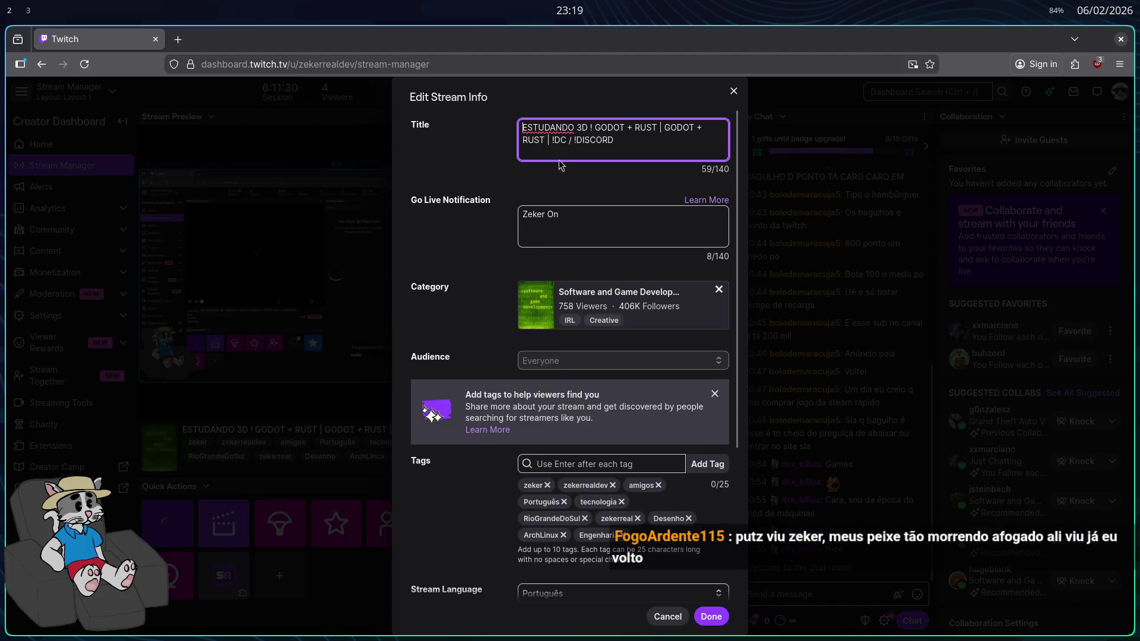
Replace the title's opening 'ESTUDANDO 3D ! GODOT + RUST' with 'DOUTOR PEDRA'
drag(657, 127, 514, 126)
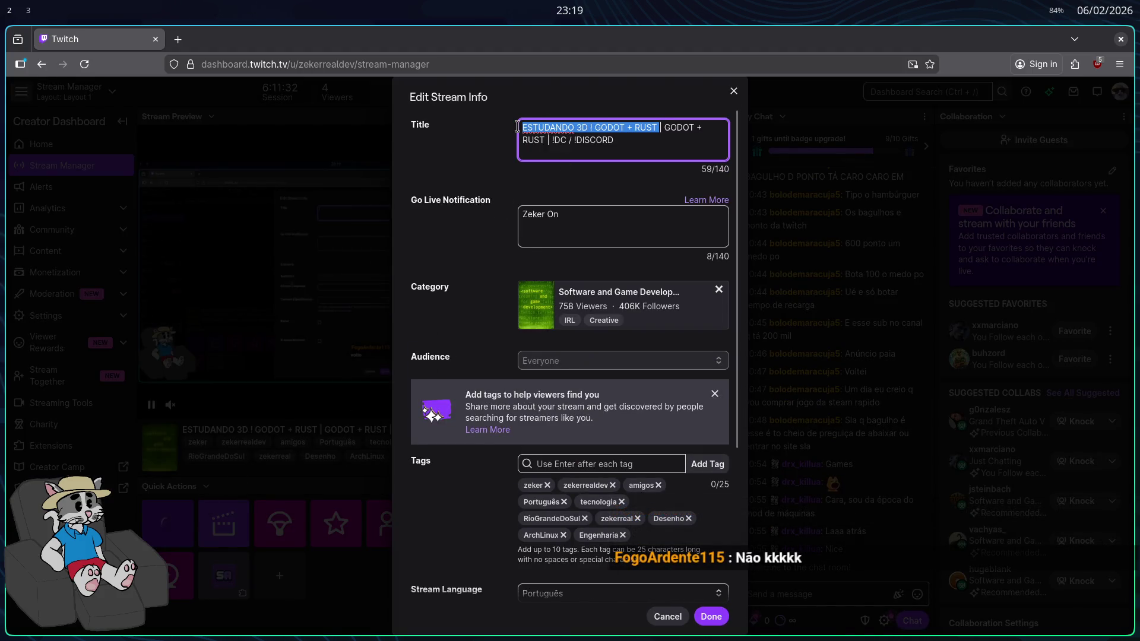
key(BackSpace)
text(DOUTOR PEDRA)
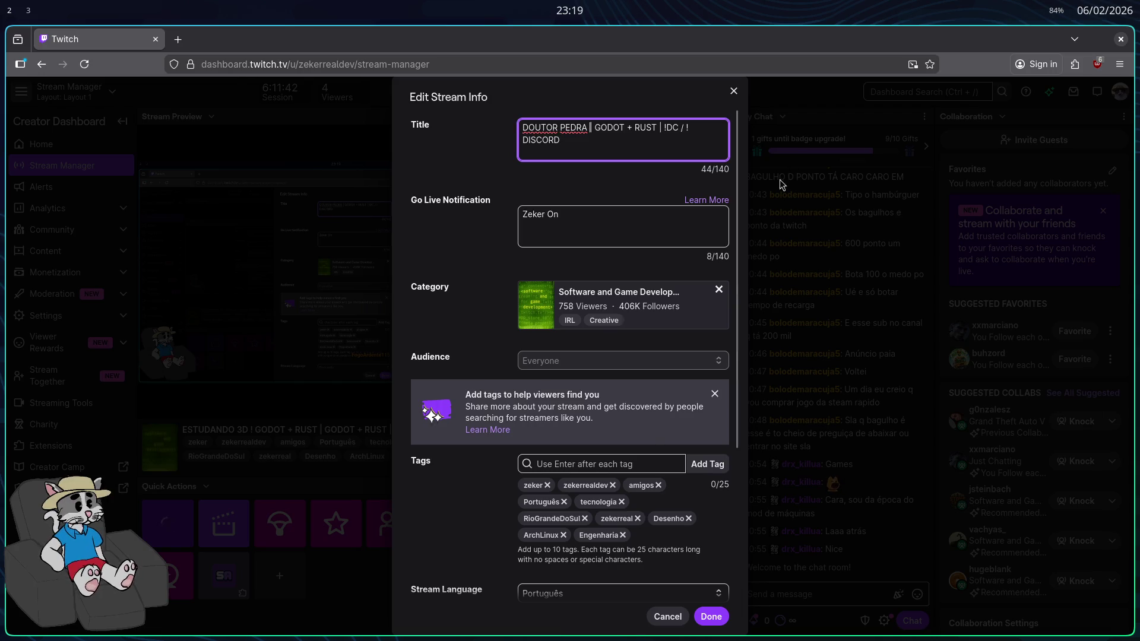
Filter browsing history for 'ANIME' and open a new blank tab
key(ctrl+h)
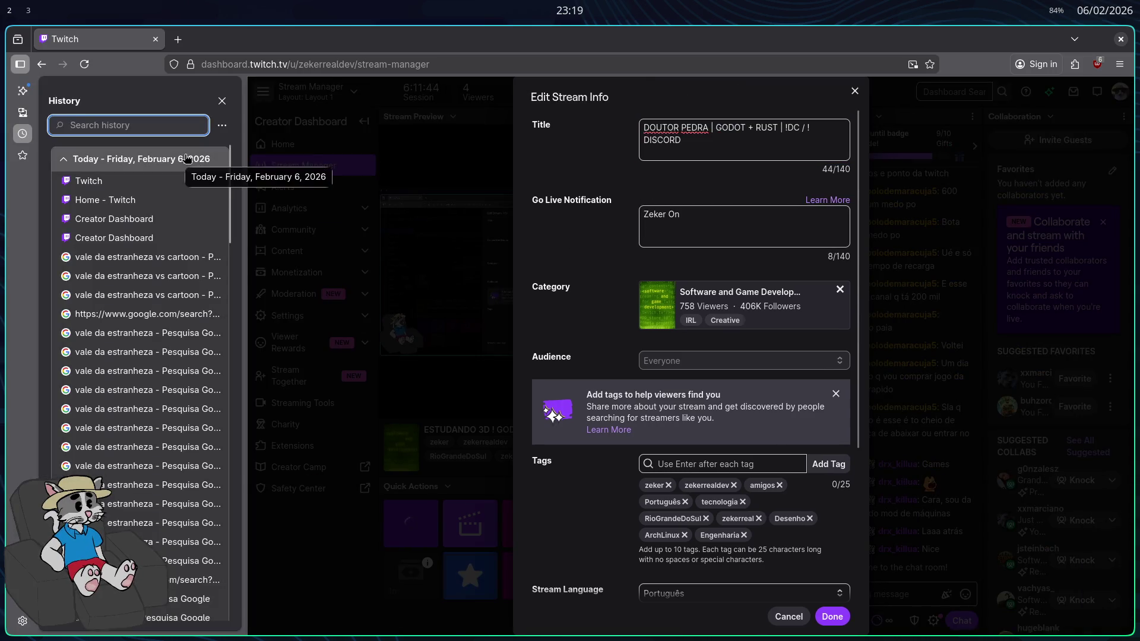
text(ANIME)
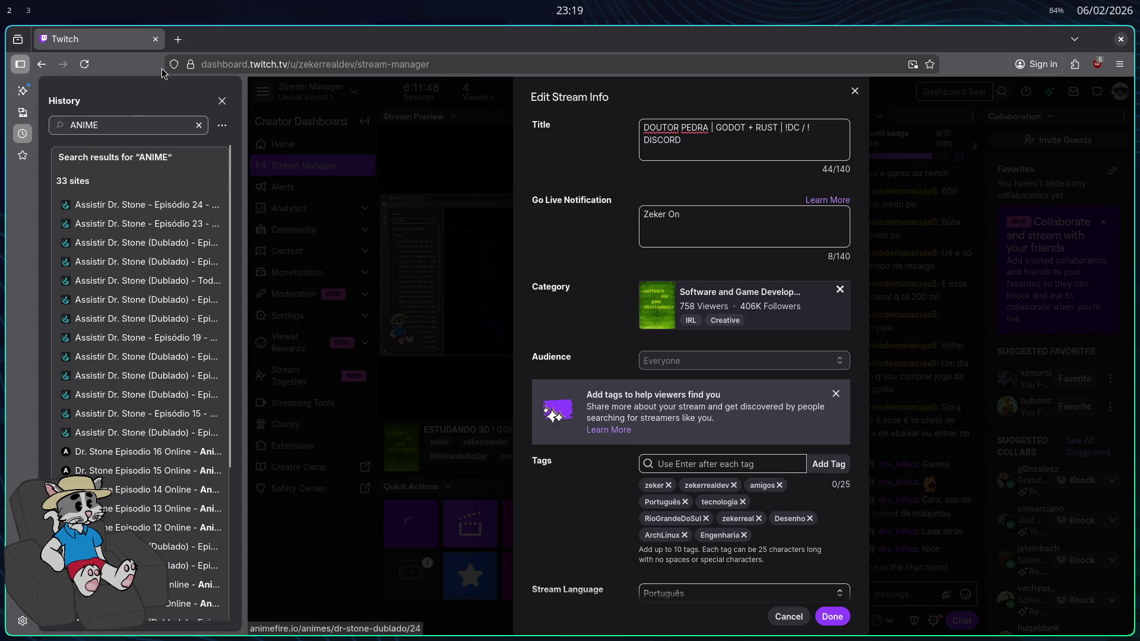
click(178, 39)
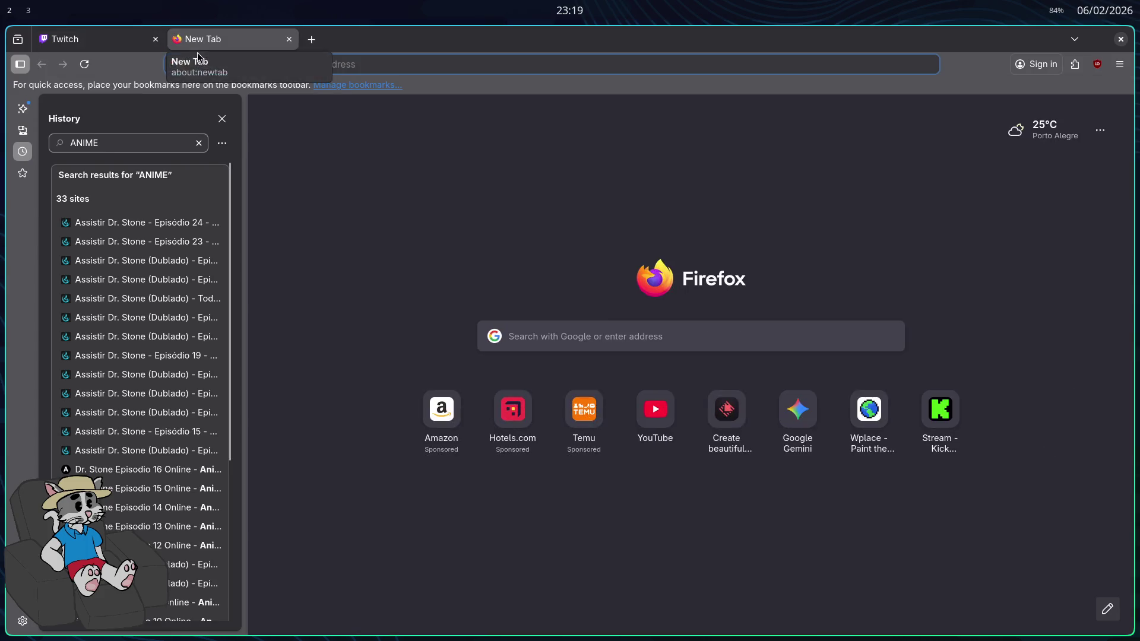
Open Dr. Stone (Dublado) episode 24 from history, close the sidebar, then close that tab
click(138, 222)
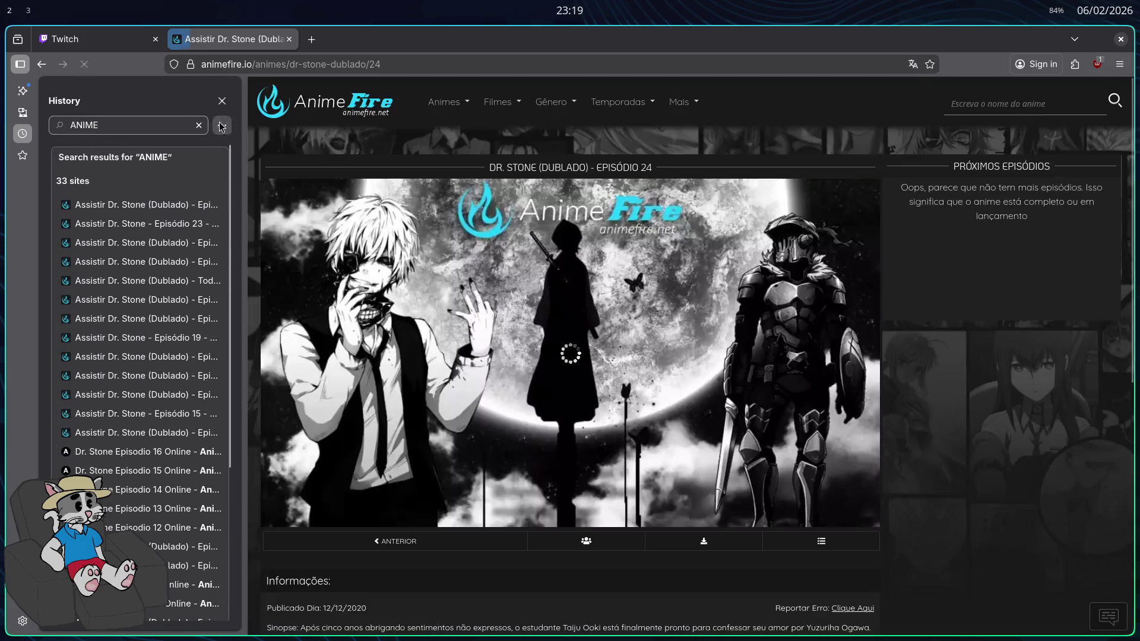
click(222, 101)
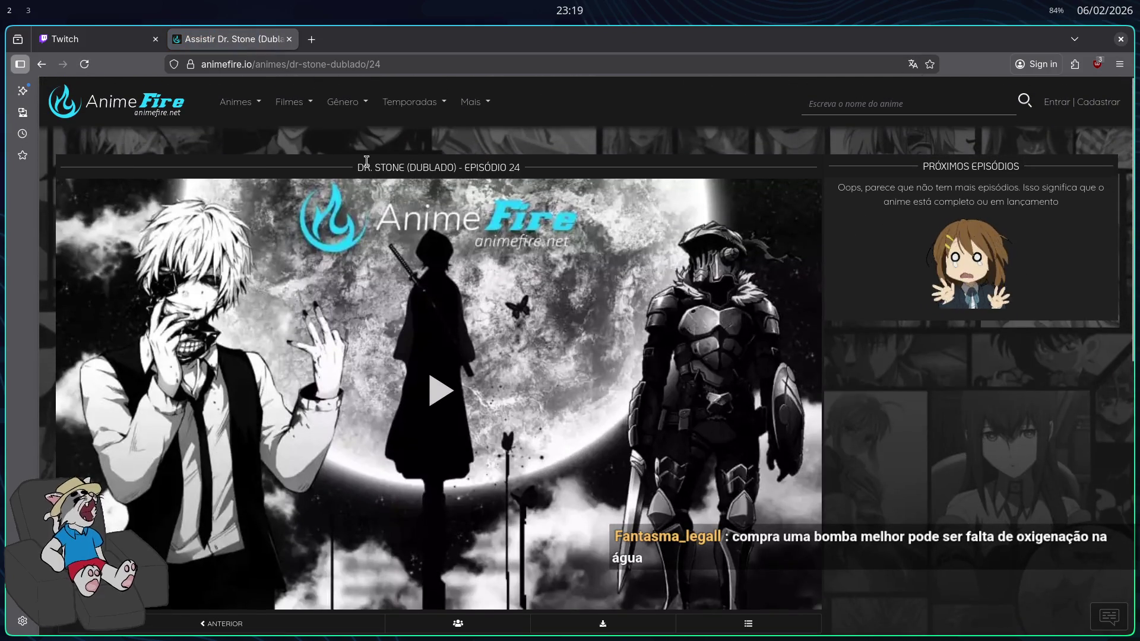
key(ctrl+w)
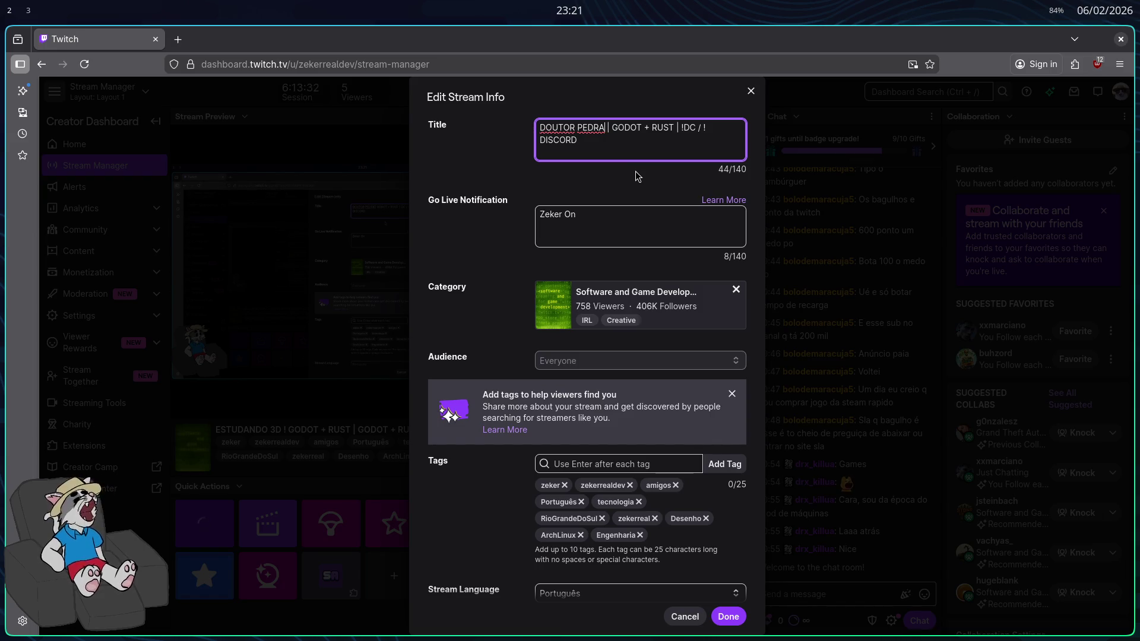
Insert 'TEMP 2' after DOUTOR PEDRA in the Twitch stream title
click(637, 176)
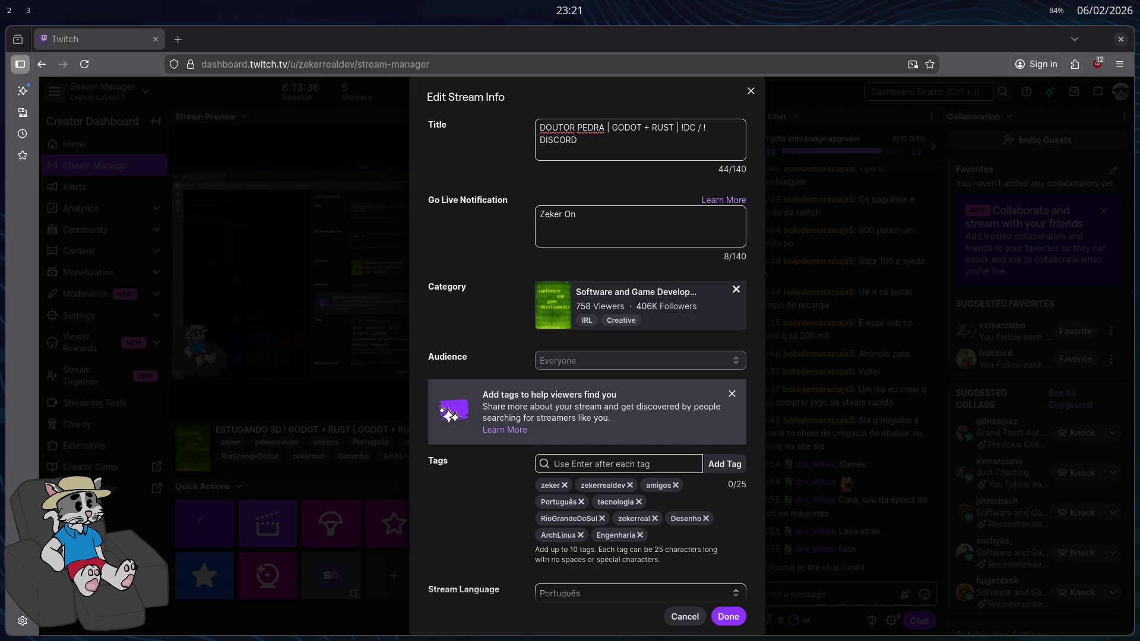
click(975, 287)
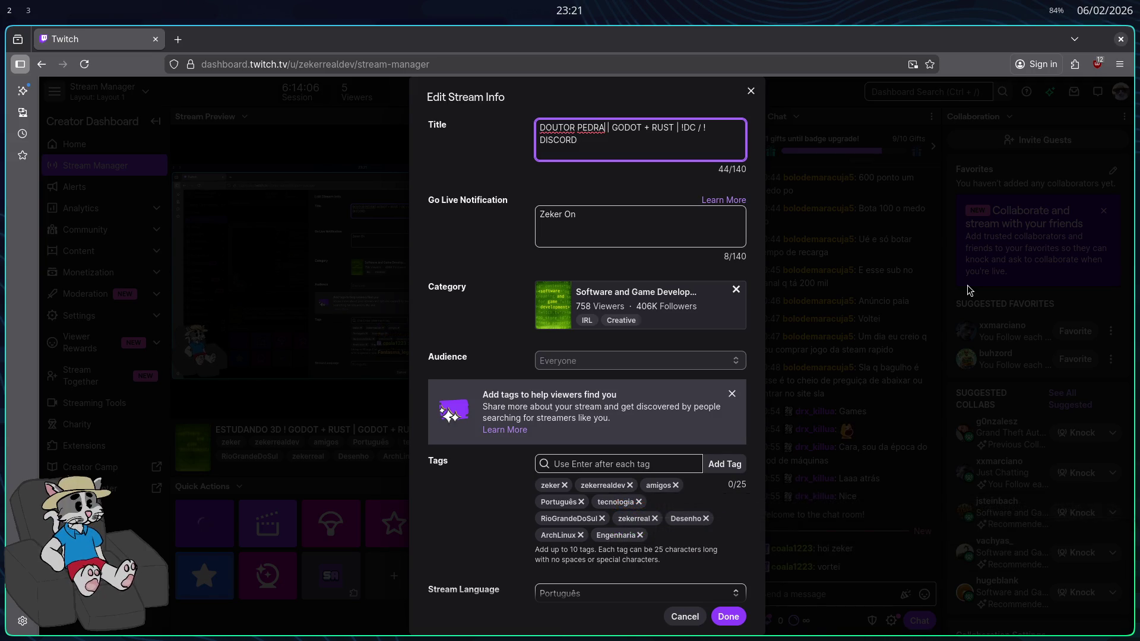
text(ETEMP)
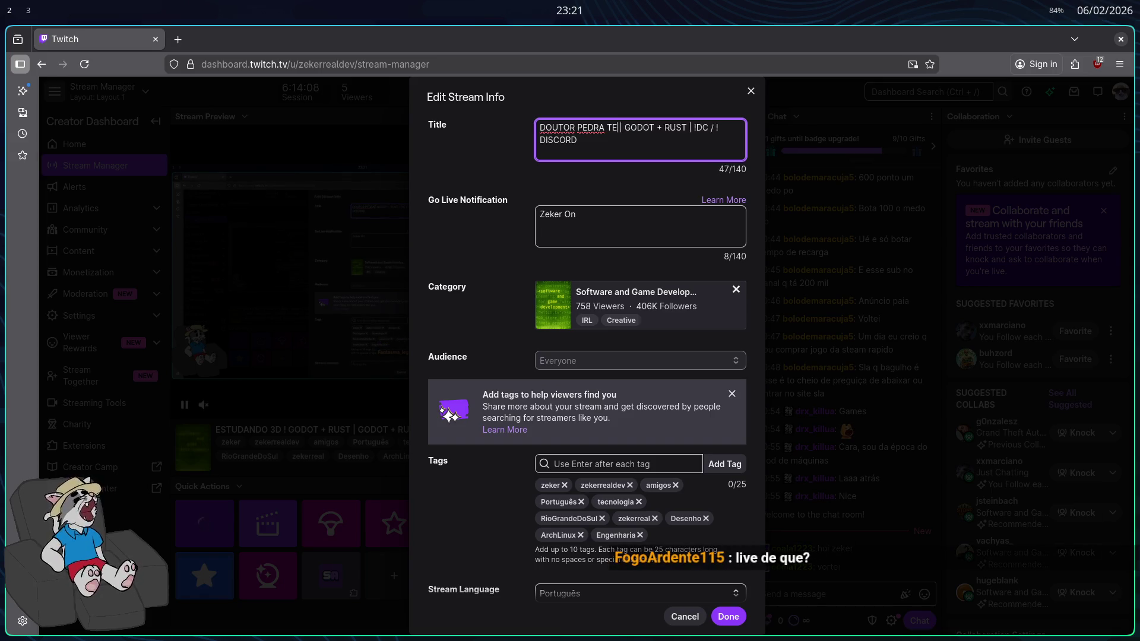
text( 2)
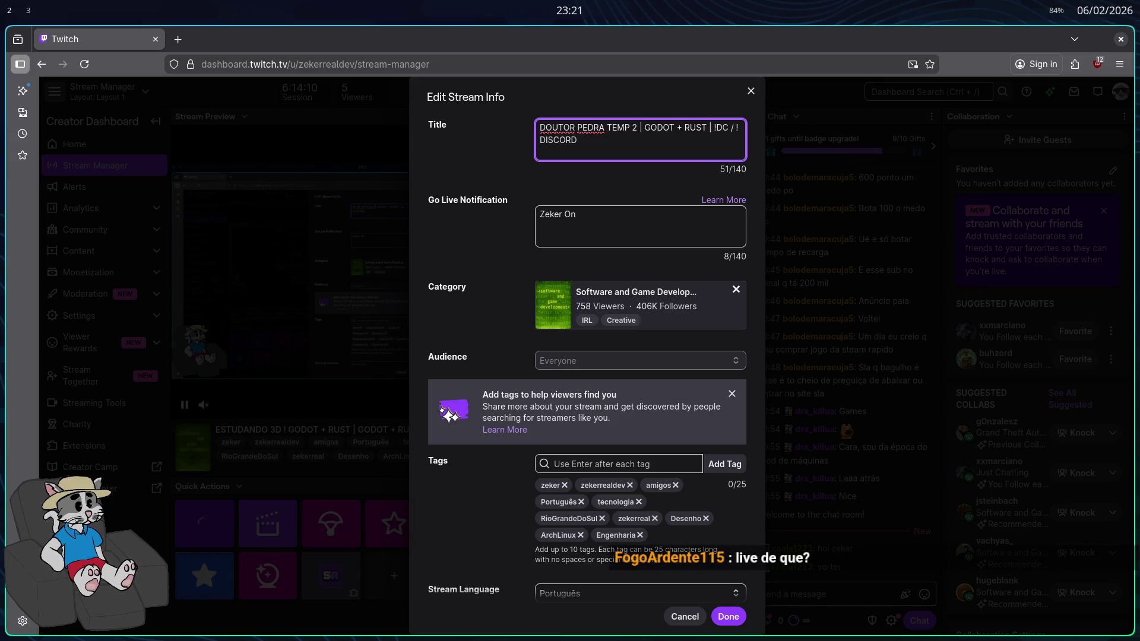
Launch the Brave browser from the launcher and close it again
key(super+d)
text(brave)
key(Return)
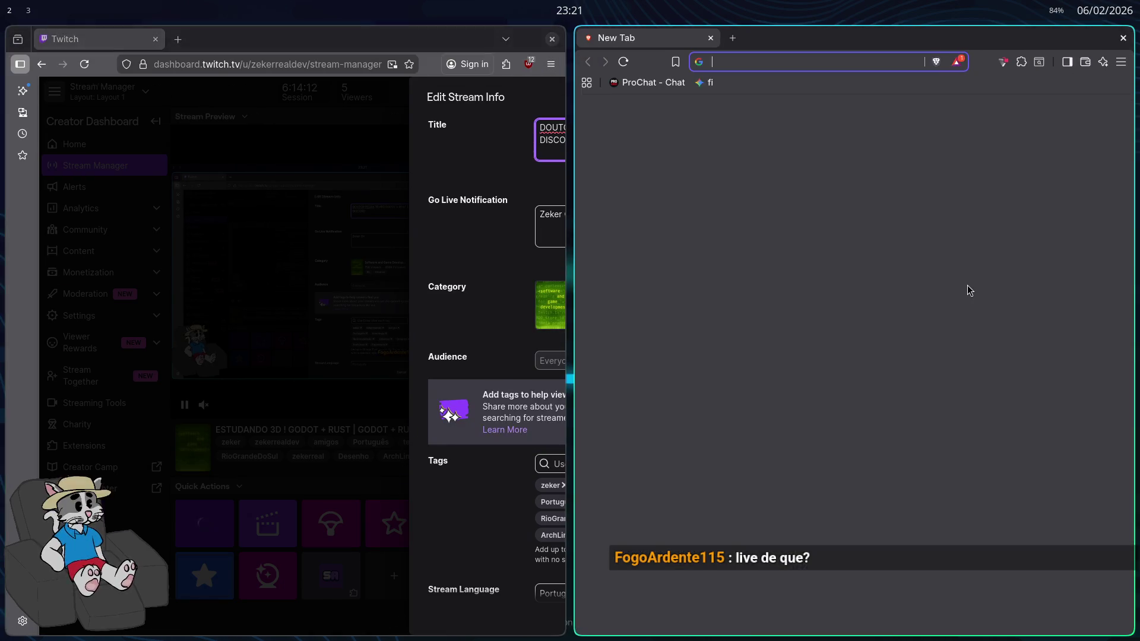
key(super+q)
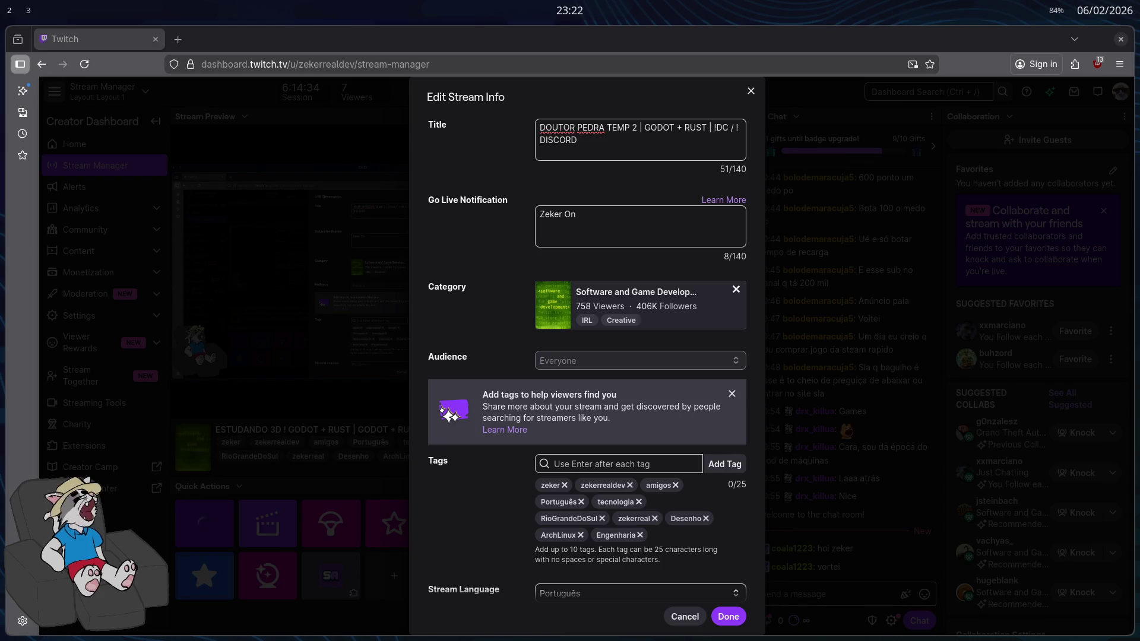
In a new tab, load the pasted AnimeFire Dr. Stone: New World (Dublado) episode 5 address
click(178, 40)
text(https://animefire.io/animes/dr-stone-new-world-dublado/5)
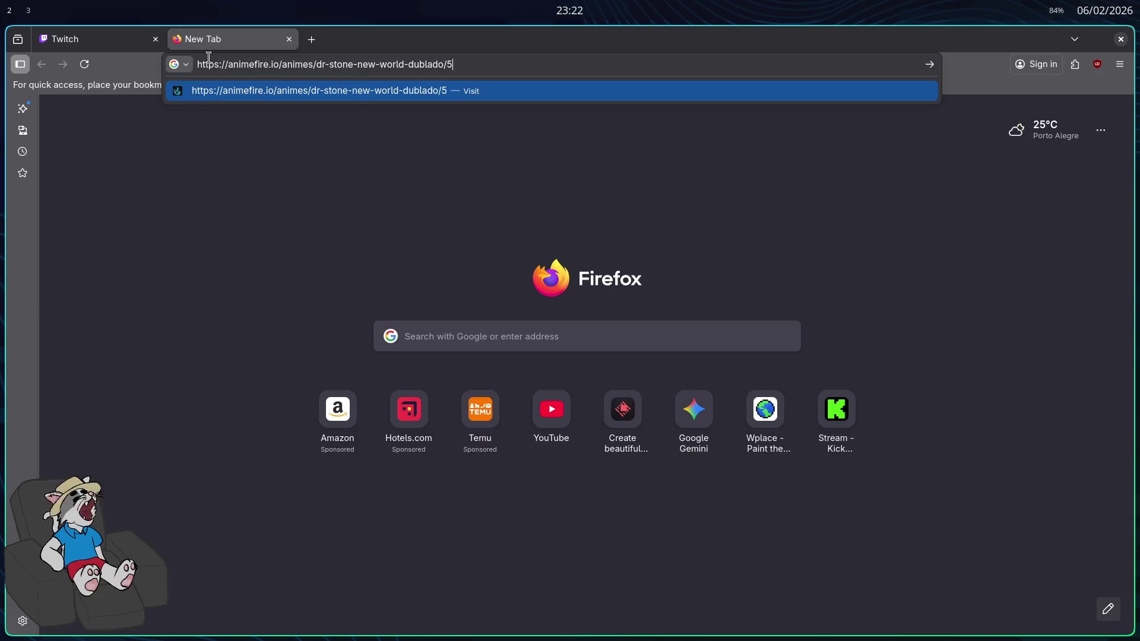
key(Return)
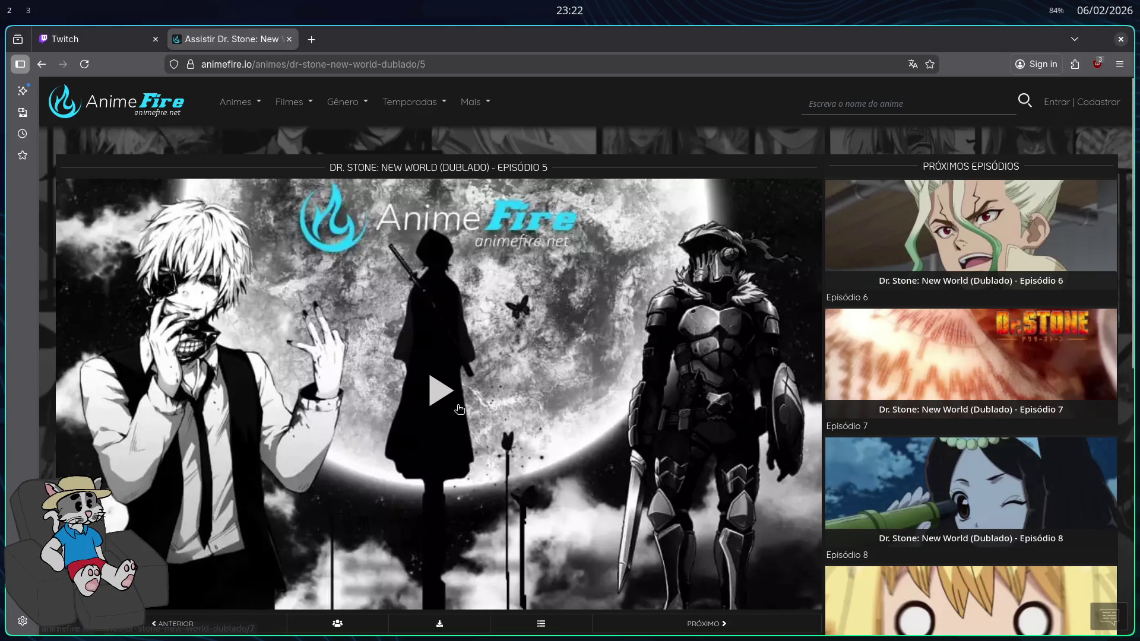
Back on the Twitch tab, replace 'GODOT + RUST' in the title with 'ANIME'
key(ctrl+shift+Tab)
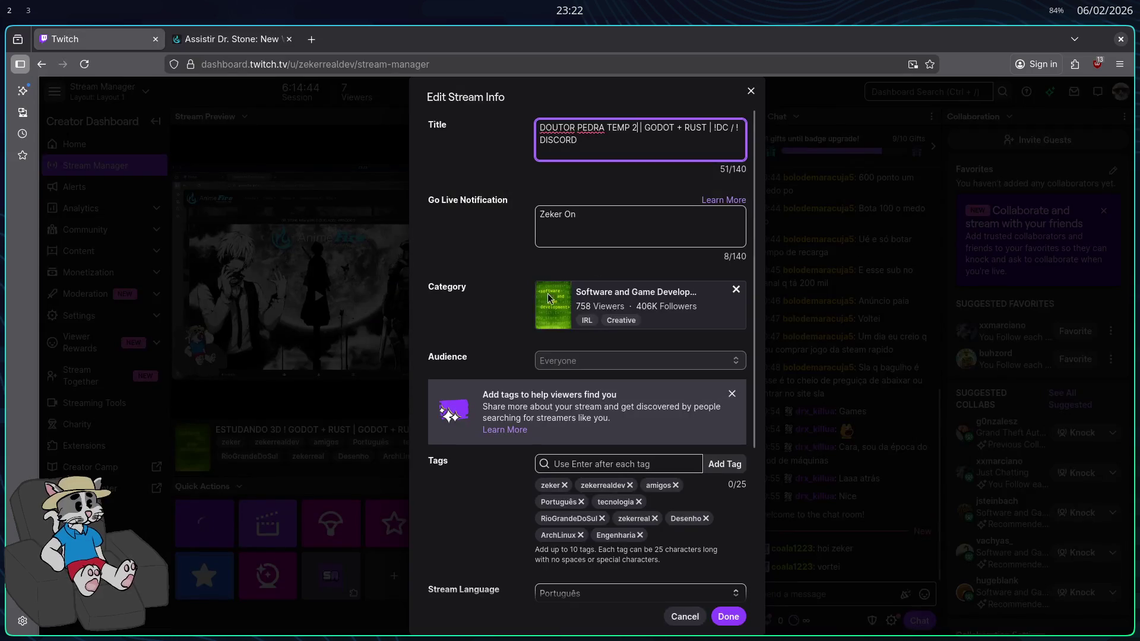
drag(644, 129, 704, 128)
text(ANIME)
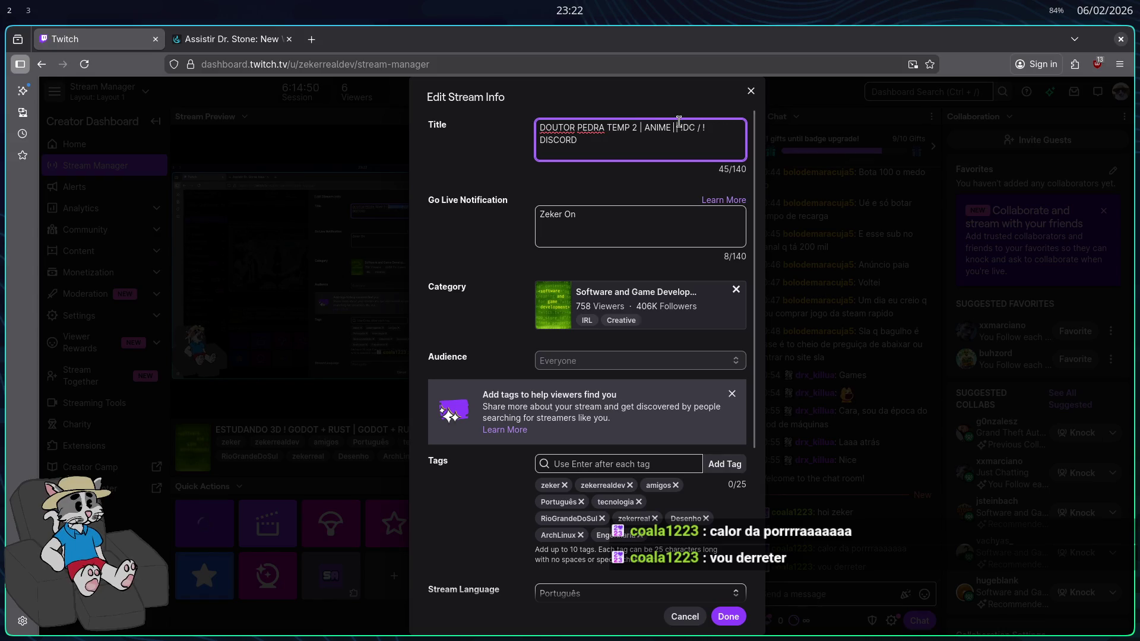
key(BackSpace)
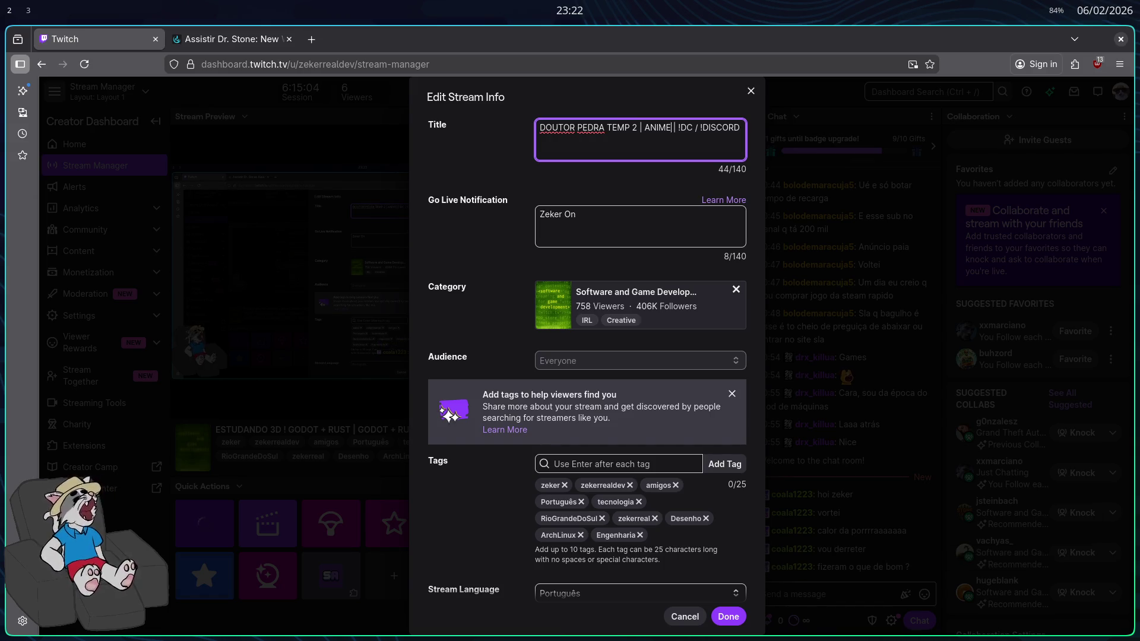
Set the stream category to Just Chatting and save the stream info
triple_click(684, 154)
key(ctrl+c)
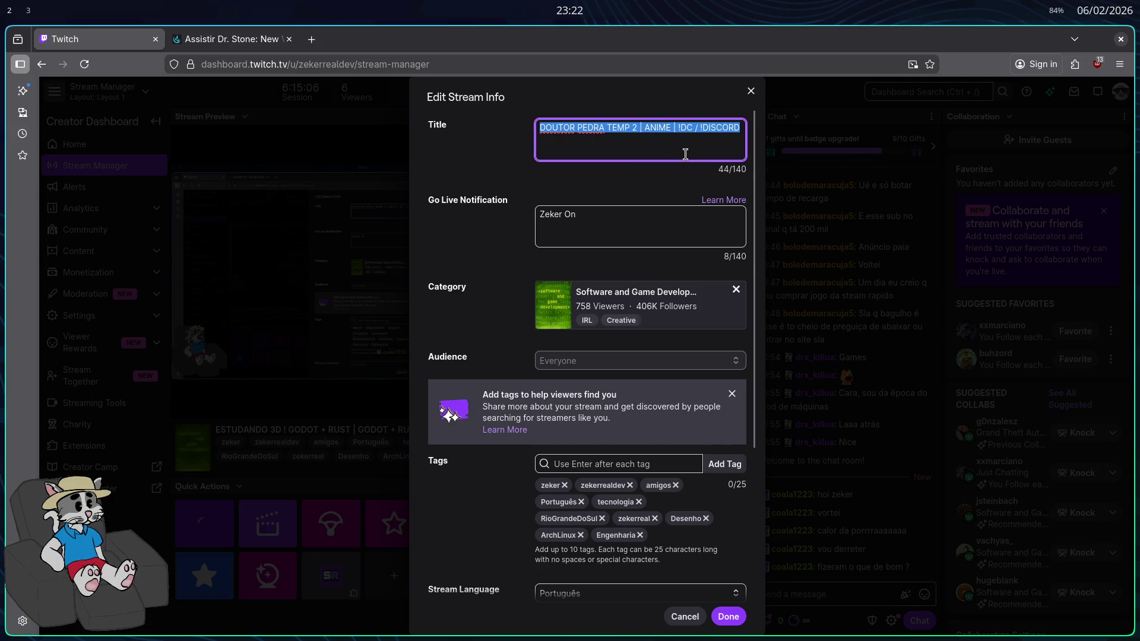
click(736, 289)
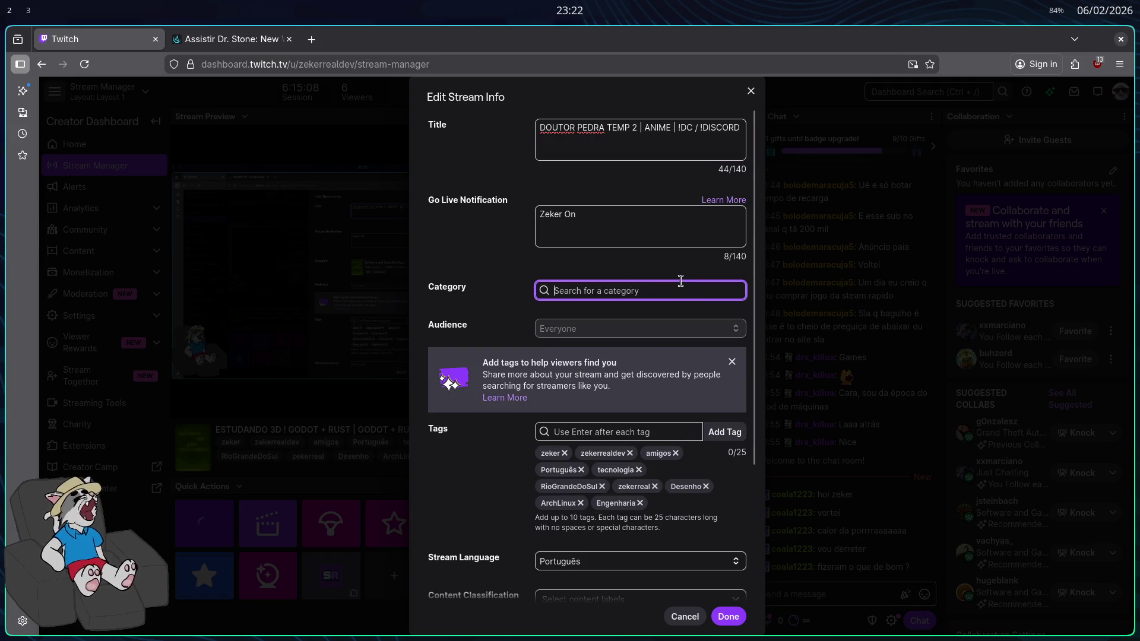
text(JUST CHATTING)
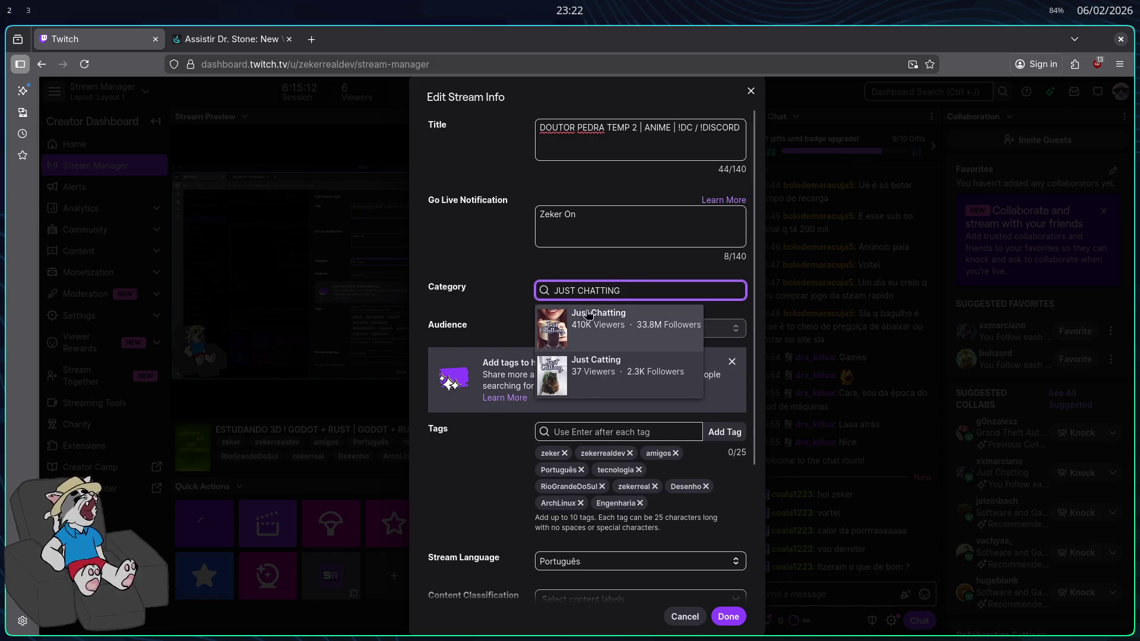
key(Return)
key(Return)
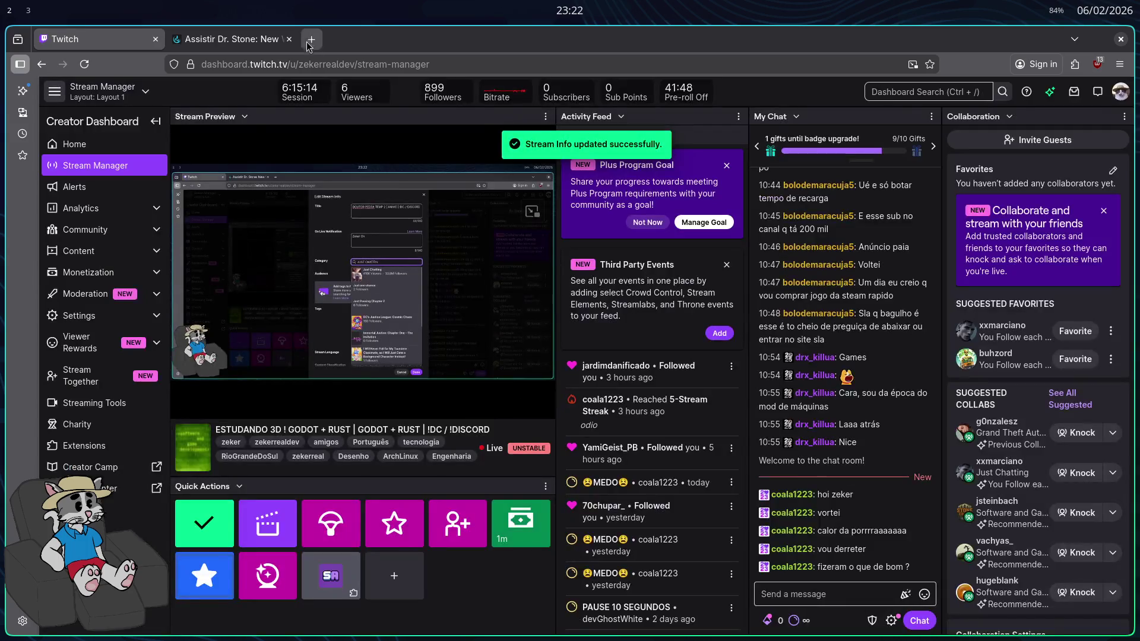
key(ctrl+l)
Open the Kick dashboard and paste 'DOUTOR PEDRA TEMP 2 | ANIME | !DC / !DISCORD' as the title
text(DASH)
key(Right)
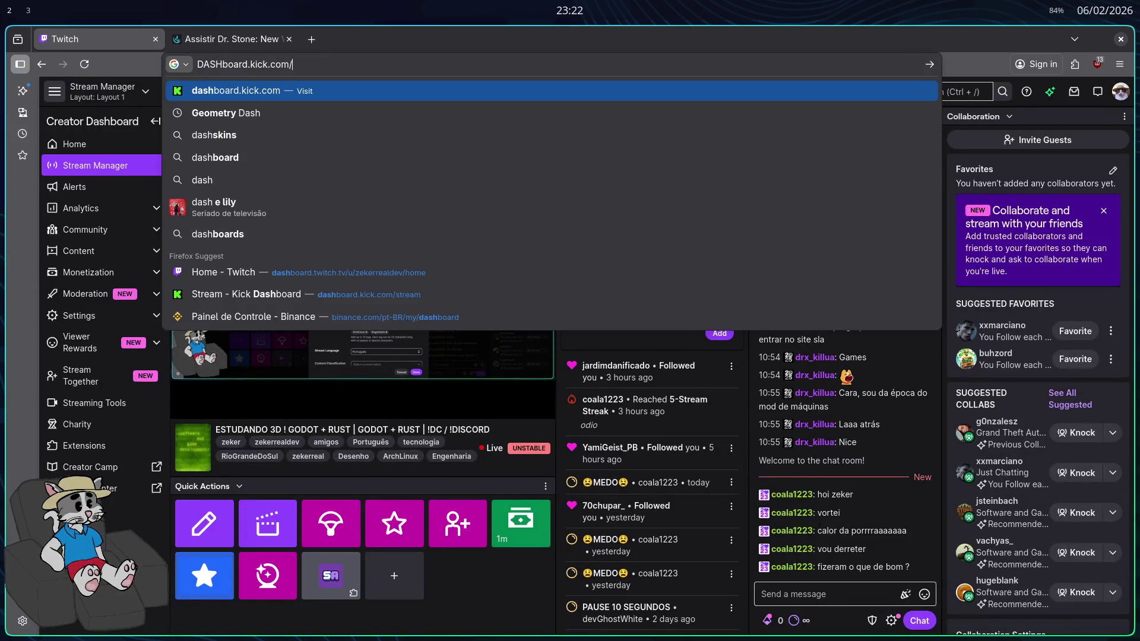
key(Return)
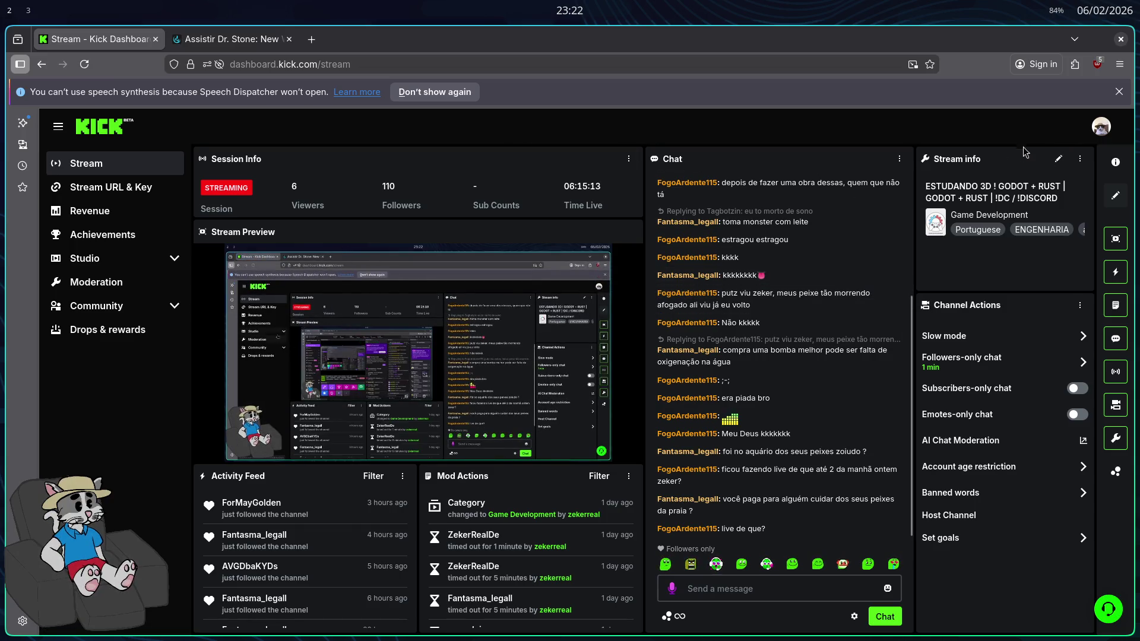
click(1058, 158)
key(ctrl+a)
key(ctrl+v)
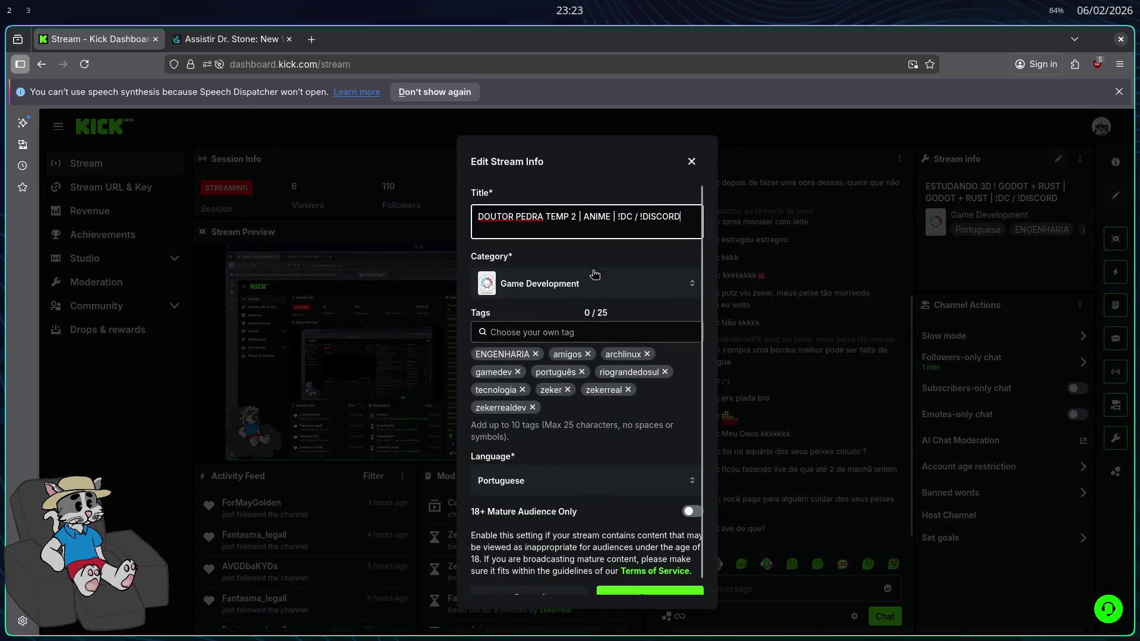
Set Kick's category to Just Chatting, save, close the dashboard tab and open a private window
click(598, 283)
text(JUST CHATTING)
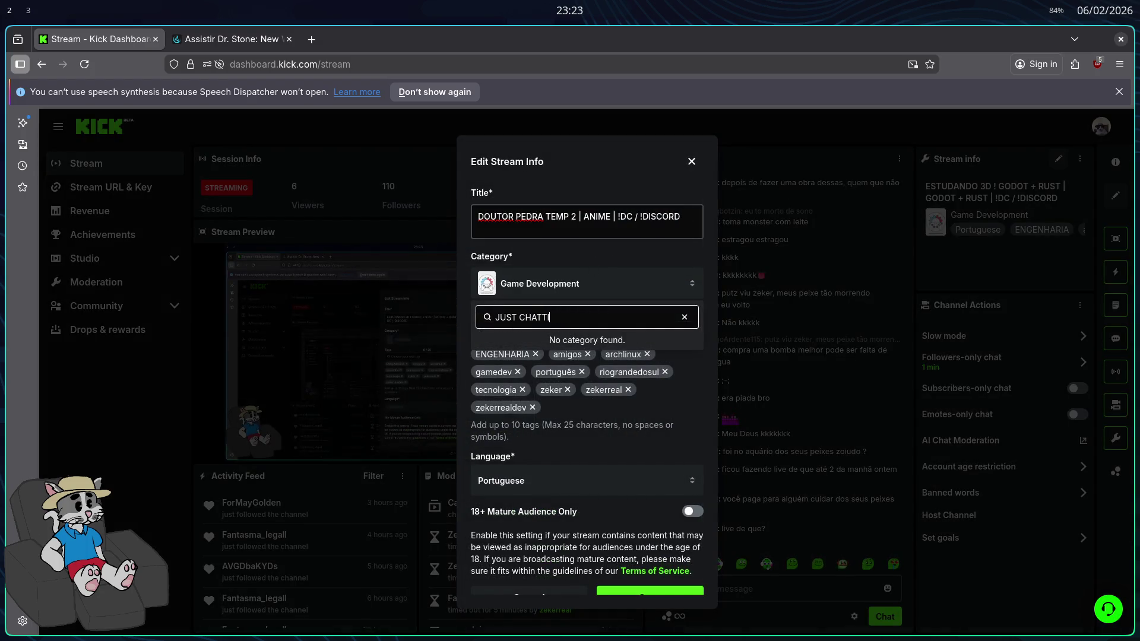
right_click(589, 324)
key(Escape)
click(527, 349)
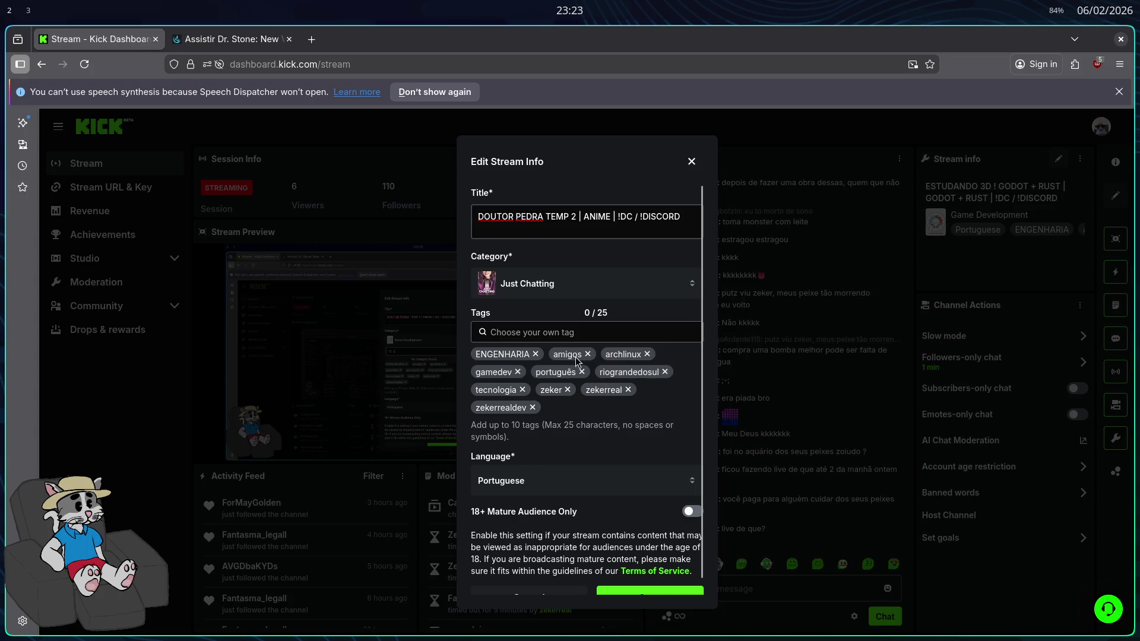
click(658, 598)
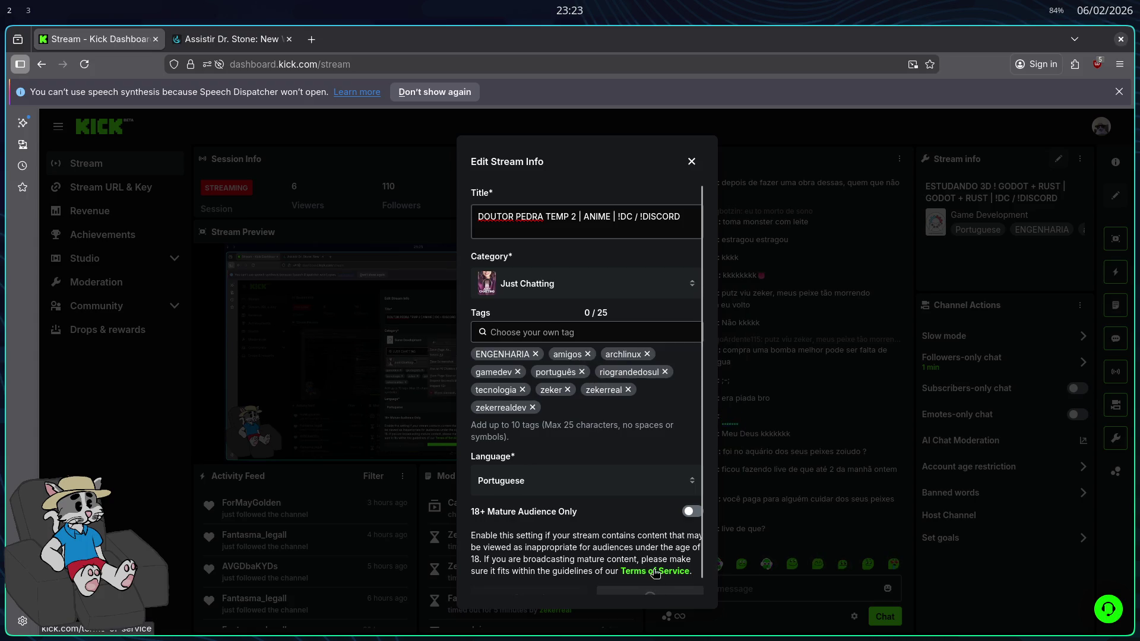
click(650, 591)
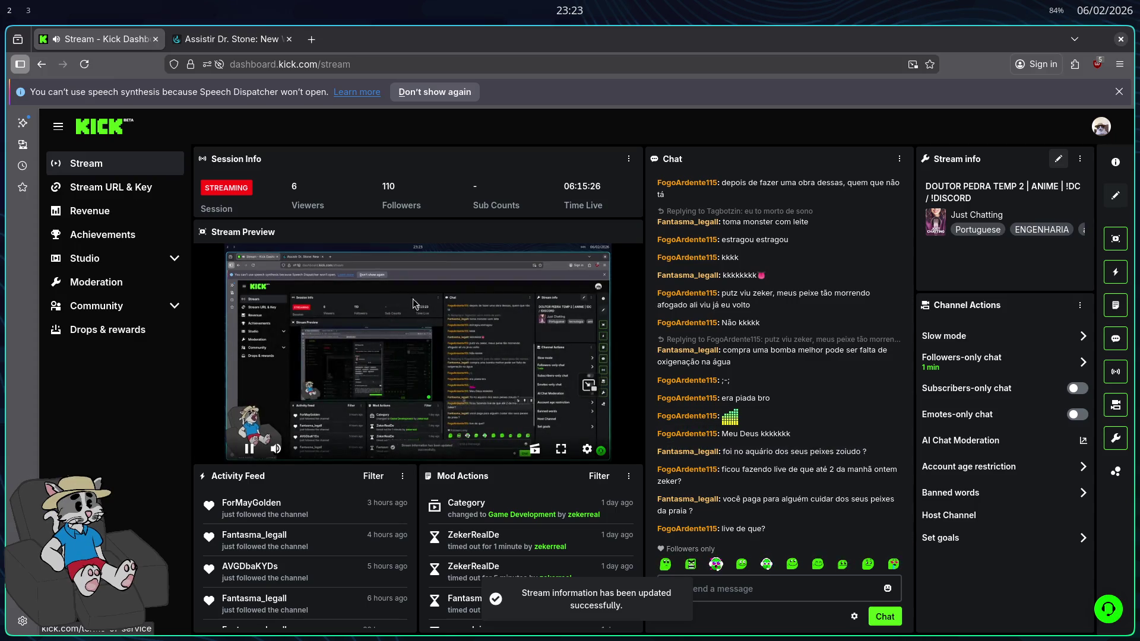
click(155, 39)
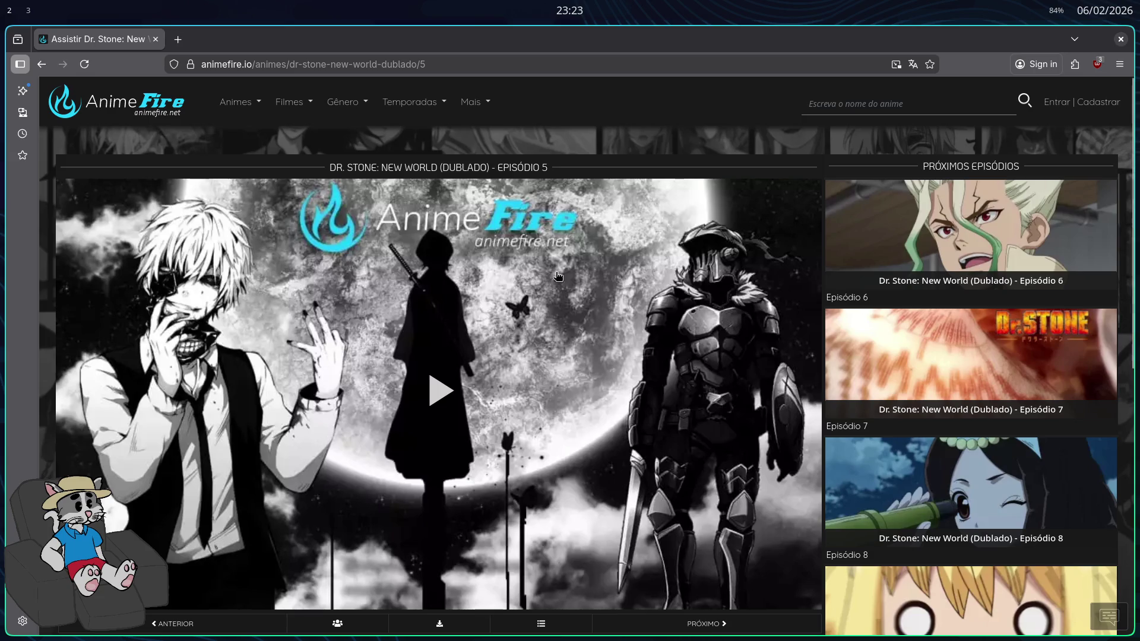
key(ctrl+shift+p)
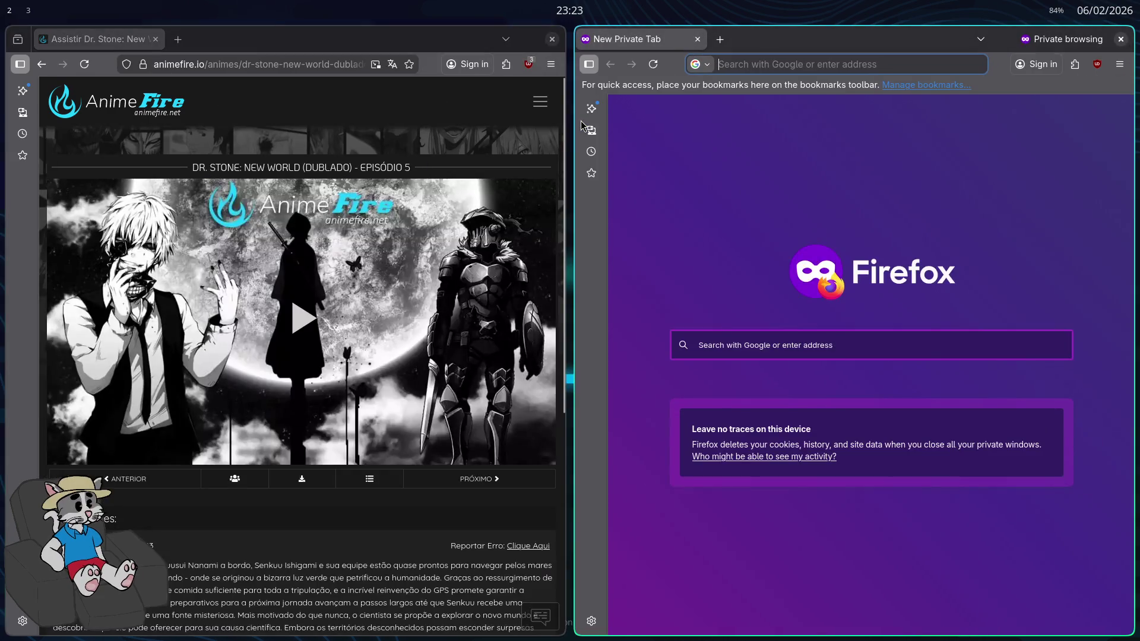
Search Google Images for 'OSCAR RED TIGER E OSCAR RED TIGER ALBINO' in full screen
text(OSCAR RED )
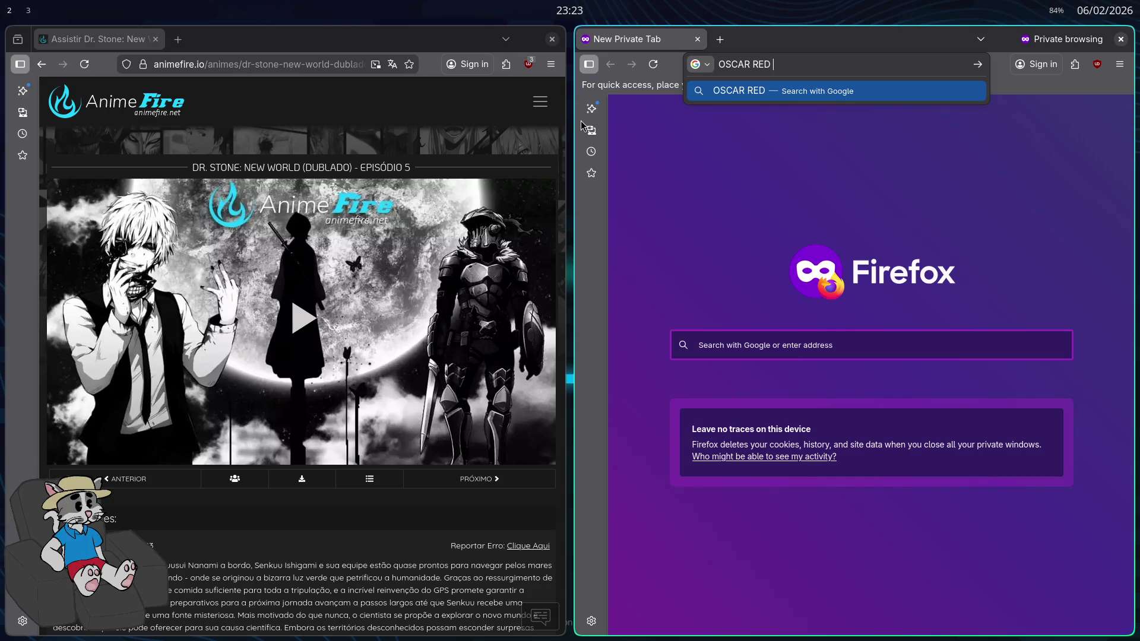
text(TIGER E OSCAR RED TIGER ALBINO)
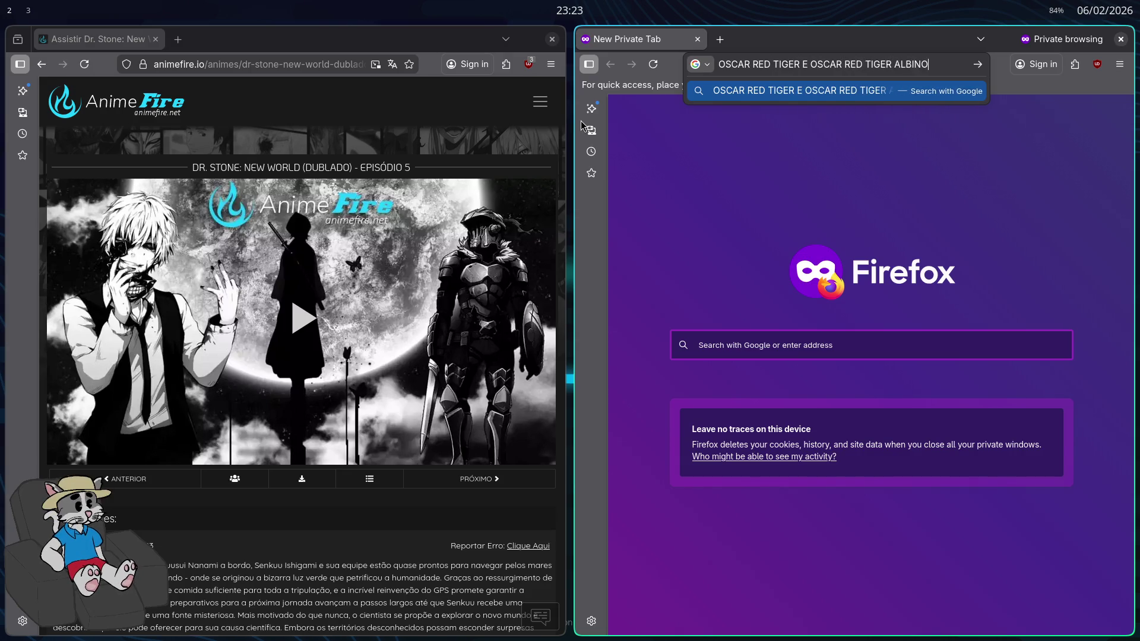
key(Return)
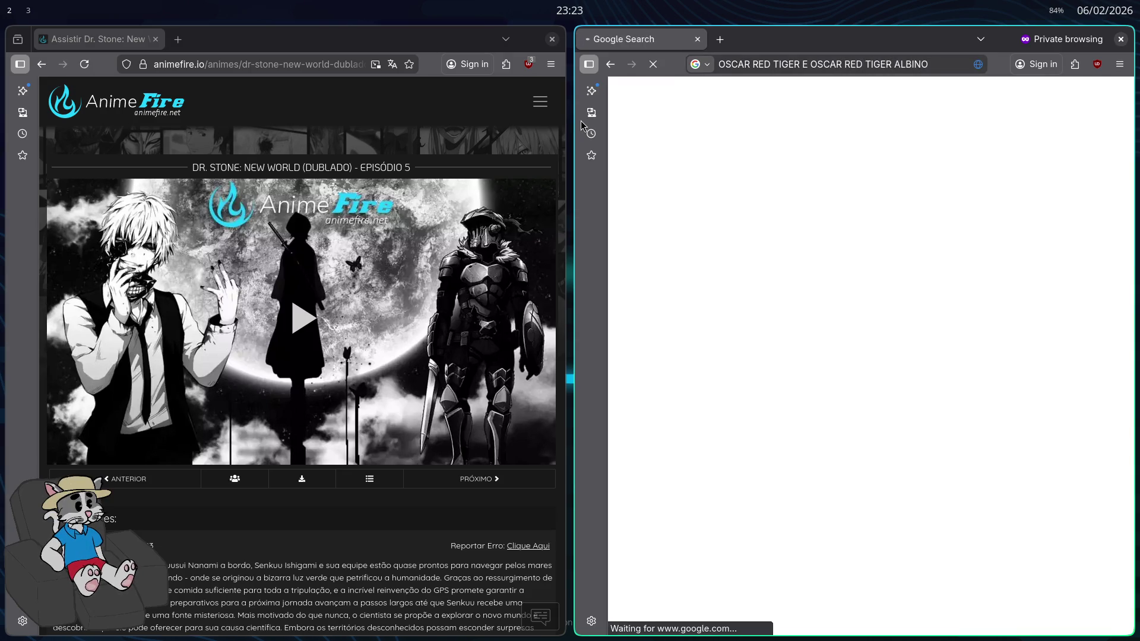
click(732, 172)
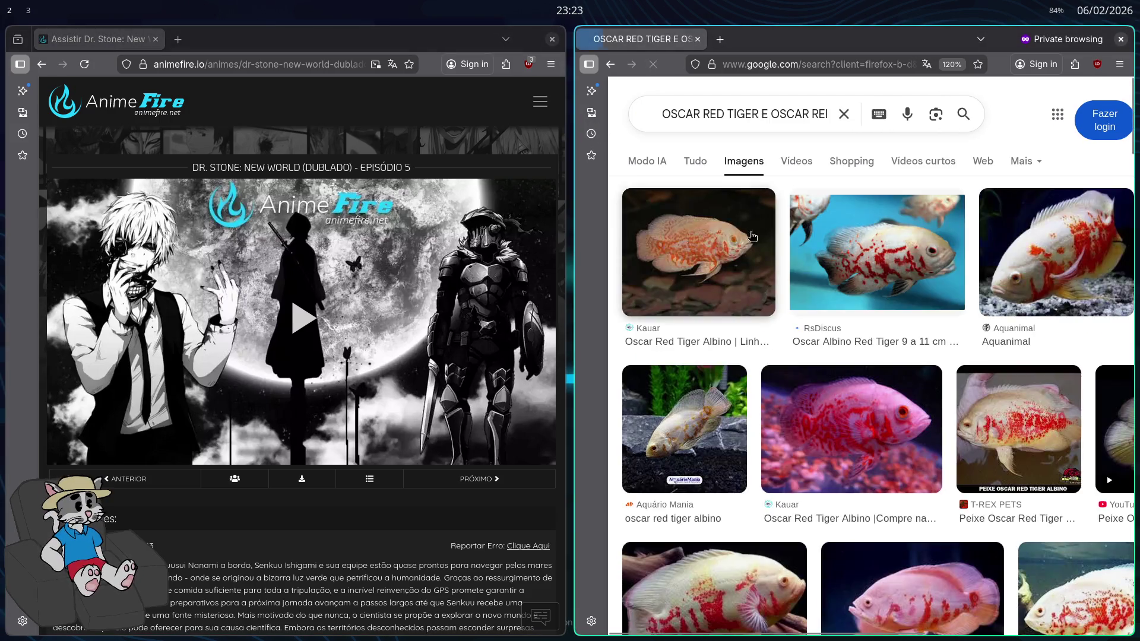
scroll(784, 308, down, 10)
key(F11)
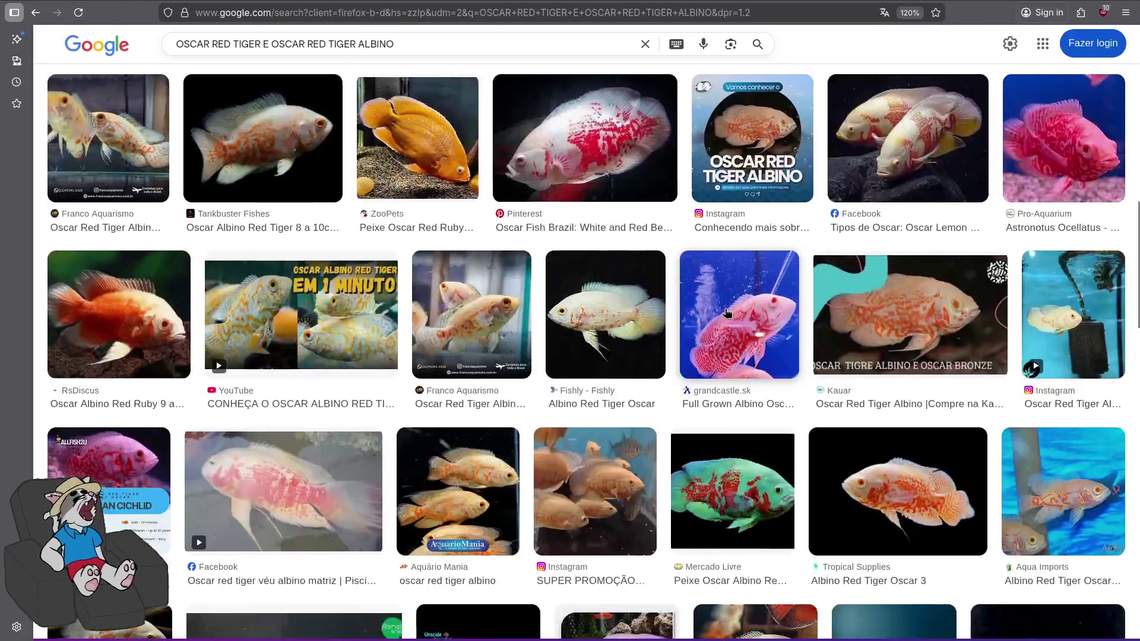
scroll(699, 316, up, 5)
scroll(699, 317, down, 2)
scroll(700, 317, up, 2)
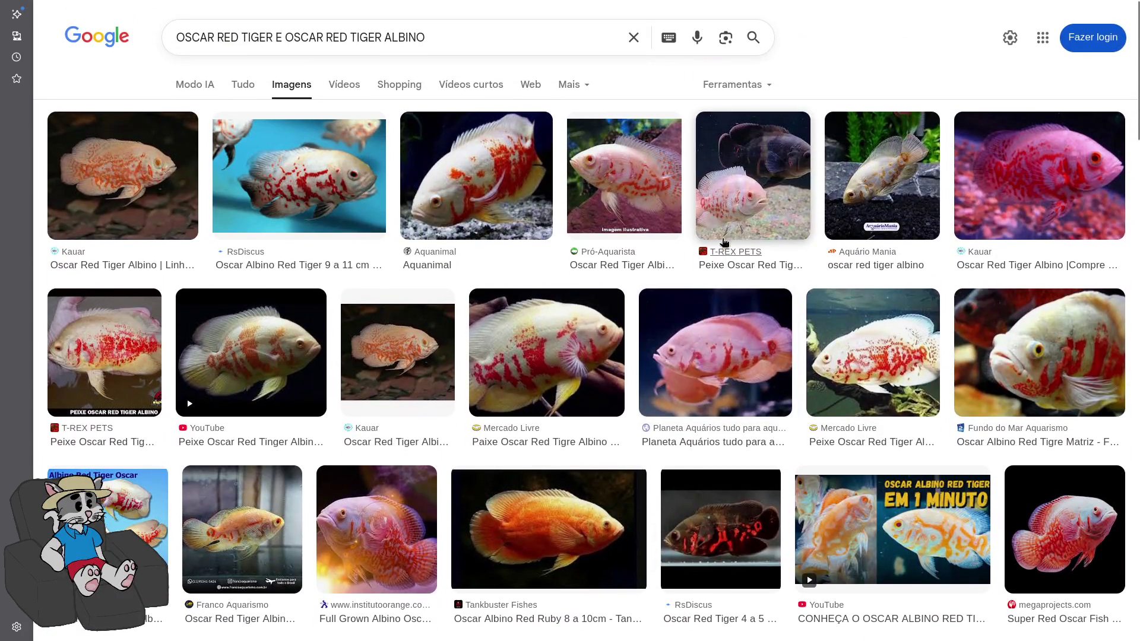
Preview the T-REX PETS albino Oscar, browse the results, then select the whole search query
click(710, 235)
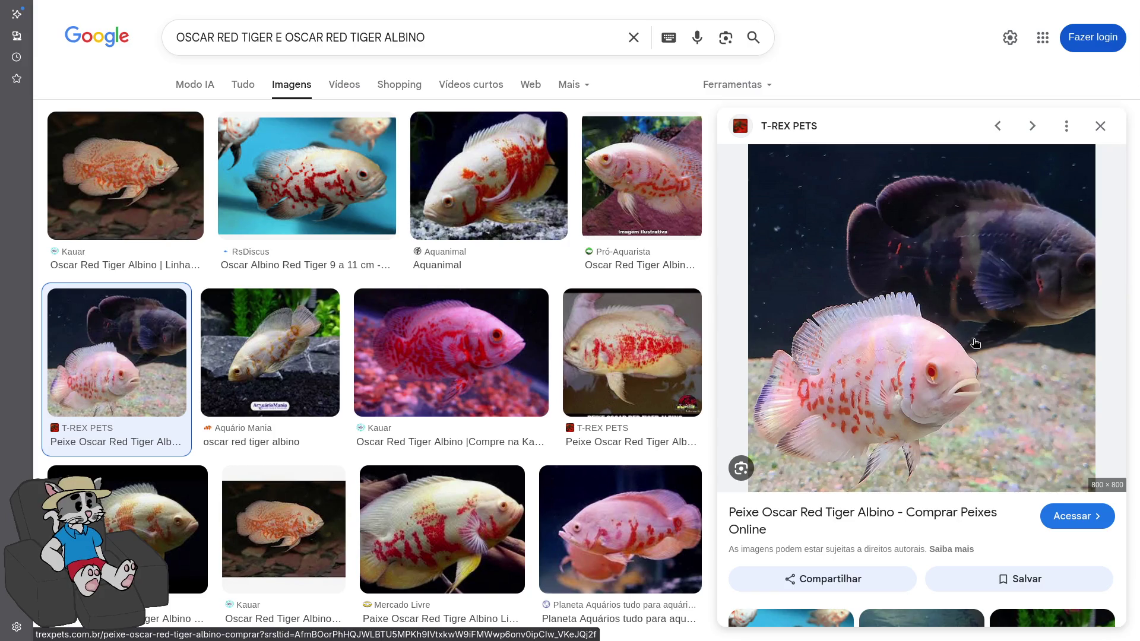
scroll(916, 356, down, 2)
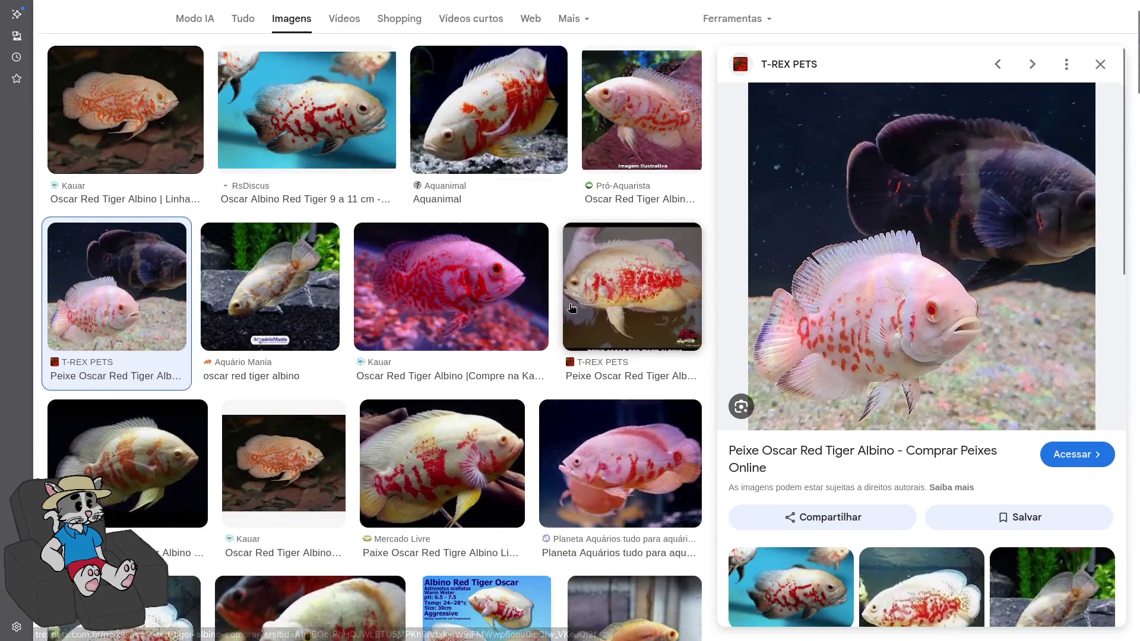
scroll(544, 490, up, 1)
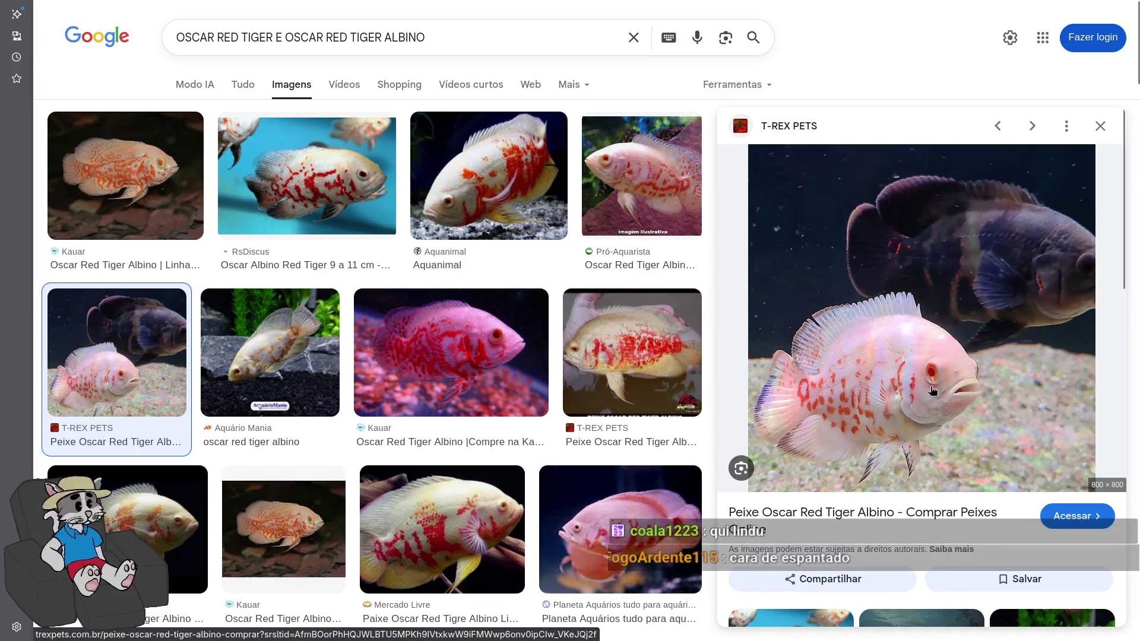
scroll(944, 363, down, 1)
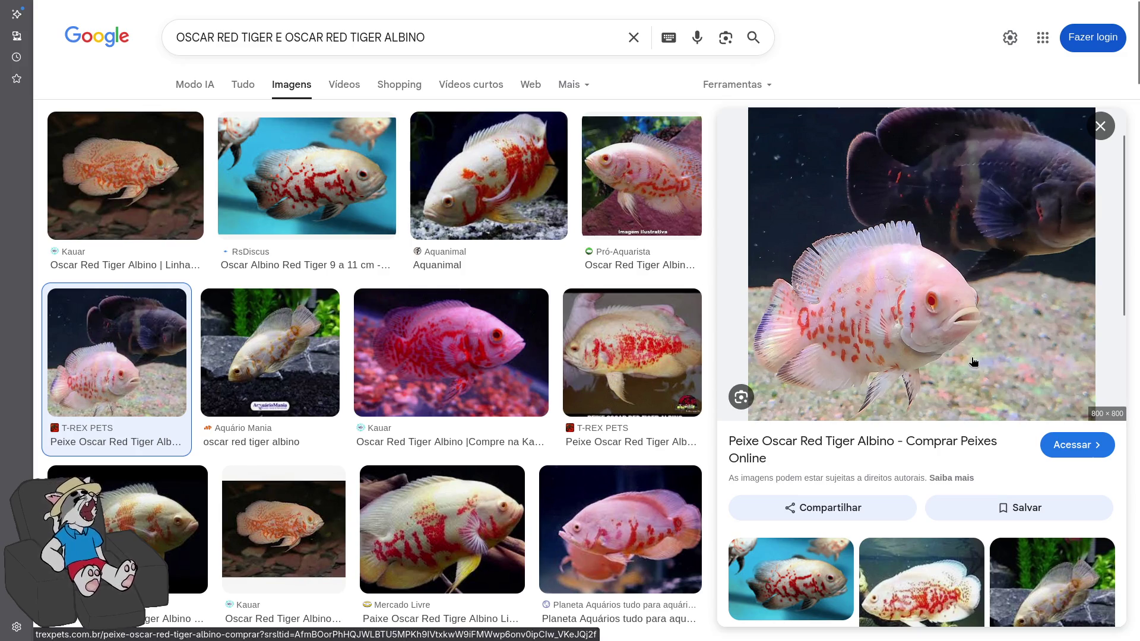
scroll(690, 329, down, 6)
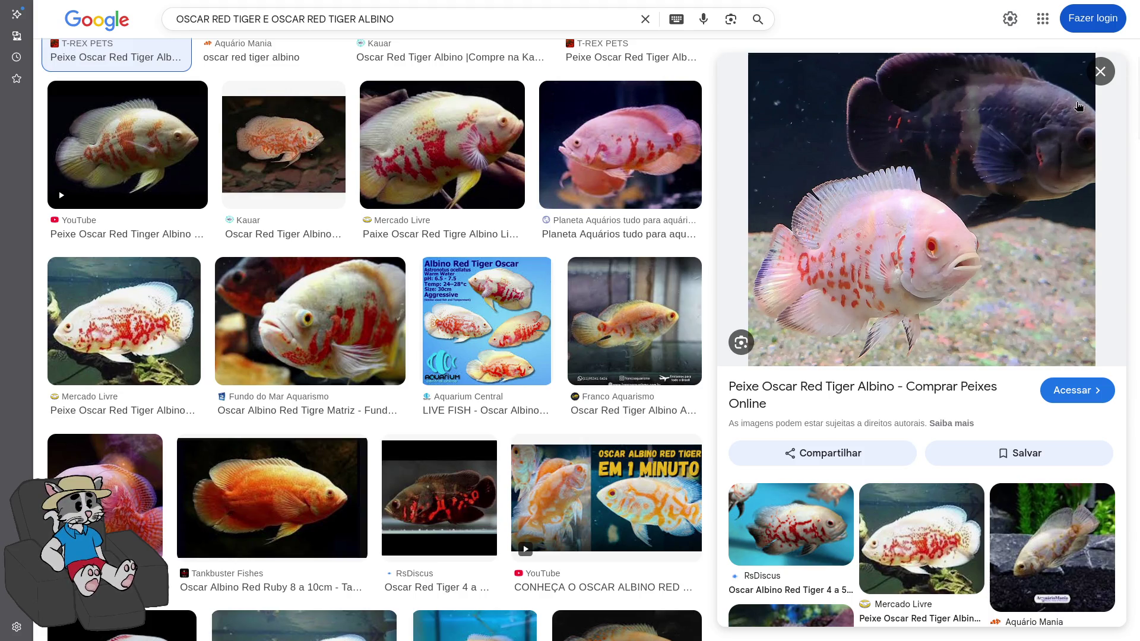
scroll(466, 386, down, 10)
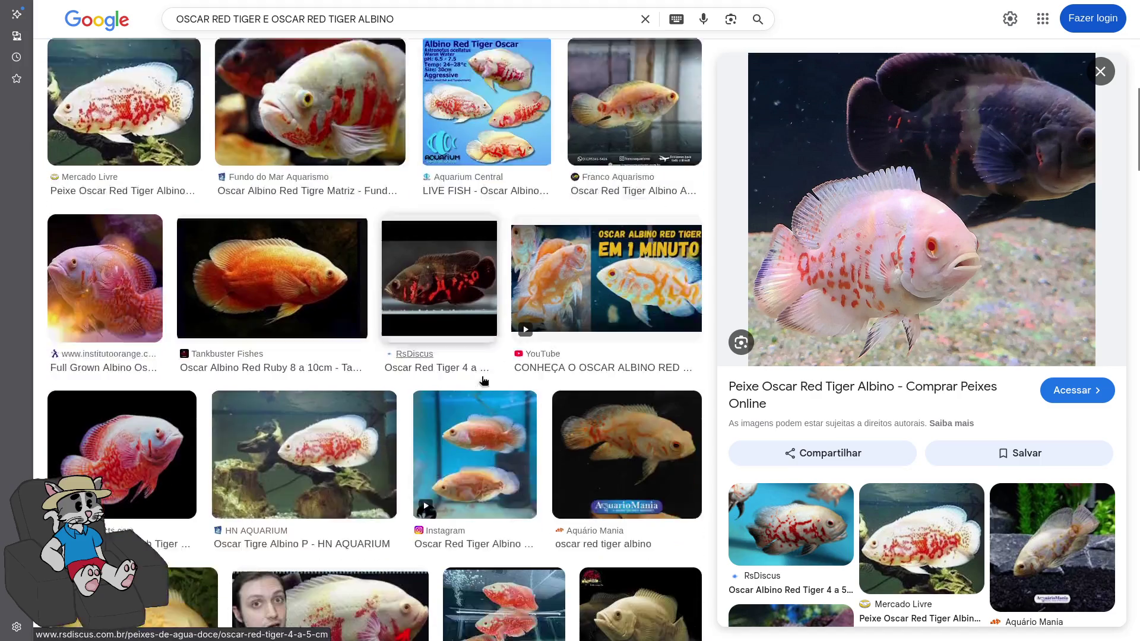
scroll(464, 387, down, 5)
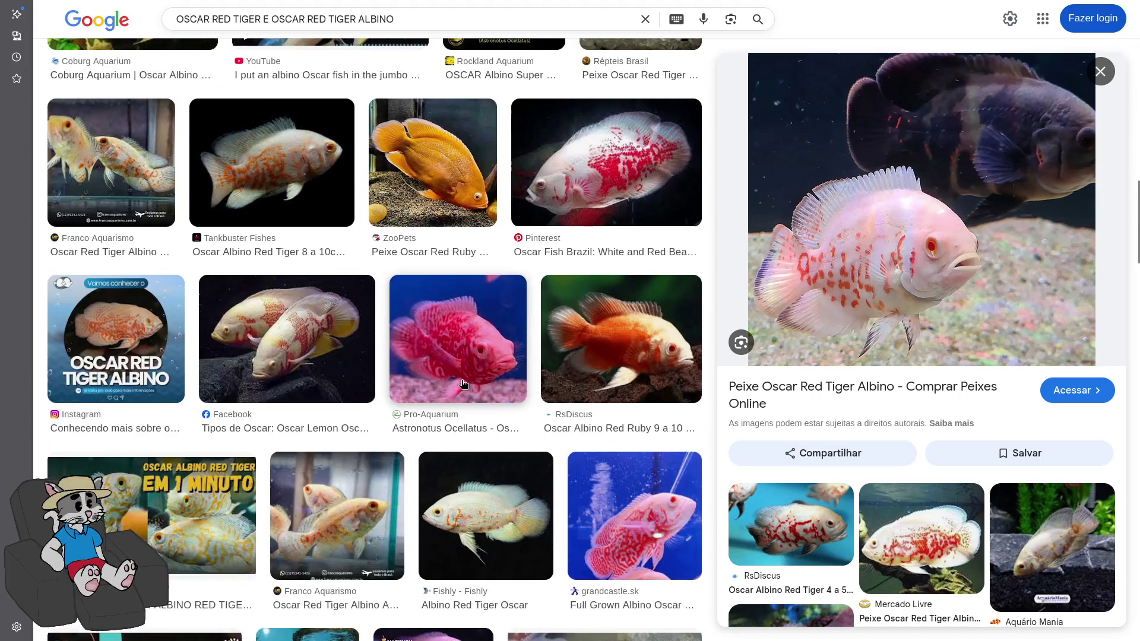
scroll(893, 245, down, 1)
scroll(501, 386, down, 10)
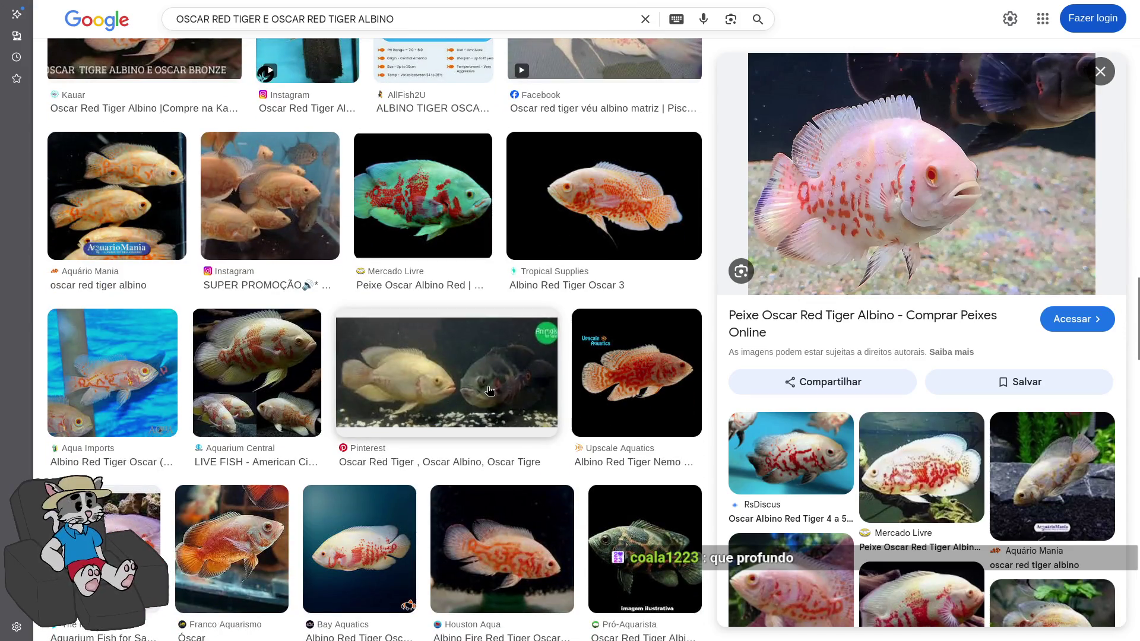
scroll(488, 390, down, 10)
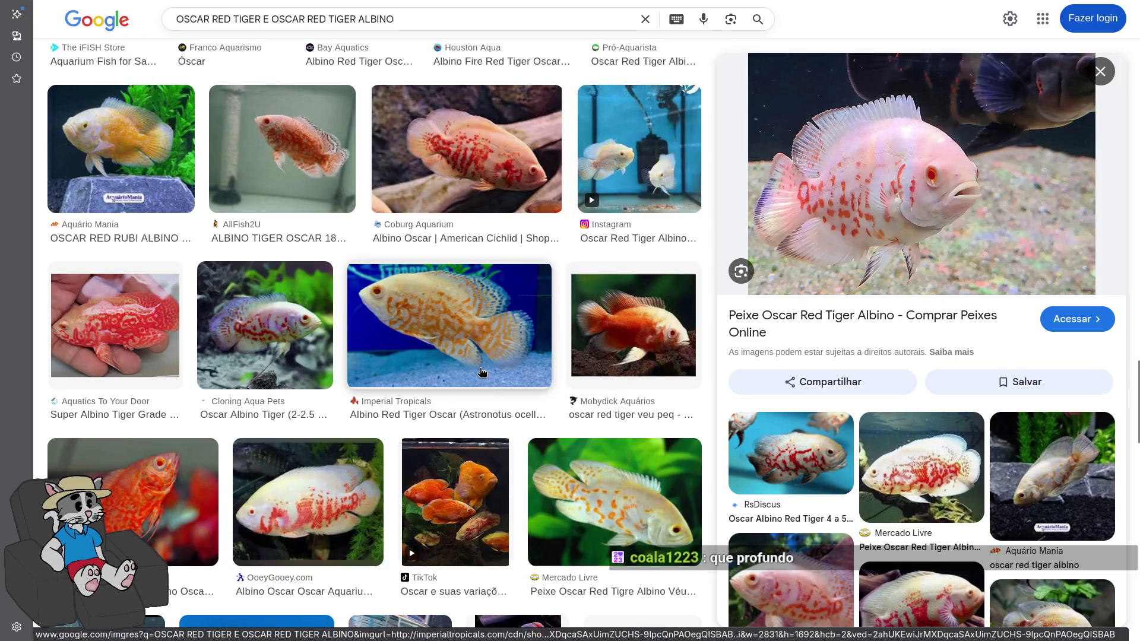
scroll(479, 373, down, 10)
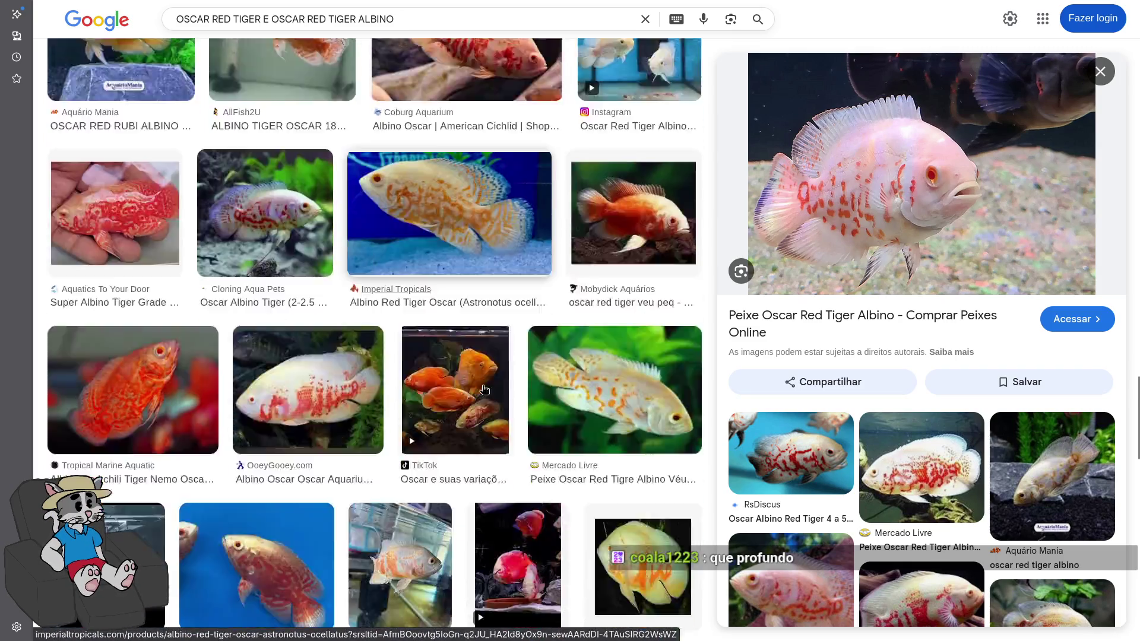
scroll(484, 389, down, 2)
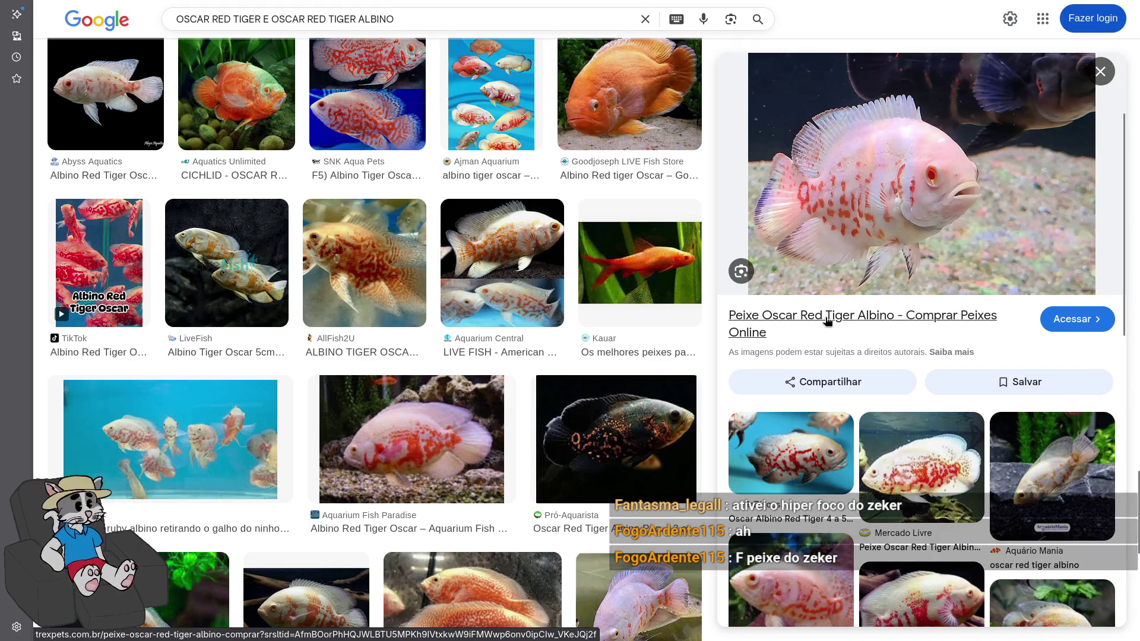
scroll(648, 415, down, 5)
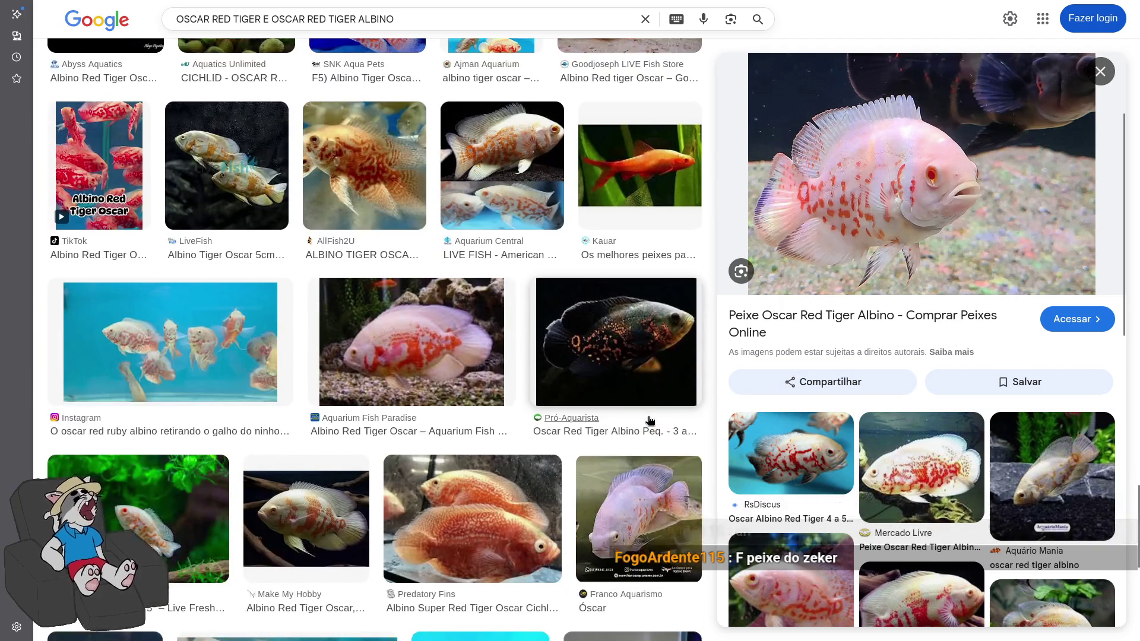
scroll(645, 414, down, 6)
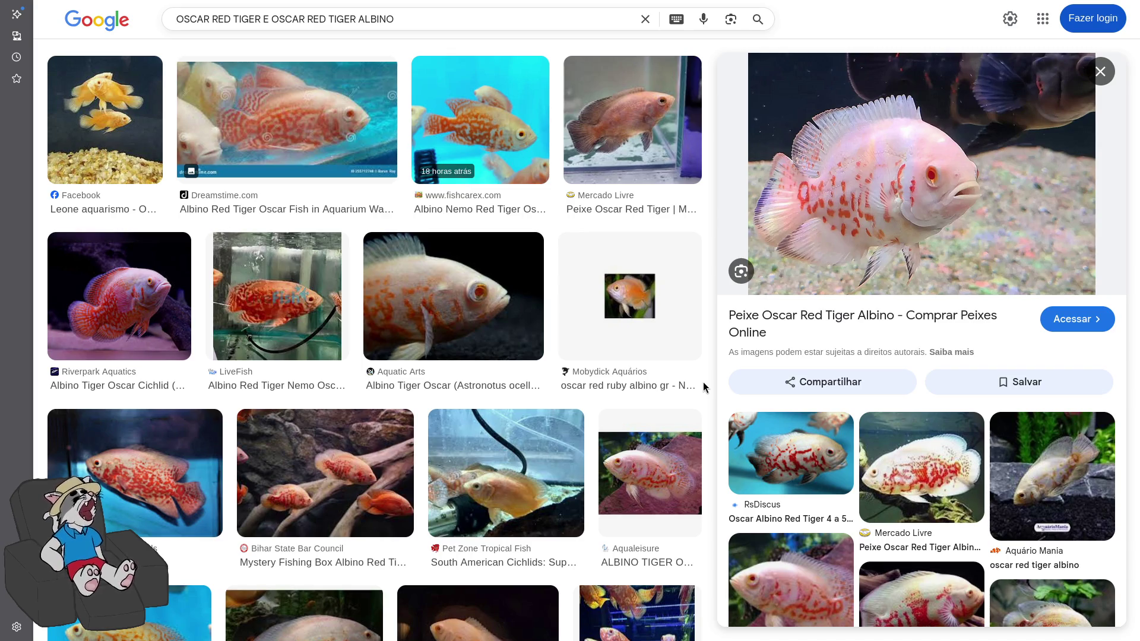
scroll(683, 383, down, 2)
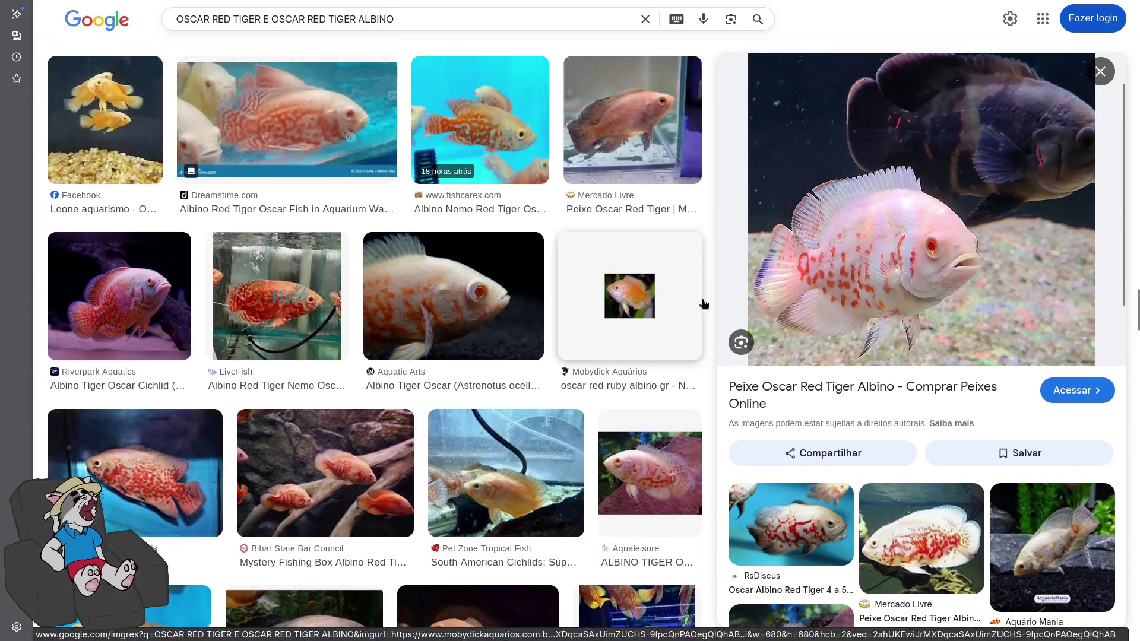
scroll(701, 300, down, 2)
scroll(689, 356, down, 2)
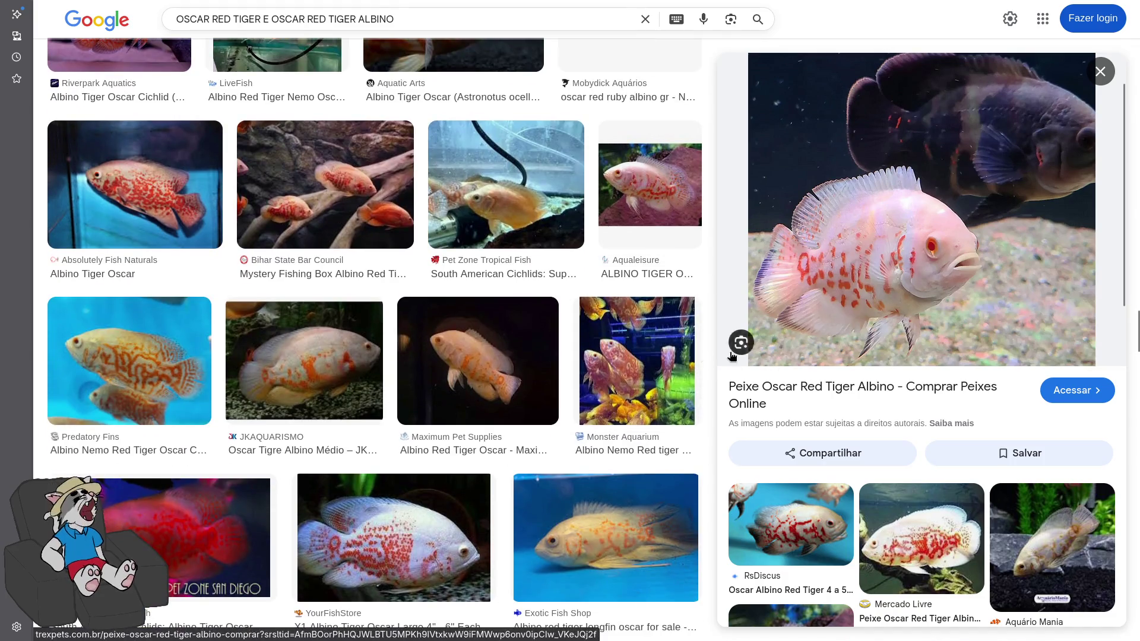
scroll(694, 416, down, 4)
scroll(677, 486, down, 4)
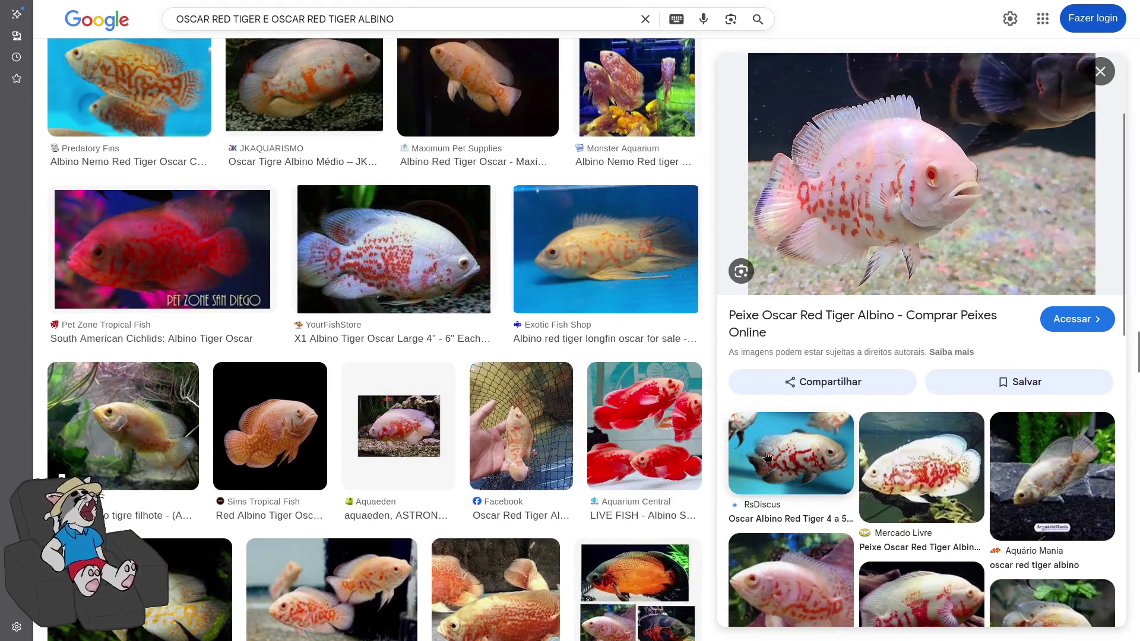
scroll(641, 534, down, 2)
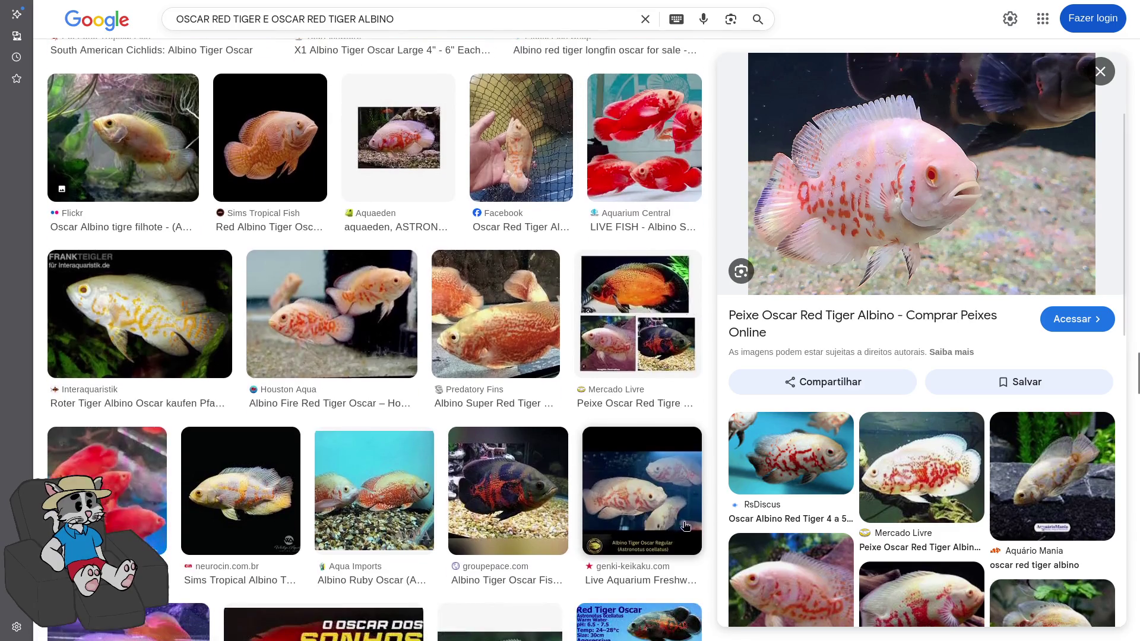
scroll(650, 597, down, 3)
scroll(702, 579, down, 1)
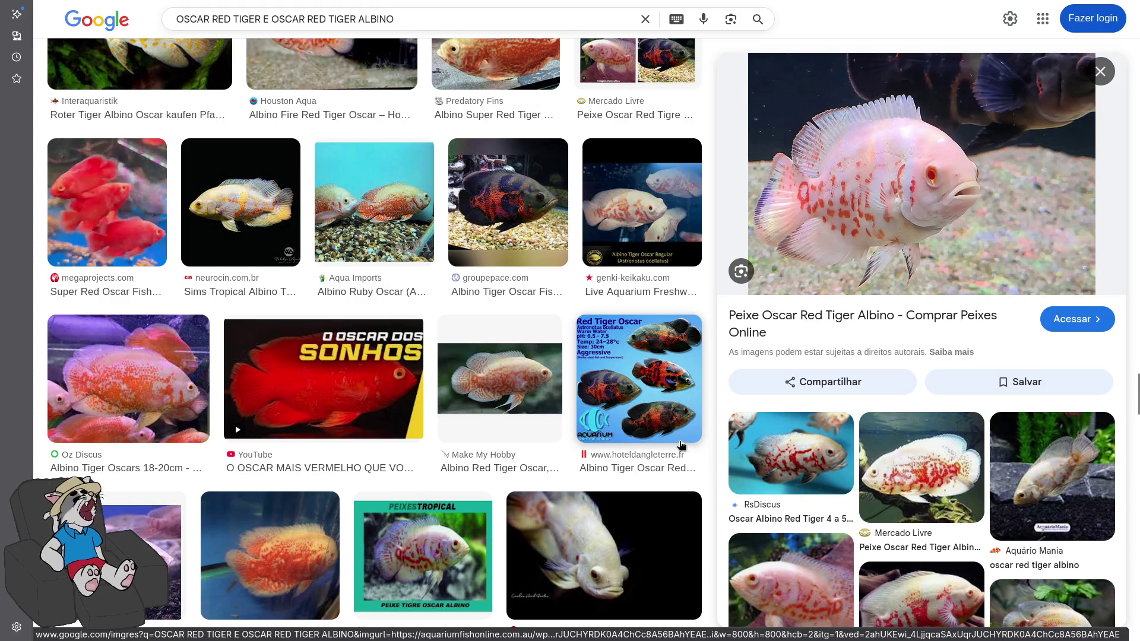
scroll(682, 445, down, 5)
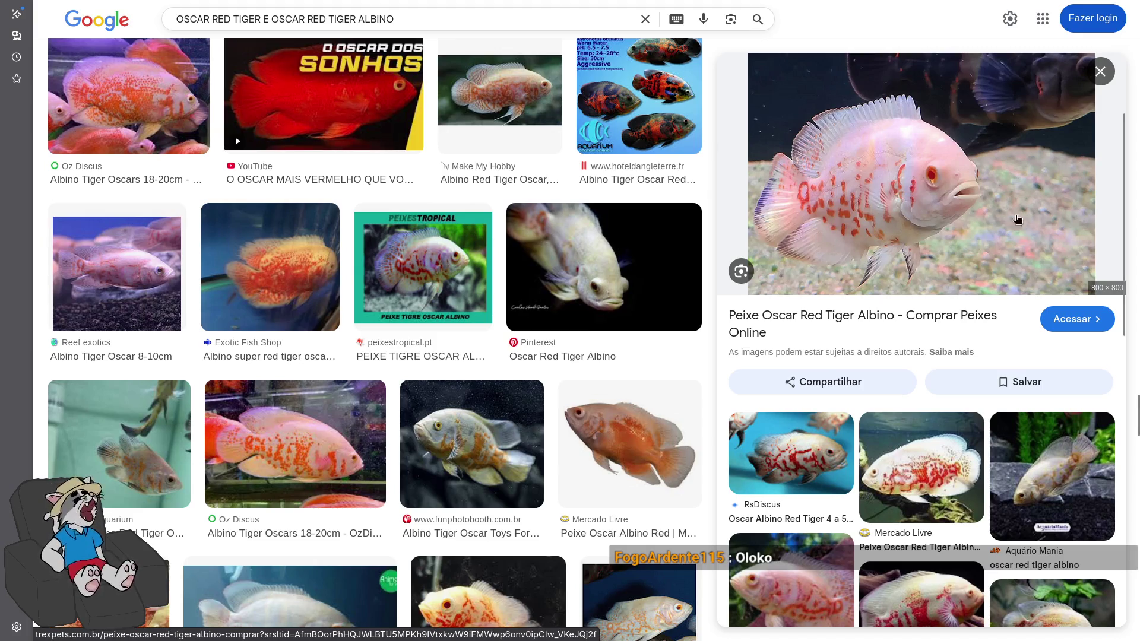
scroll(376, 355, down, 3)
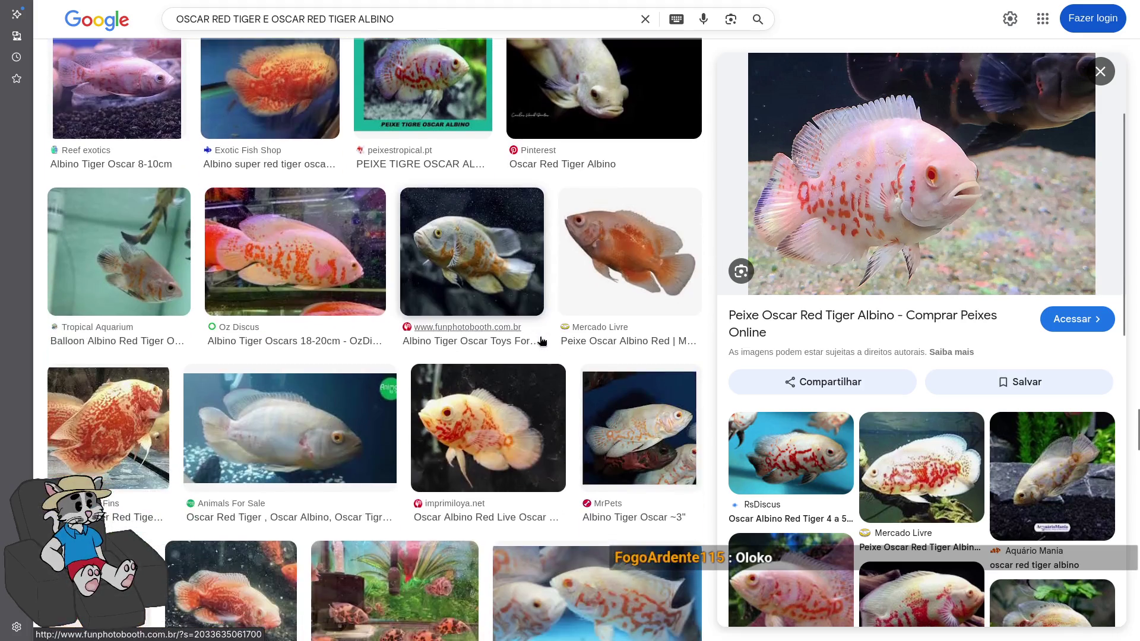
scroll(376, 355, down, 5)
scroll(359, 347, down, 10)
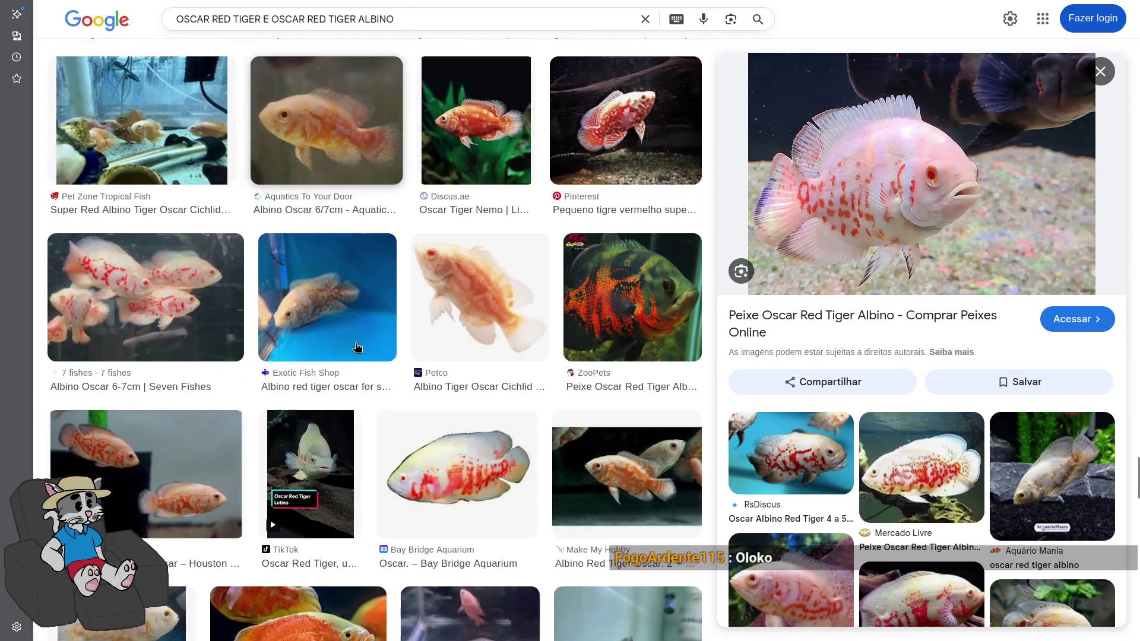
scroll(367, 343, down, 5)
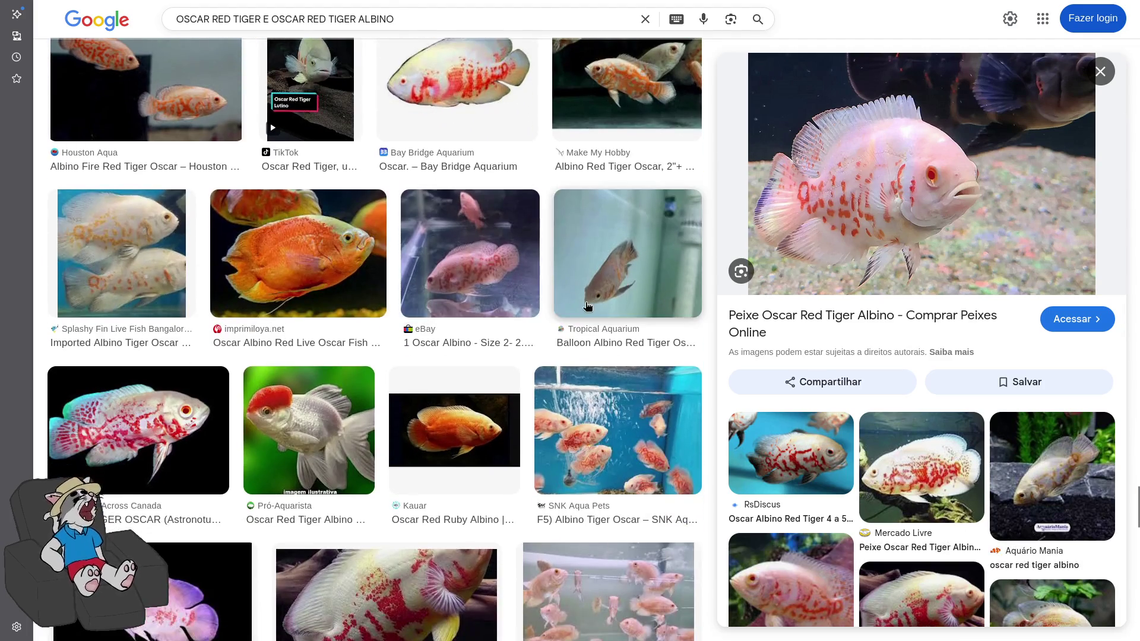
scroll(555, 207, down, 5)
scroll(556, 207, down, 3)
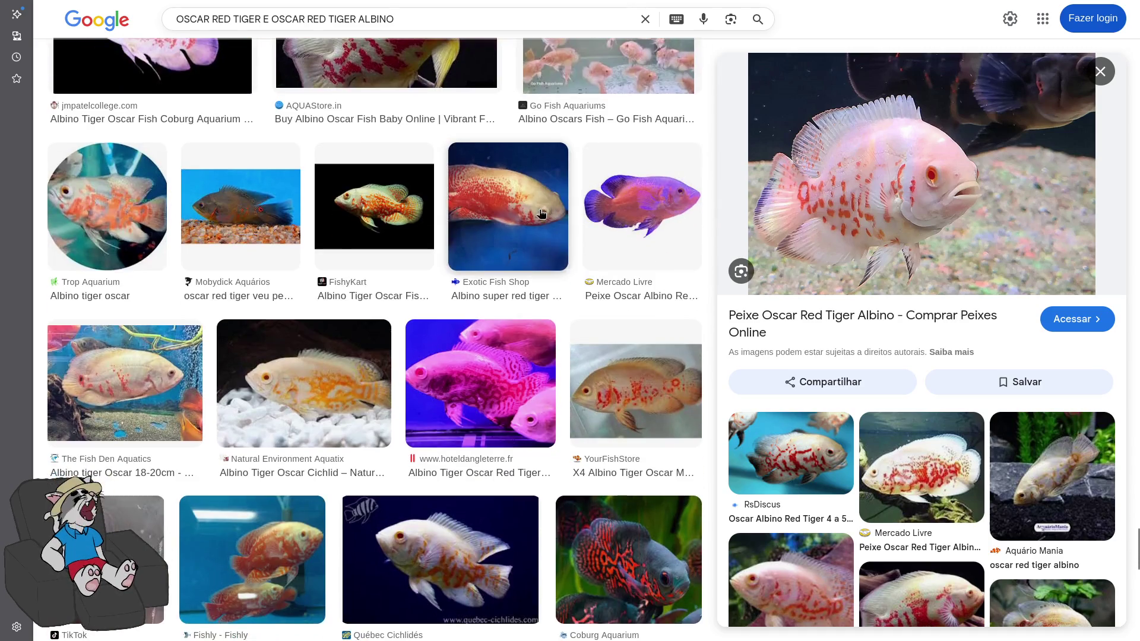
scroll(533, 242, down, 5)
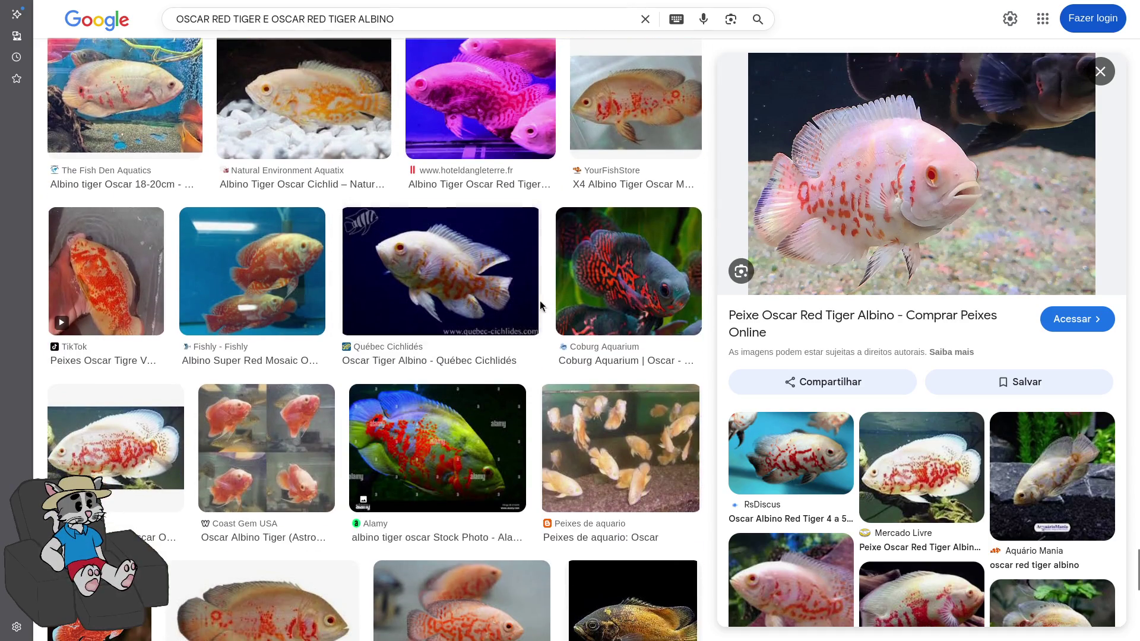
scroll(534, 303, down, 5)
scroll(533, 306, down, 5)
scroll(535, 303, down, 5)
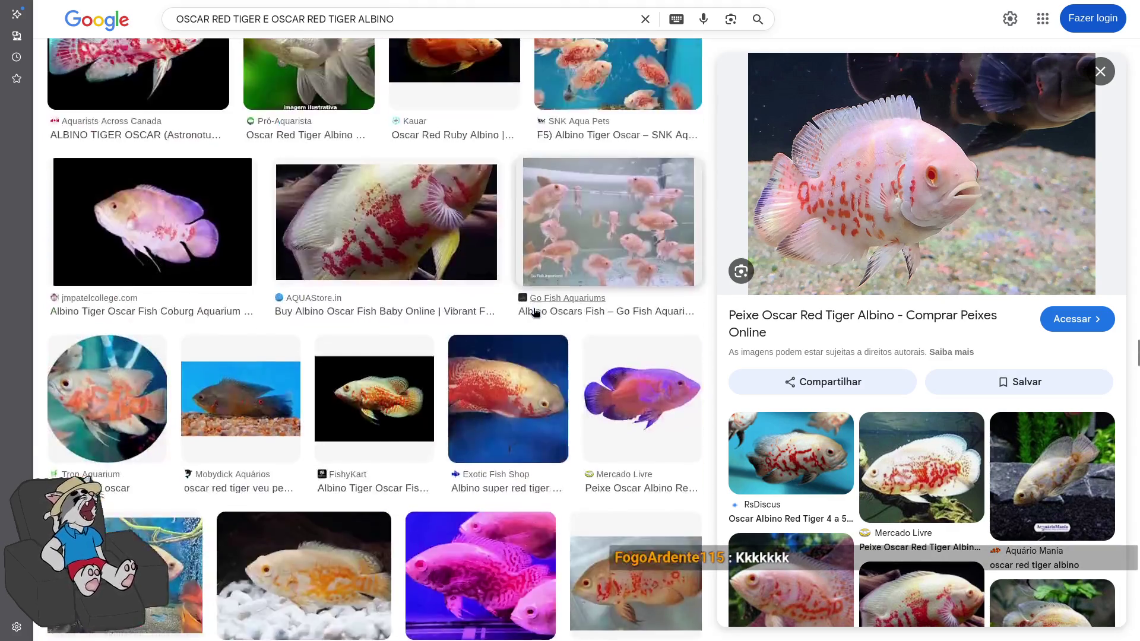
scroll(534, 300, down, 5)
scroll(525, 296, down, 5)
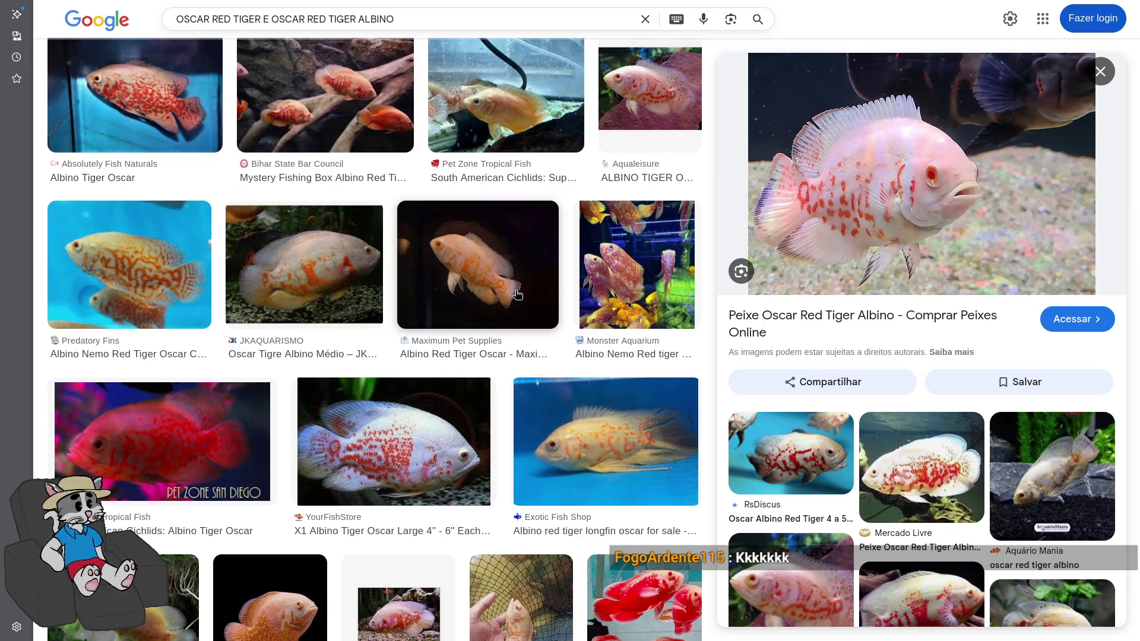
scroll(518, 295, down, 5)
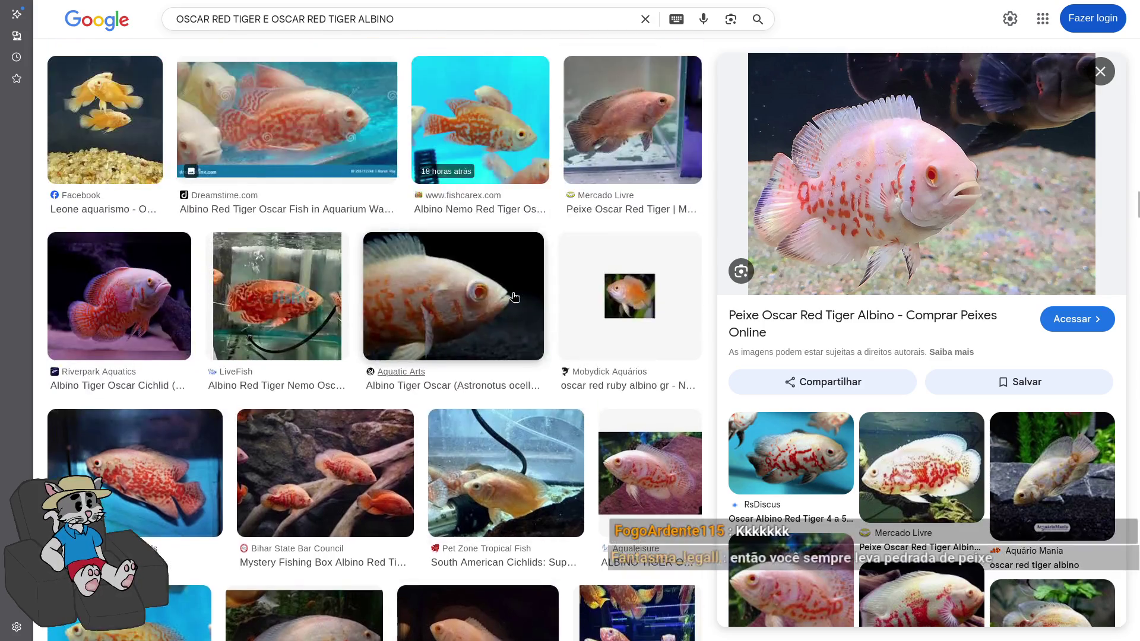
scroll(515, 296, down, 5)
scroll(514, 297, up, 10)
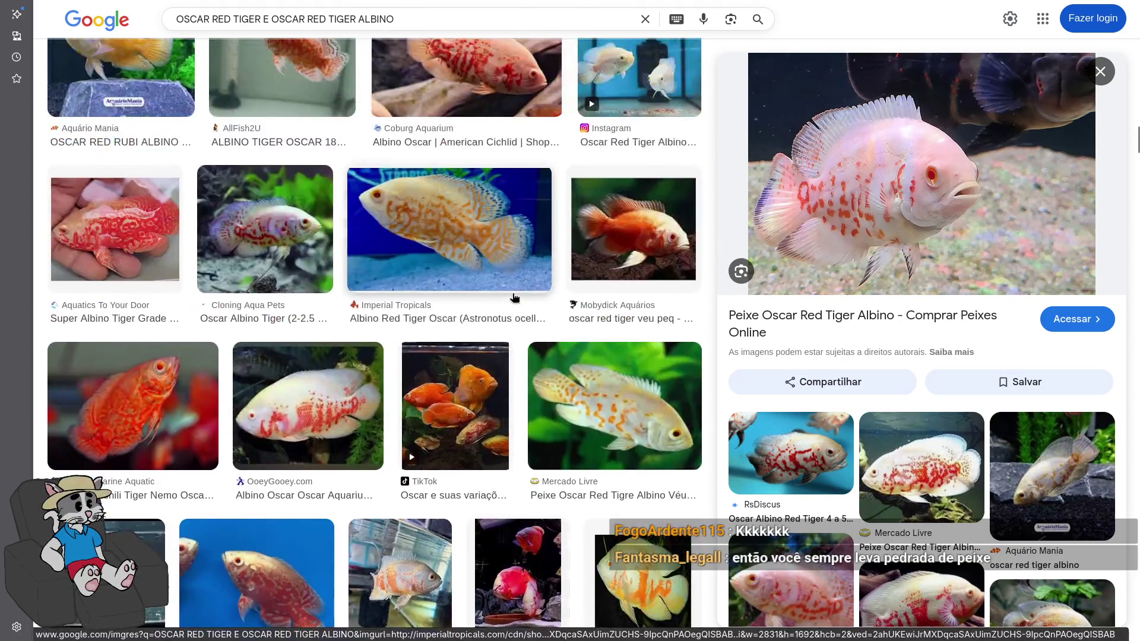
scroll(514, 298, up, 5)
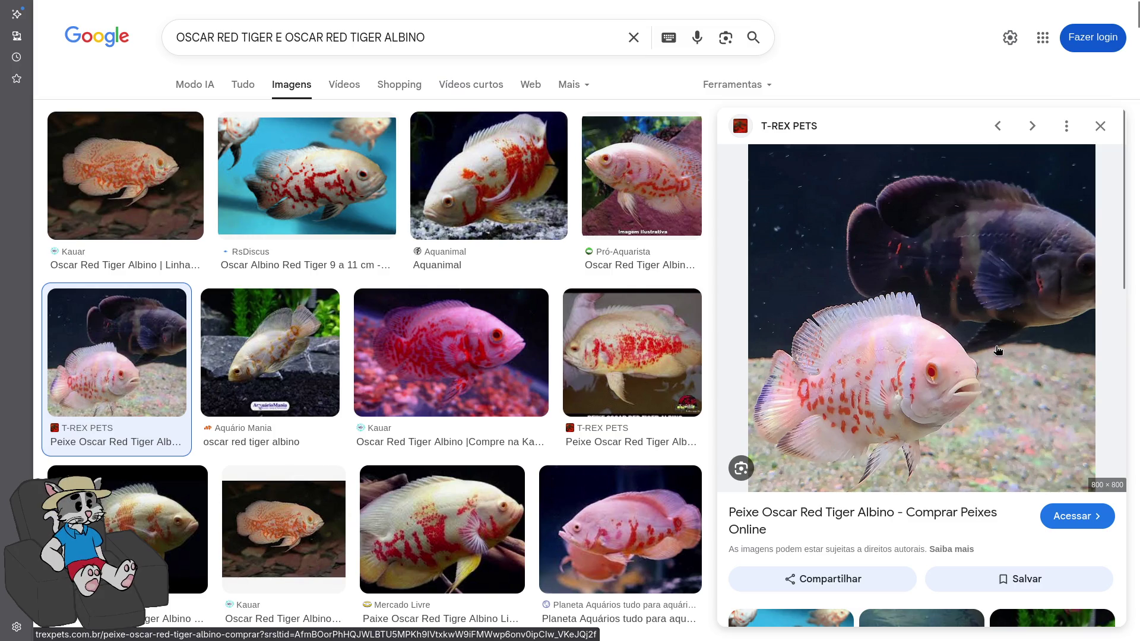
scroll(547, 364, down, 8)
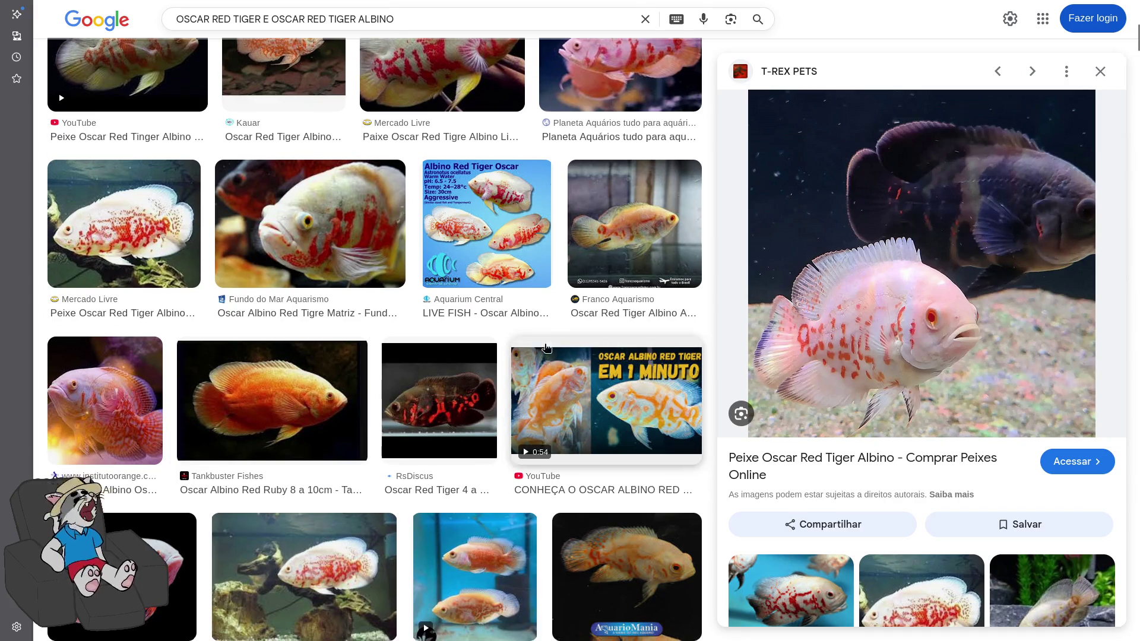
scroll(547, 364, down, 6)
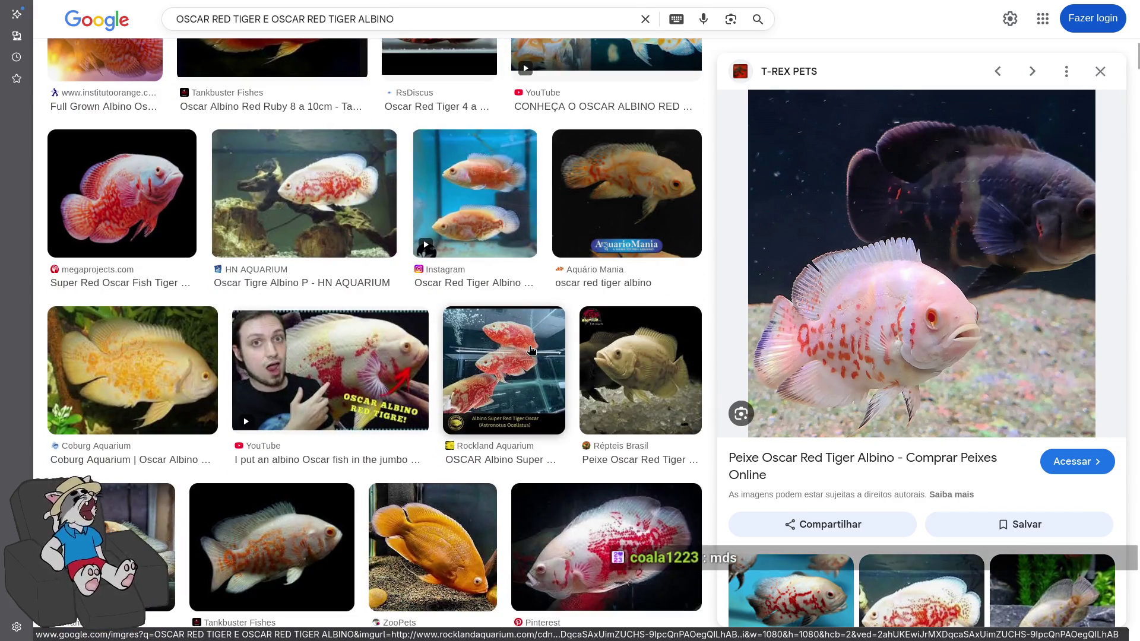
scroll(521, 350, down, 8)
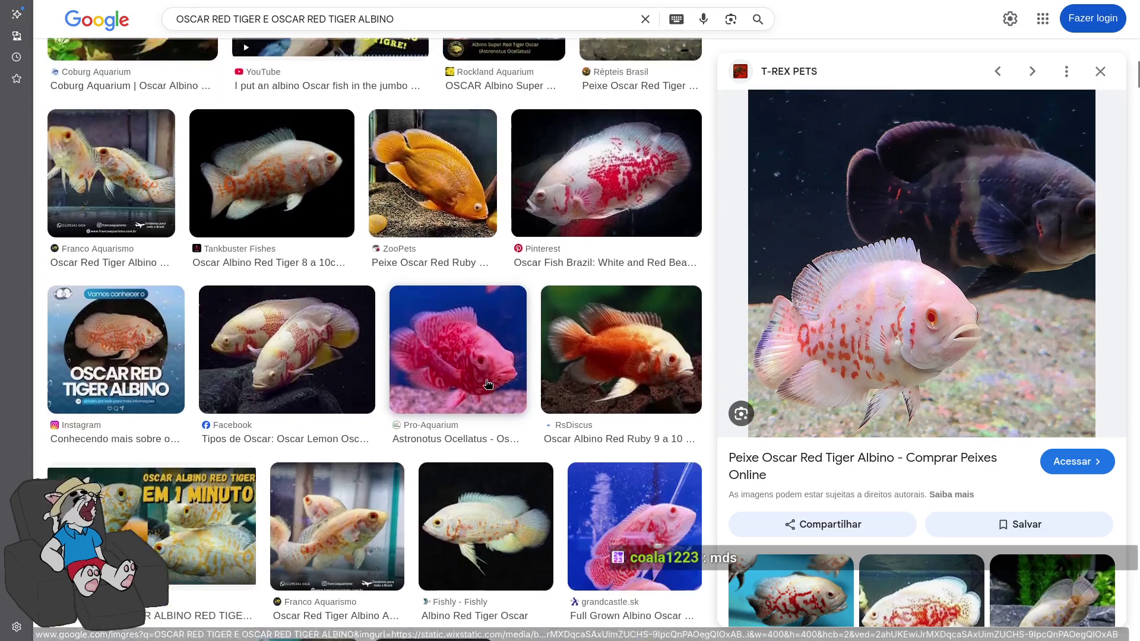
scroll(487, 390, down, 3)
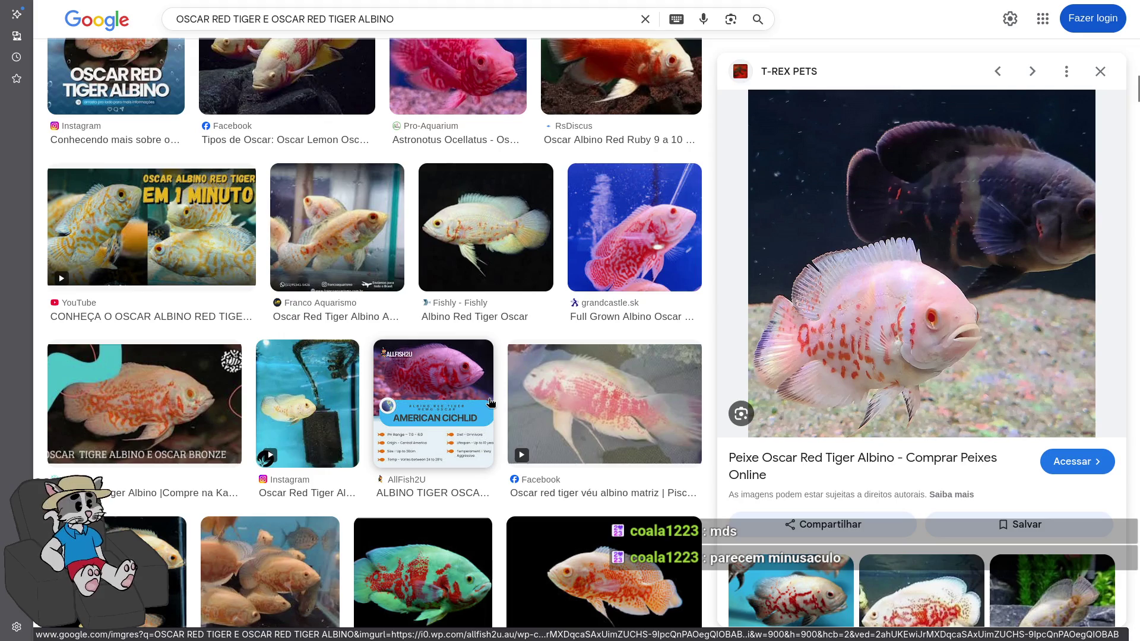
scroll(475, 402, down, 11)
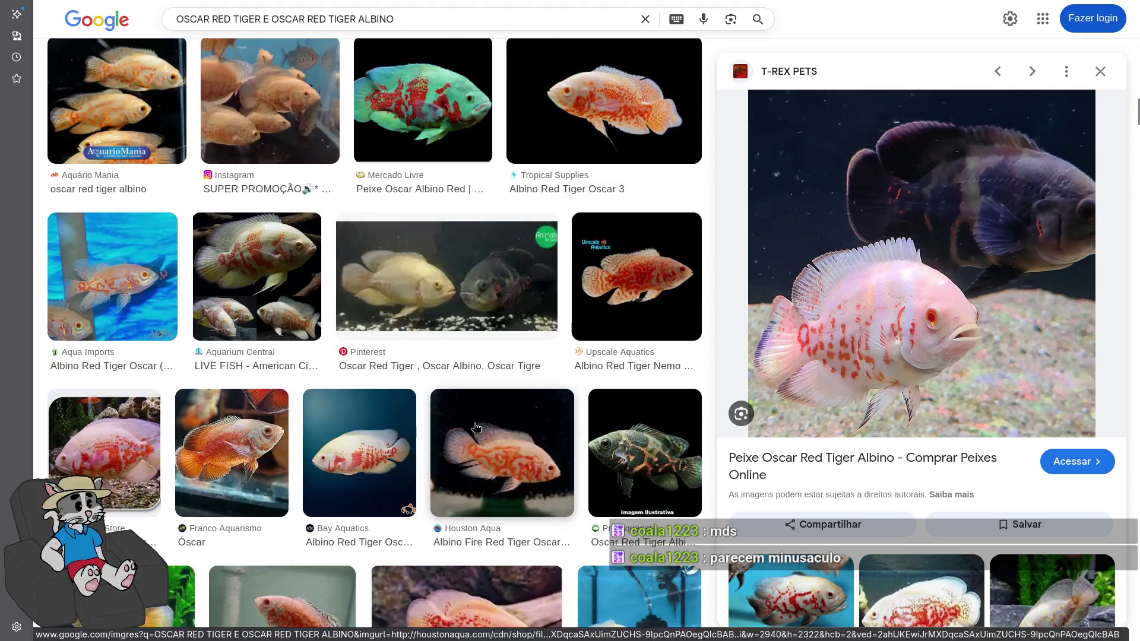
scroll(390, 420, up, 5)
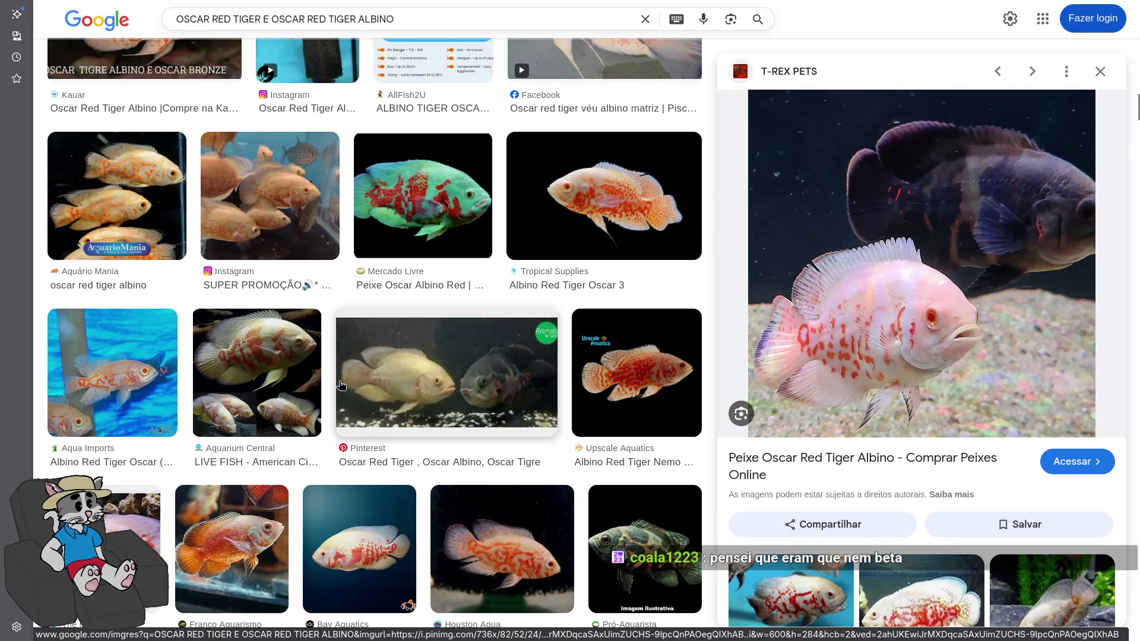
scroll(428, 353, down, 5)
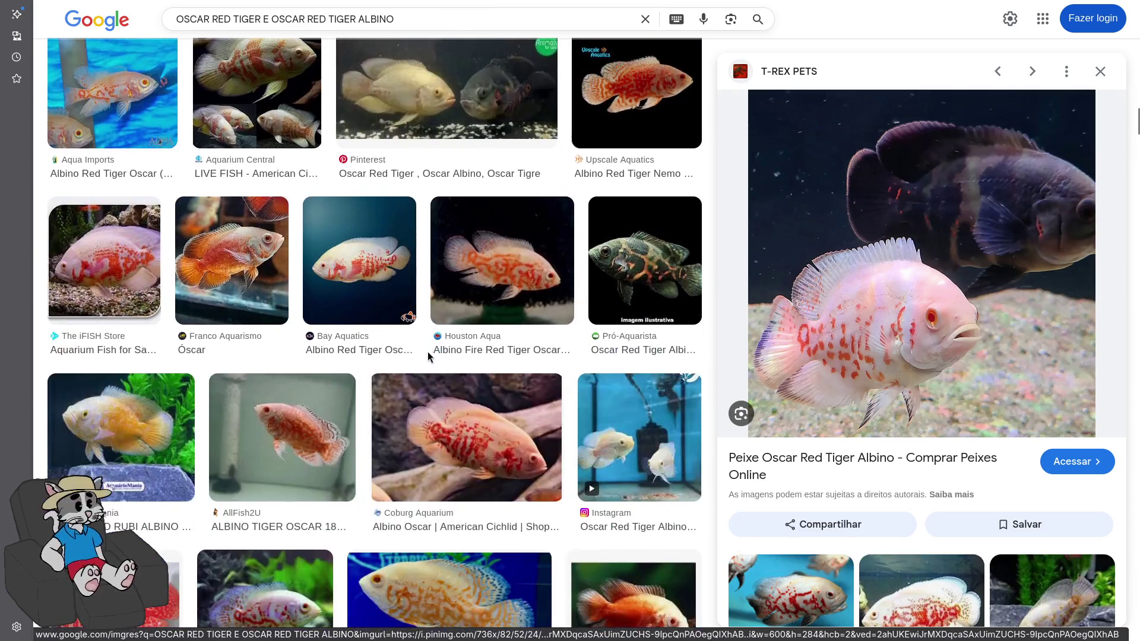
scroll(428, 352, down, 2)
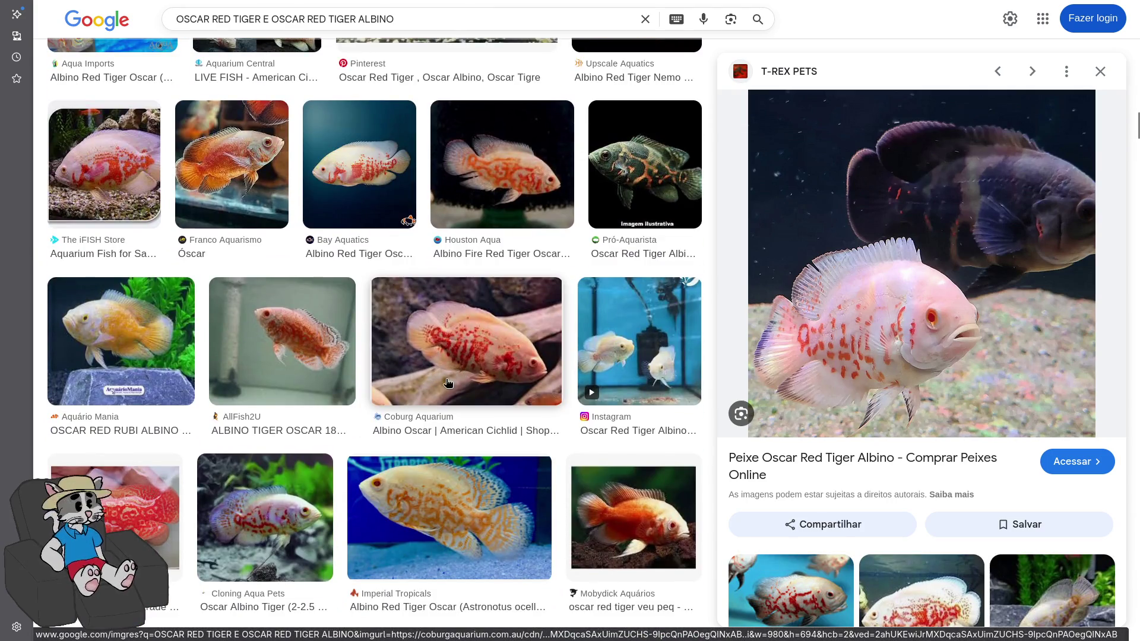
scroll(448, 386, down, 6)
scroll(445, 356, down, 8)
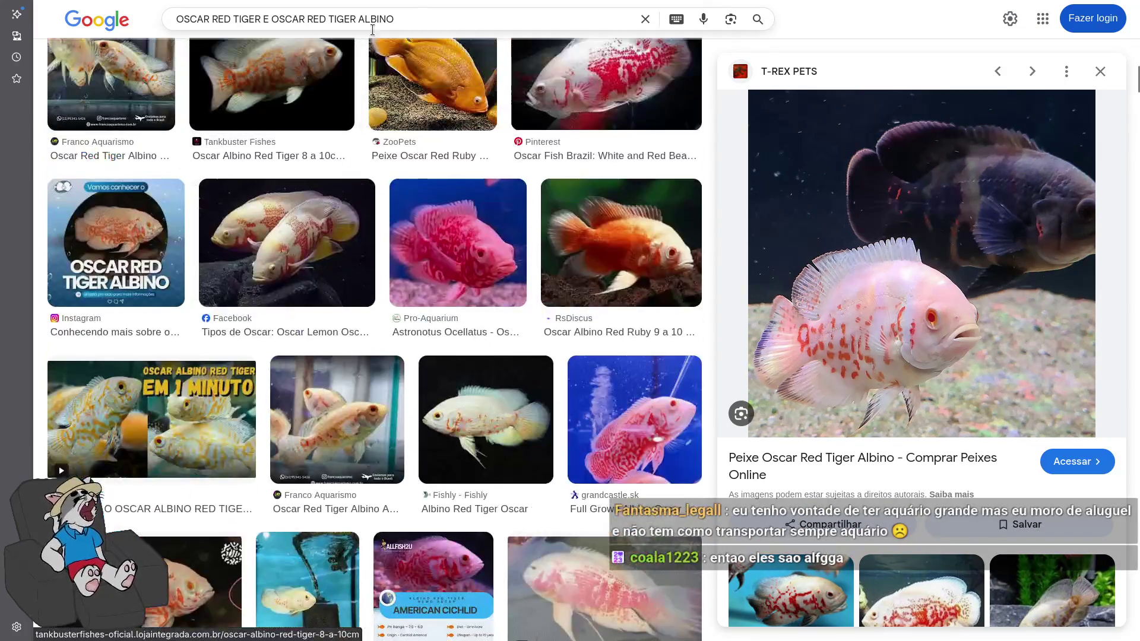
click(417, 10)
key(ctrl+a)
Replace the query with 'Oscar red tiger alevino' and run the search
key(BackSpace)
key(BackSpace)
key(BackSpace)
text(Oscar red tige)
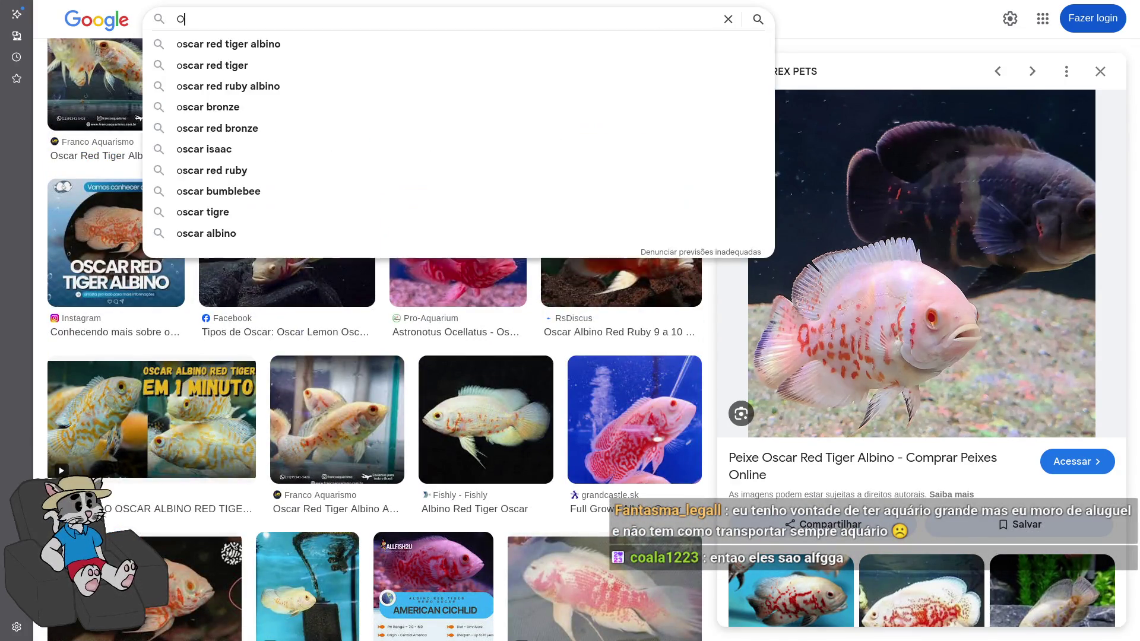
text(r albin)
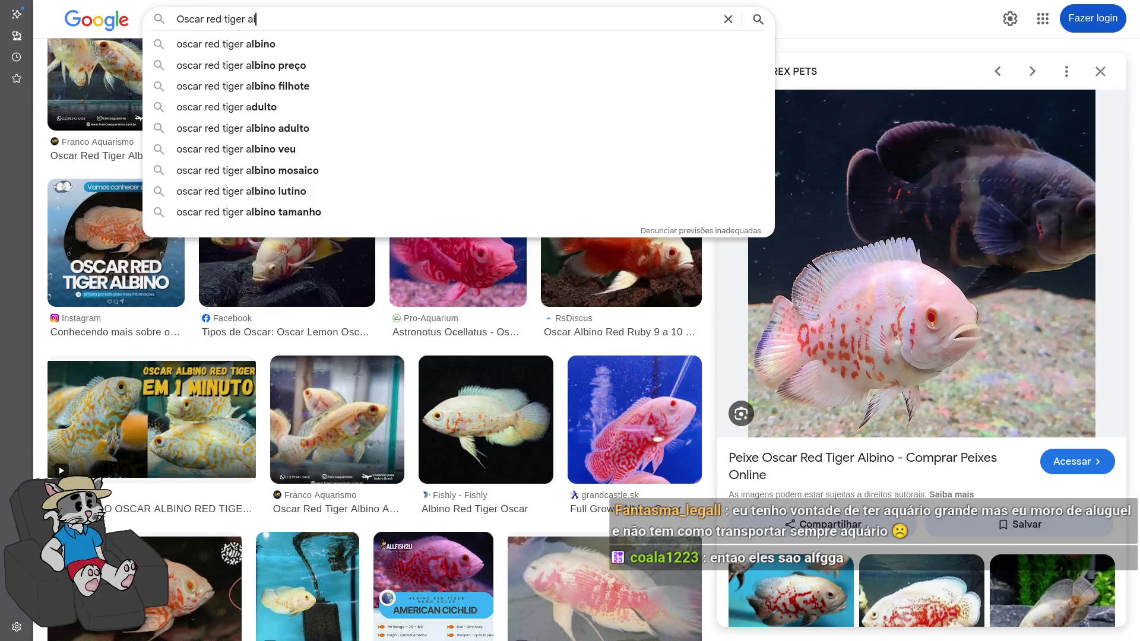
key(BackSpace)
key(BackSpace)
key(BackSpace)
text(alevino)
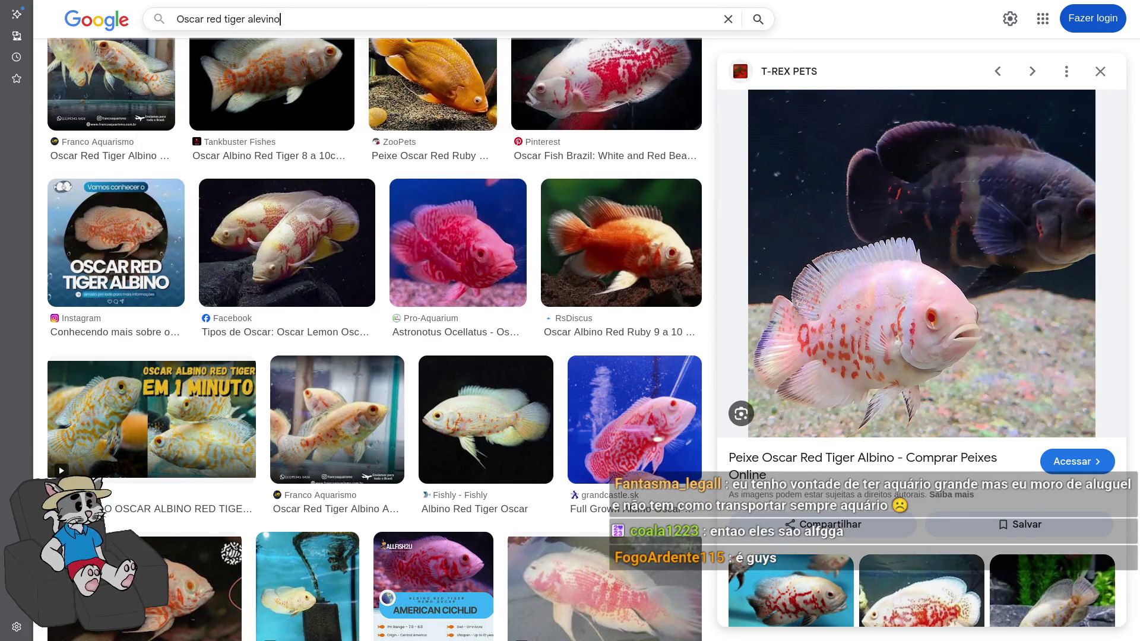
key(Return)
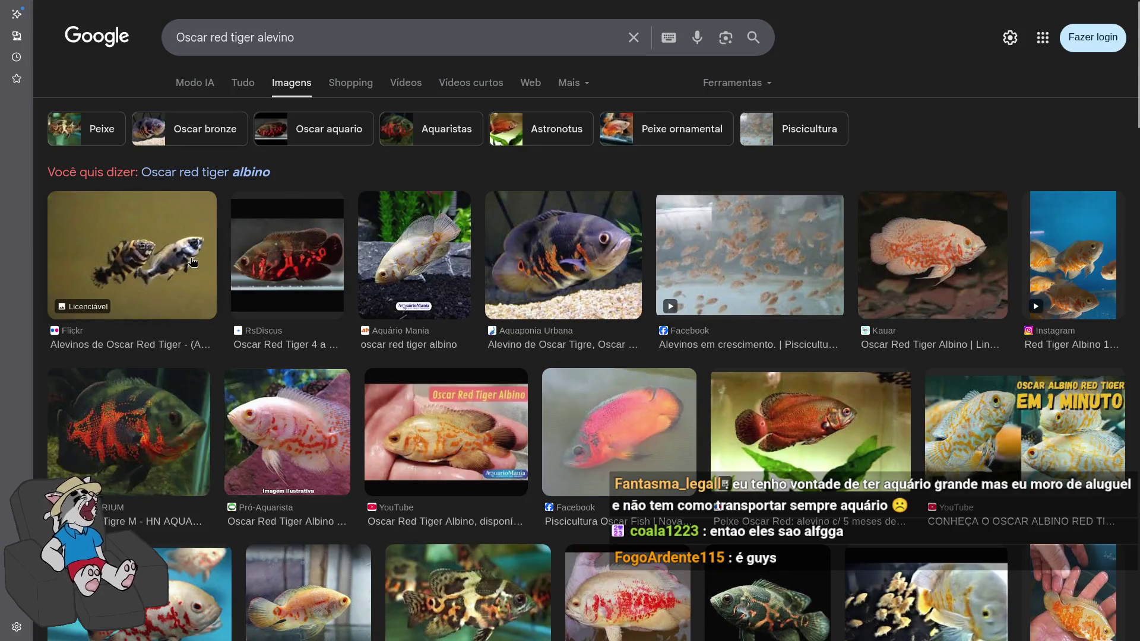
Preview the Flickr Oscar fry photo and the Oscar Red Tiger Albino video image
click(131, 255)
scroll(614, 399, down, 1)
scroll(613, 399, down, 5)
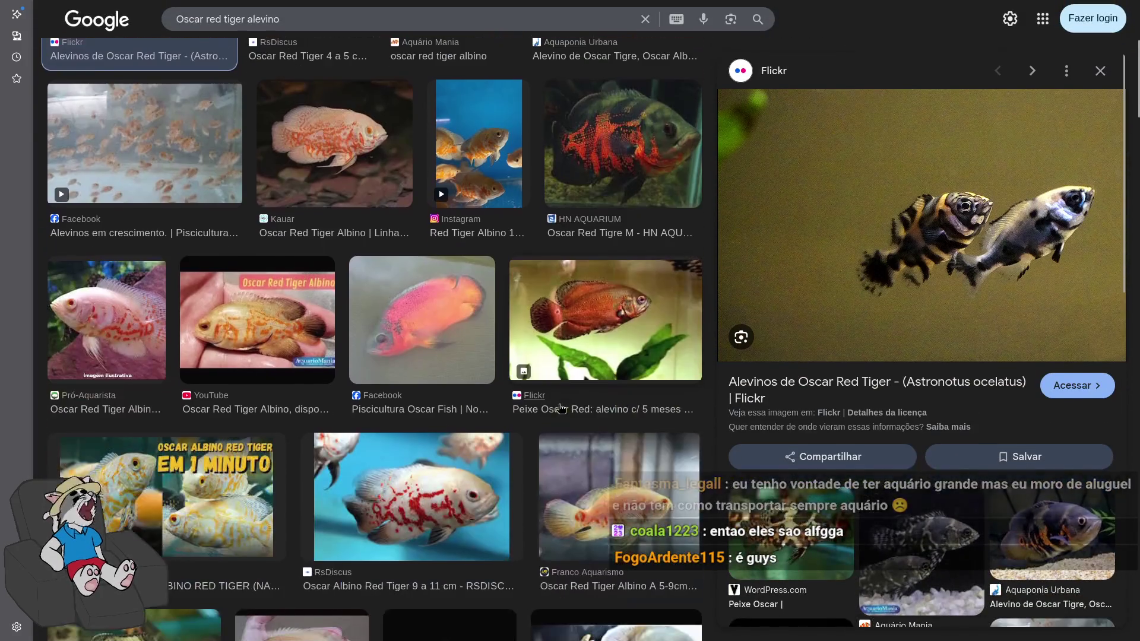
scroll(432, 356, down, 2)
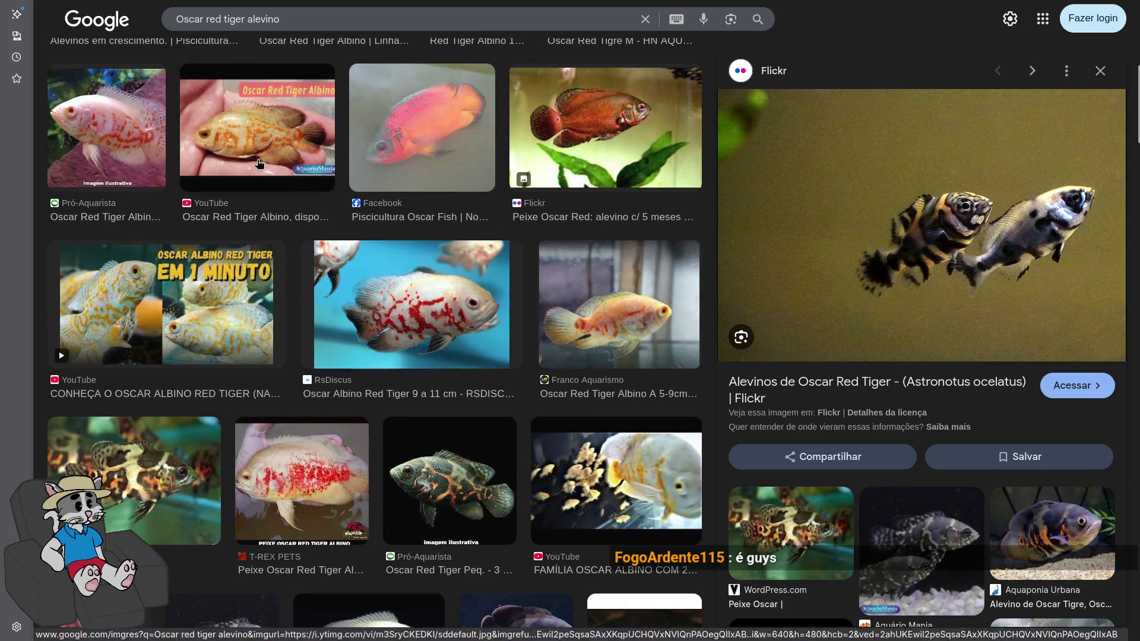
click(257, 128)
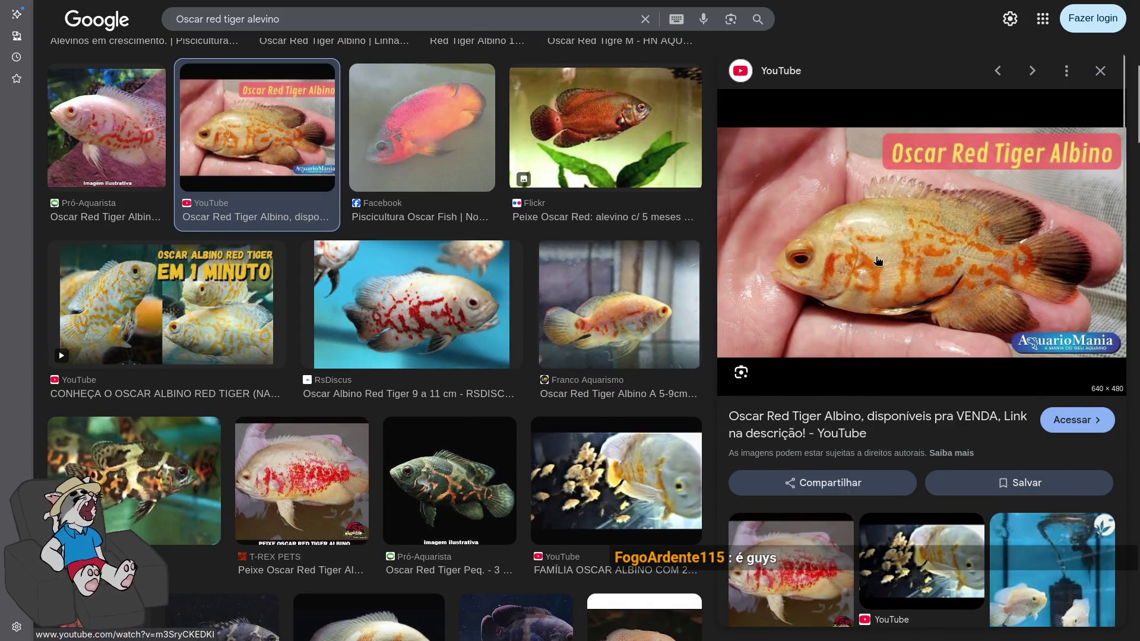
scroll(353, 357, down, 7)
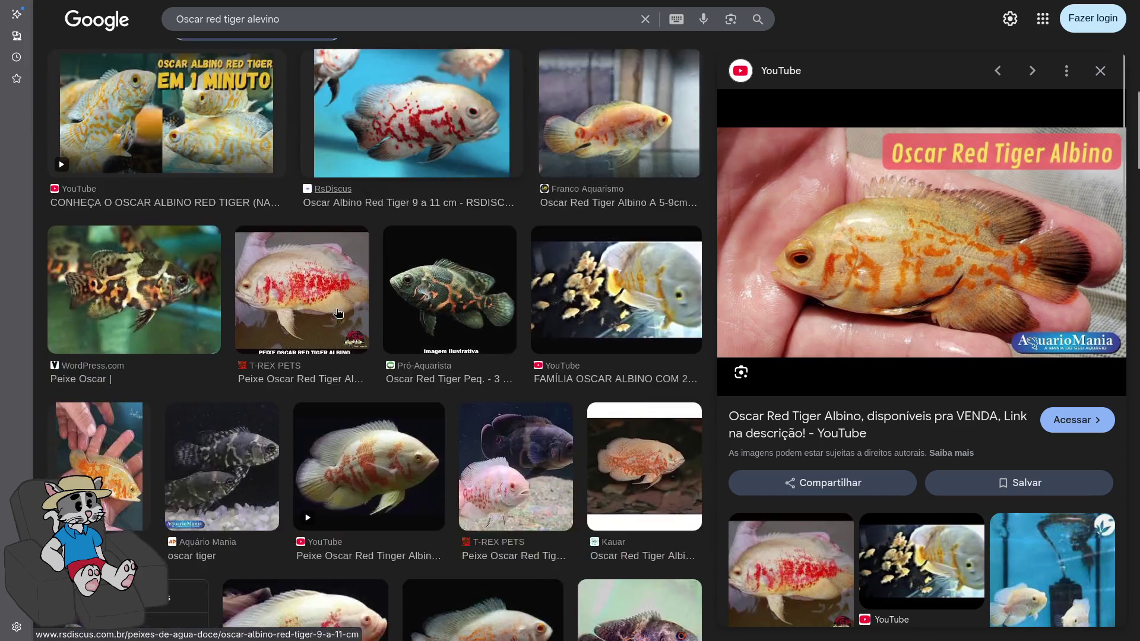
scroll(335, 351, up, 7)
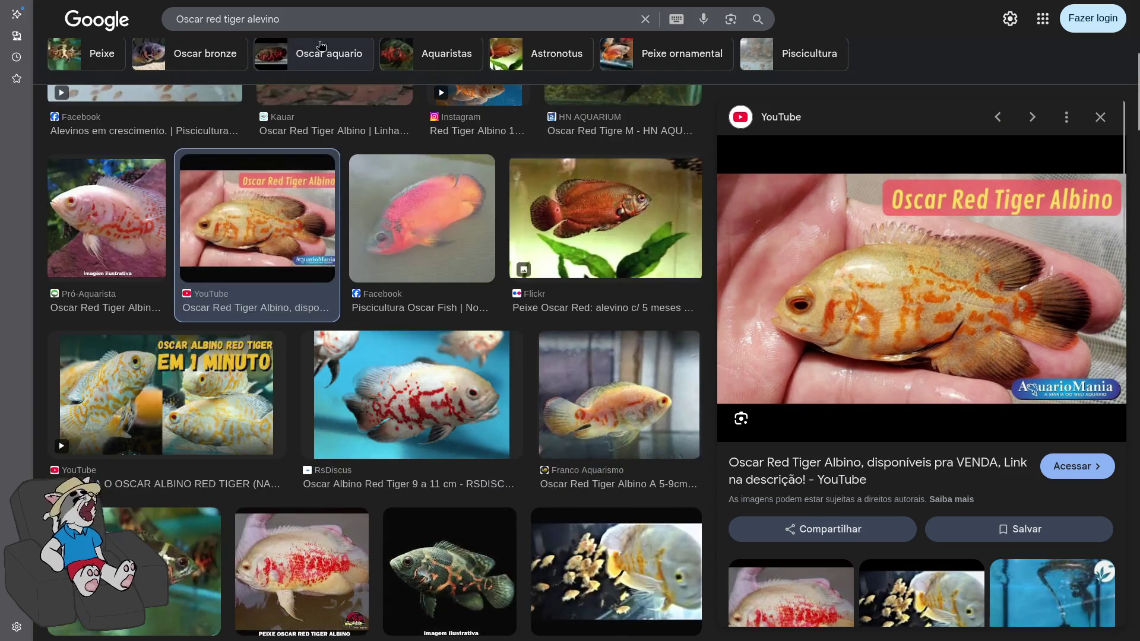
Search 'Oscar red tiger jumbo', browse its results, then start deleting 'jumbo' from the query
click(301, 19)
key(ctrl+BackSpace)
text(umbo)
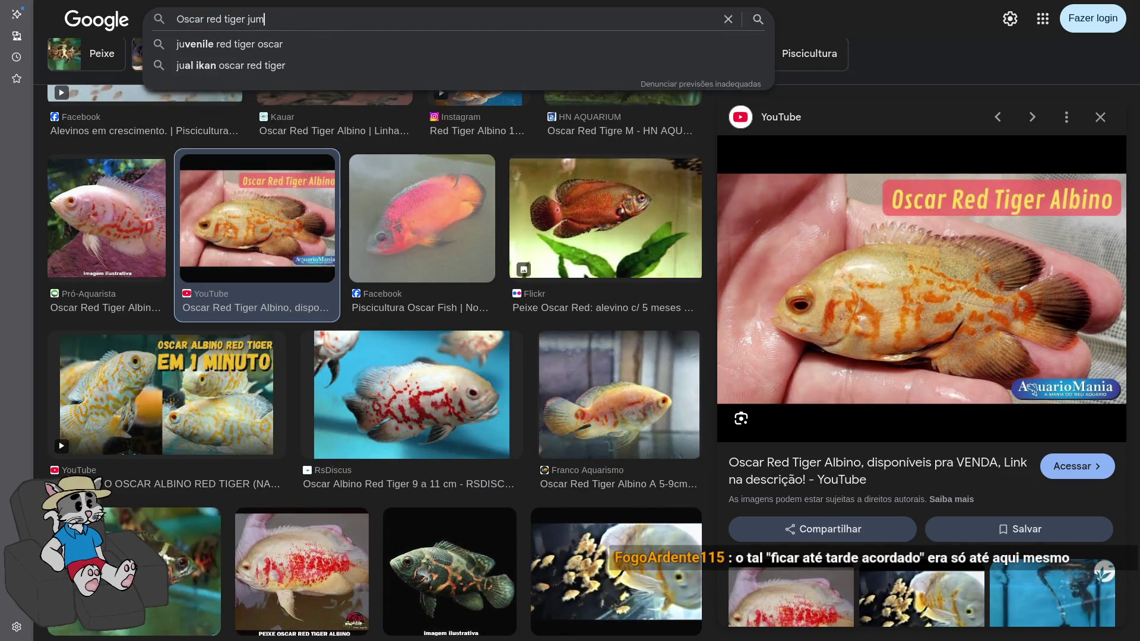
key(Return)
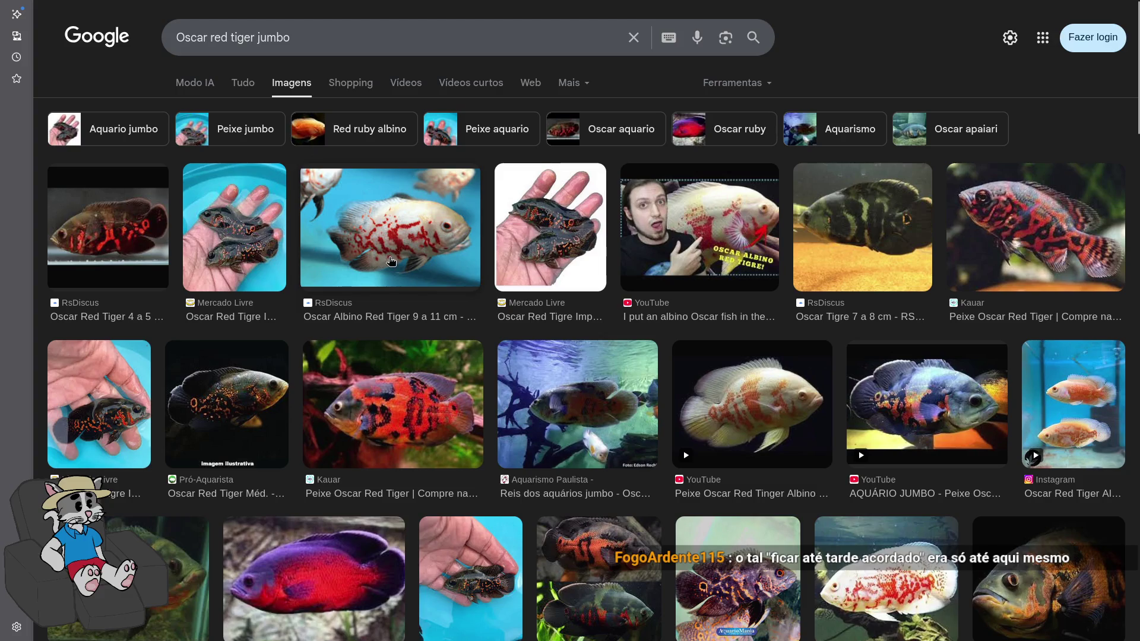
scroll(415, 238, down, 2)
scroll(522, 276, up, 1)
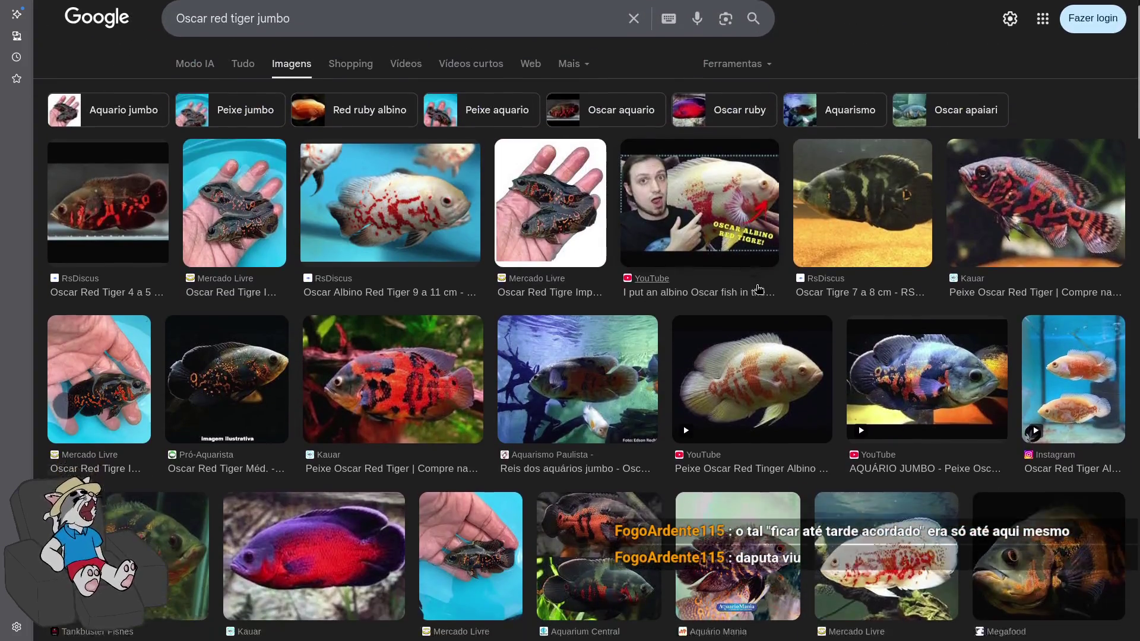
scroll(647, 314, down, 3)
scroll(584, 342, down, 3)
scroll(585, 343, down, 2)
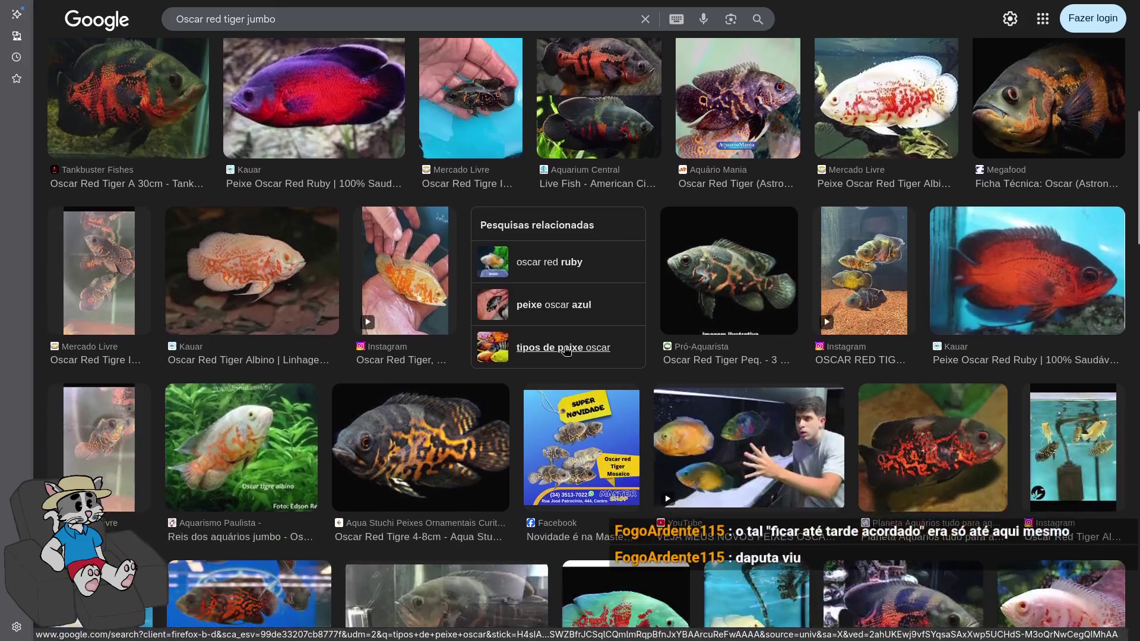
click(318, 25)
key(BackSpace)
key(BackSpace)
key(BackSpace)
Search images for 'Oscar red tiger crescido' and browse down through the results
text(c)
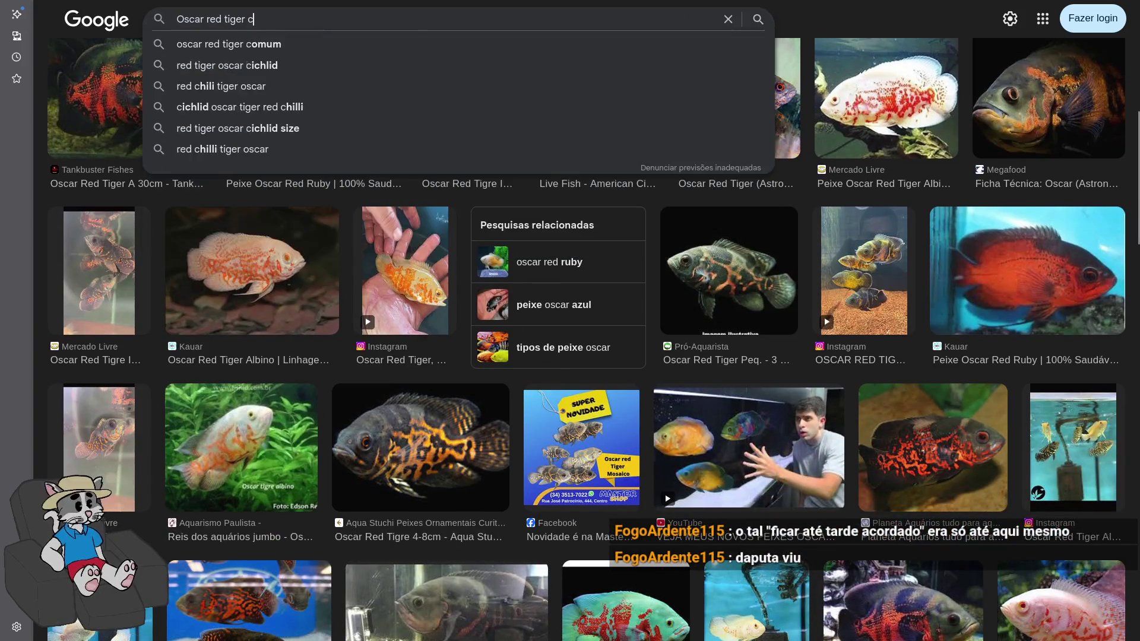
text(rescido)
key(Return)
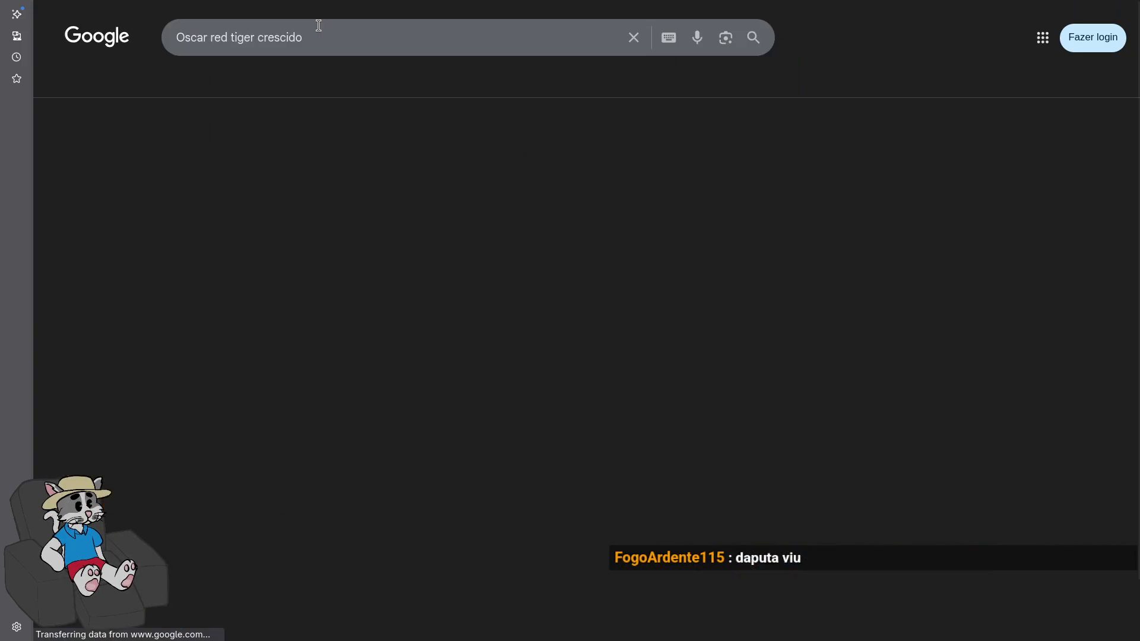
scroll(458, 279, down, 3)
scroll(458, 279, down, 3)
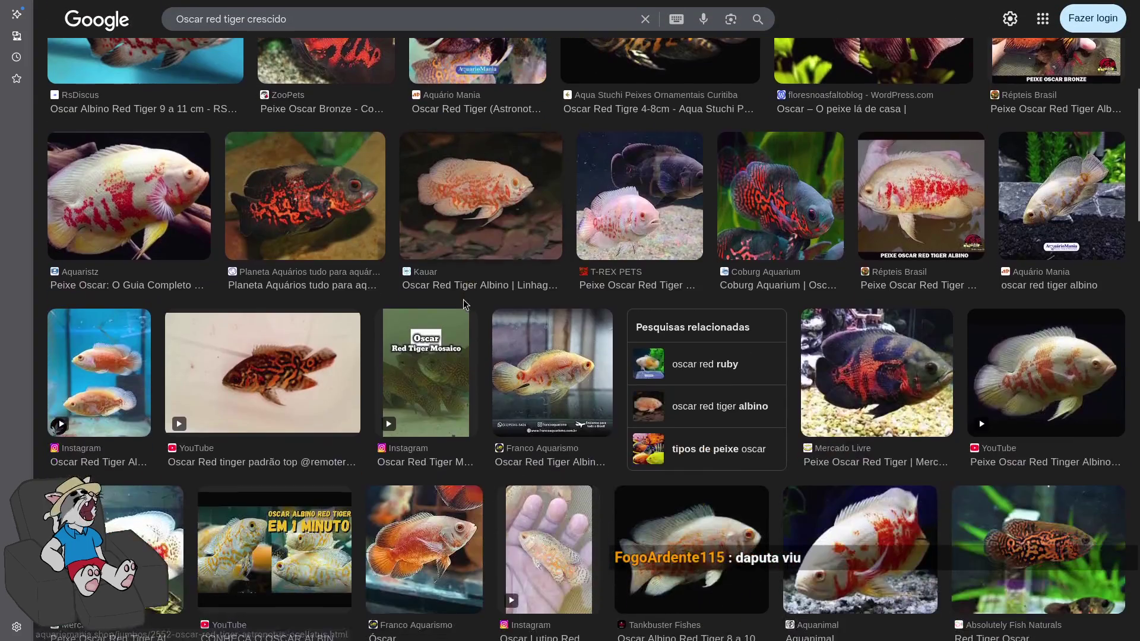
scroll(493, 323, down, 3)
scroll(502, 351, down, 3)
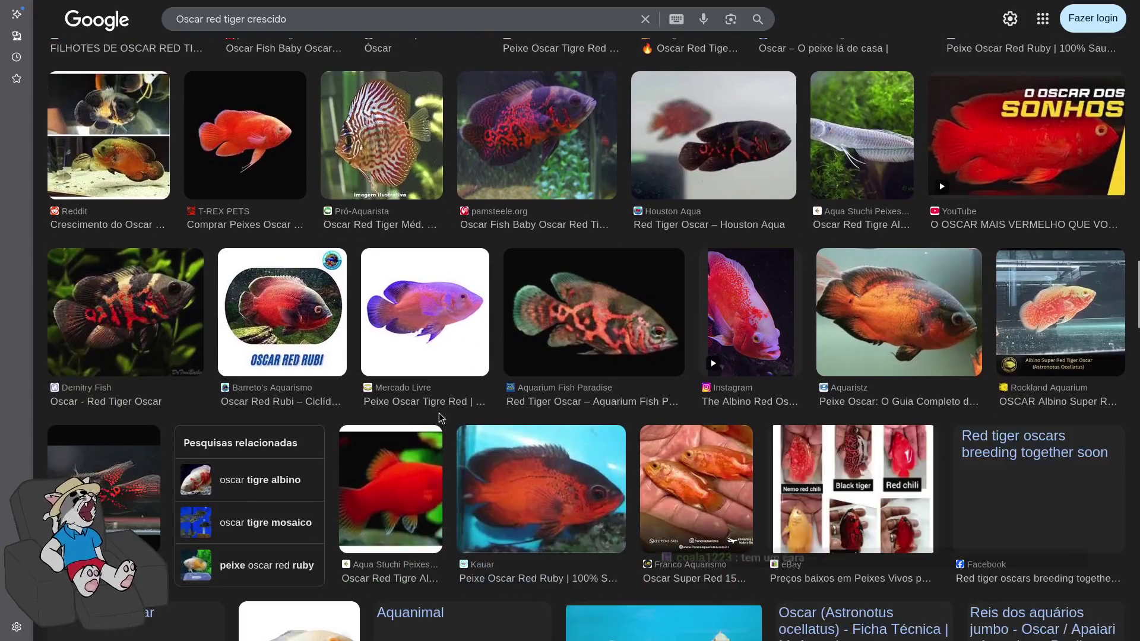
scroll(510, 349, down, 3)
scroll(525, 345, down, 3)
scroll(522, 356, down, 4)
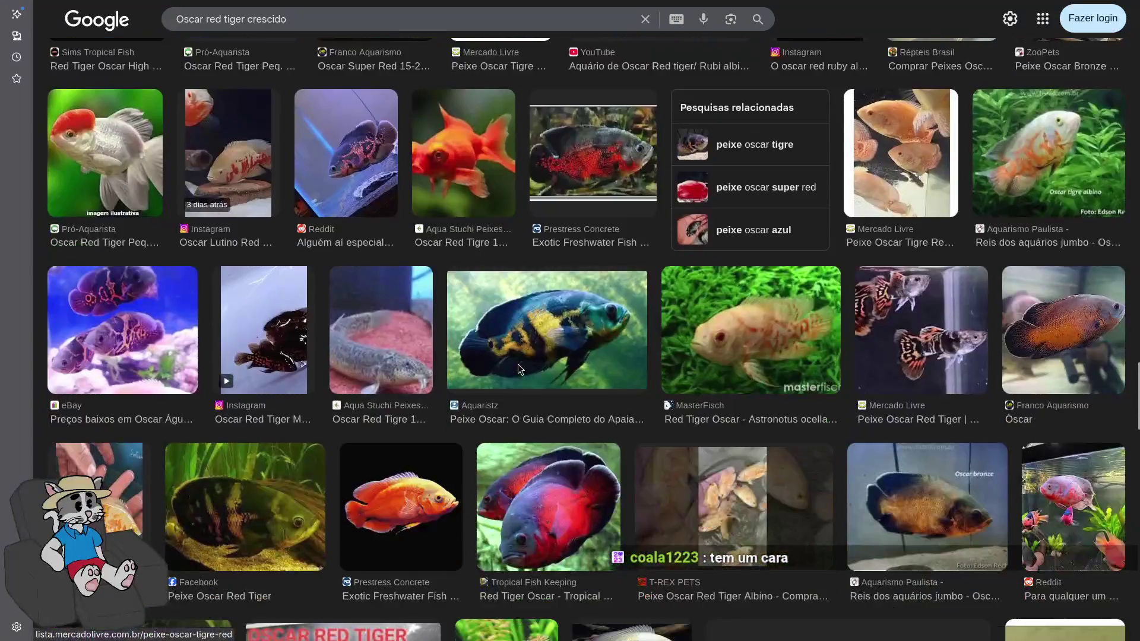
scroll(514, 370, down, 5)
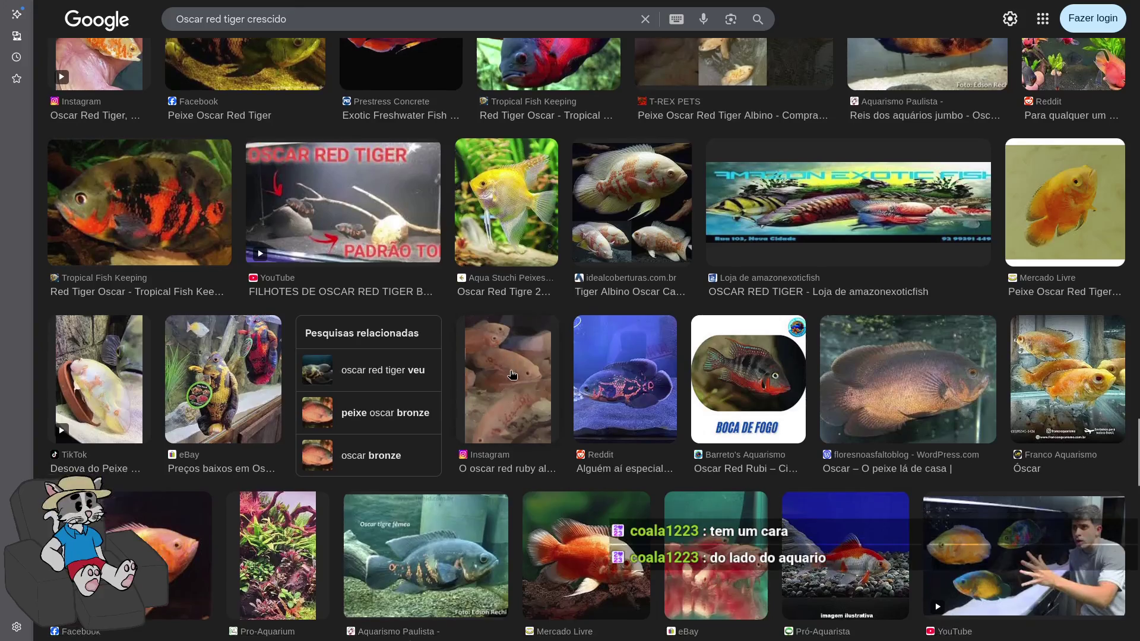
scroll(516, 369, up, 2)
scroll(522, 369, down, 4)
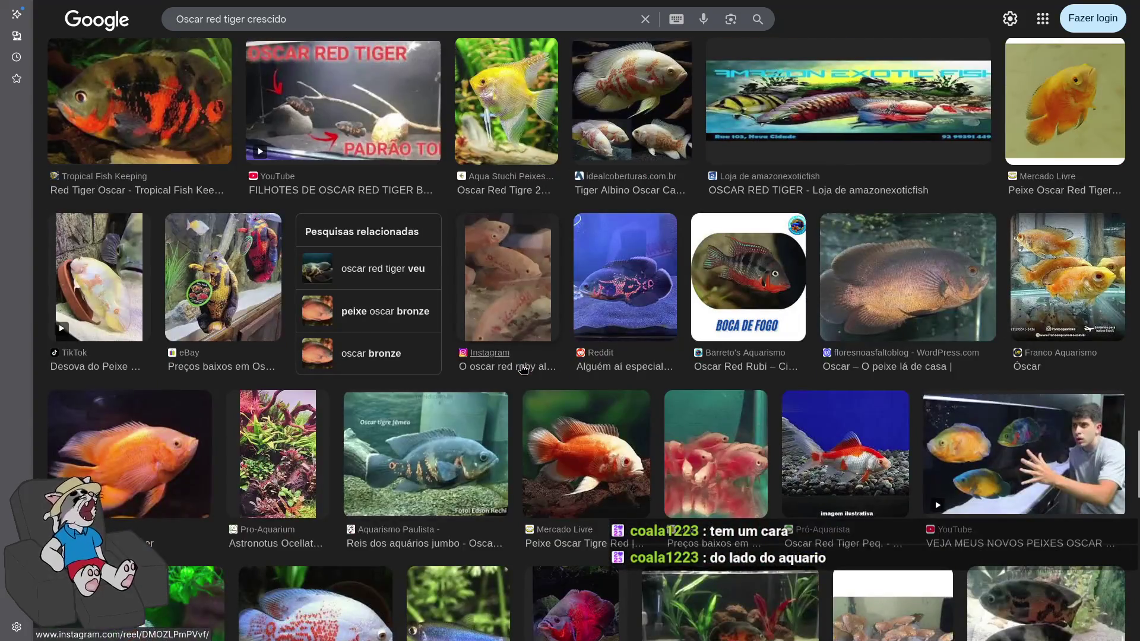
scroll(558, 374, up, 15)
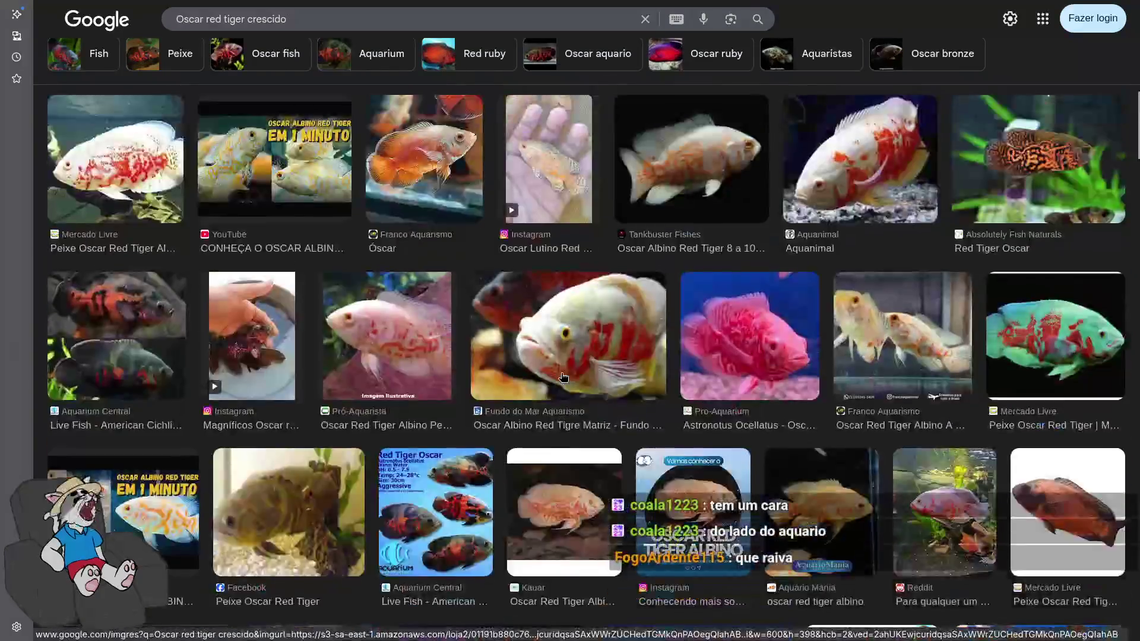
scroll(558, 373, down, 2)
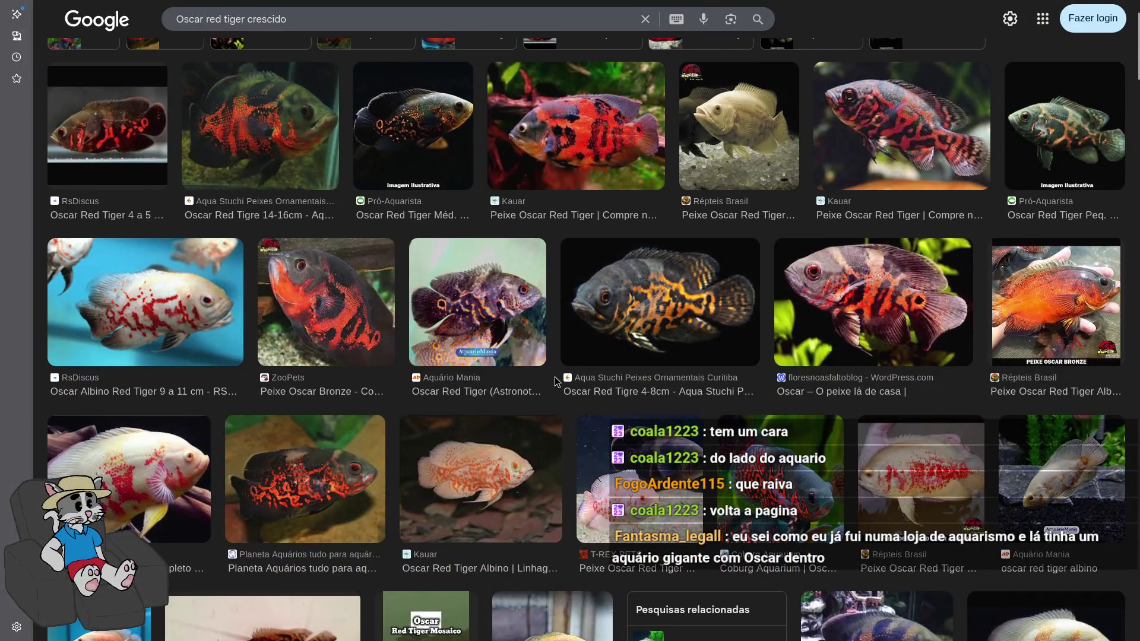
Return to the 'Oscar red tiger jumbo' results and preview the albino Oscar YouTube result
key(alt+Left)
key(alt+Left)
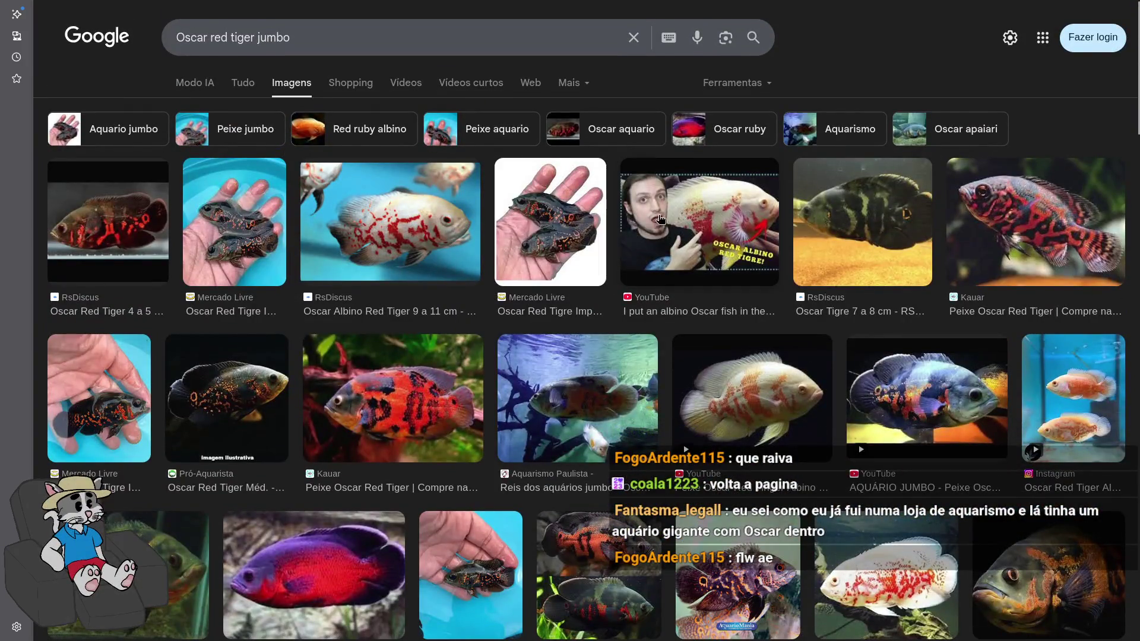
click(661, 220)
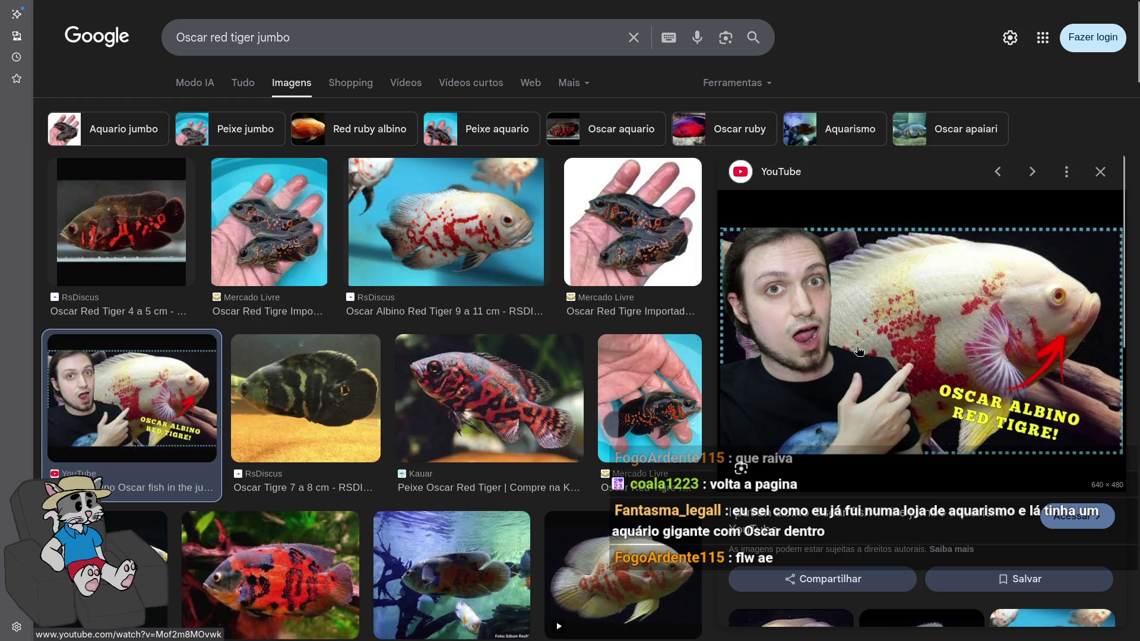
scroll(738, 352, down, 1)
scroll(552, 281, down, 10)
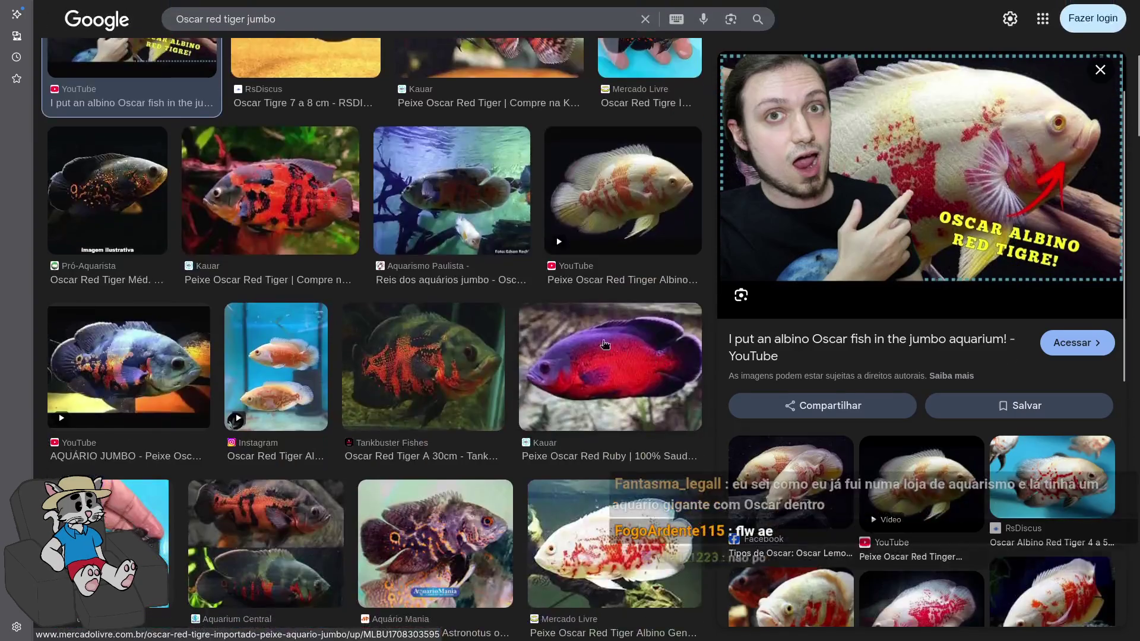
scroll(553, 281, up, 10)
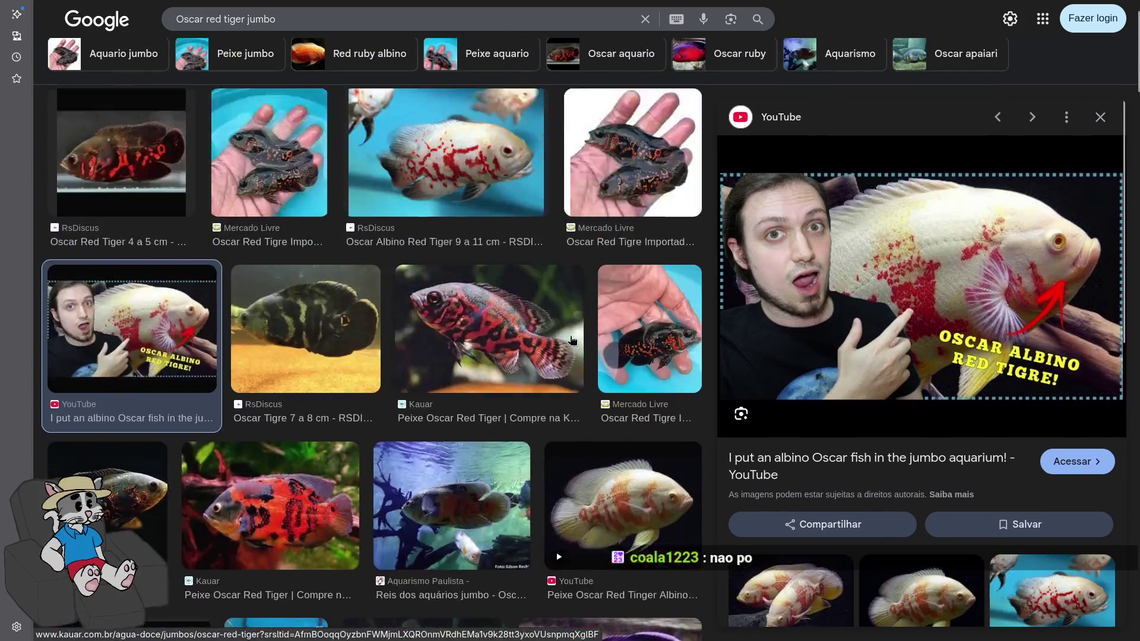
scroll(357, 389, down, 20)
scroll(357, 389, down, 2)
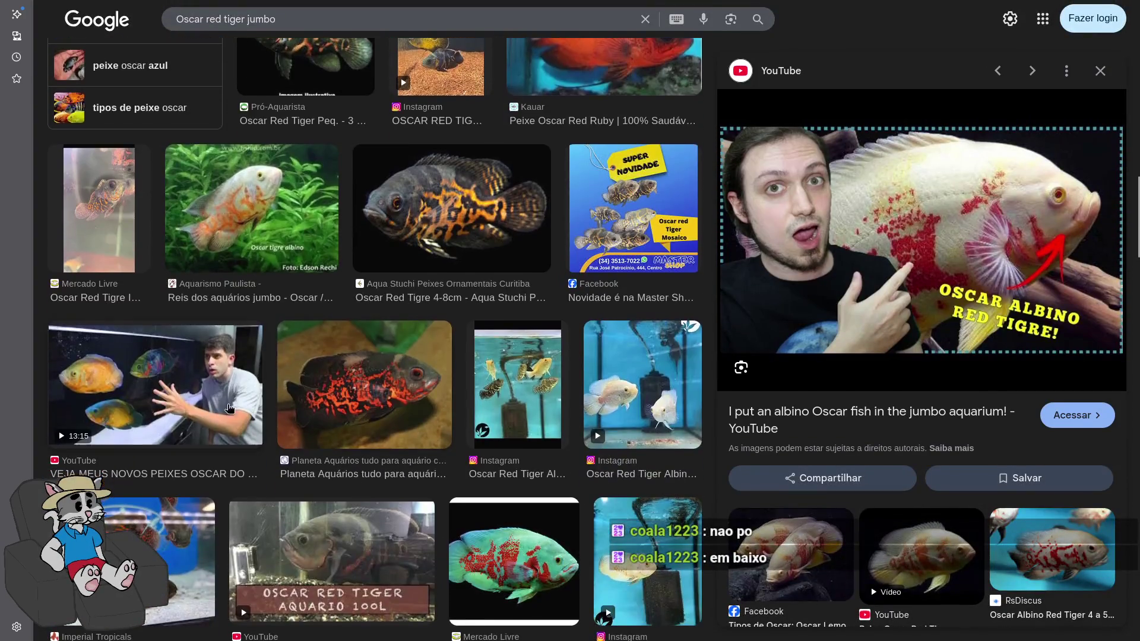
Preview the 'VEJA MEUS NOVOS PEIXES OSCAR DO JUMBÃO!!!' video result
click(229, 409)
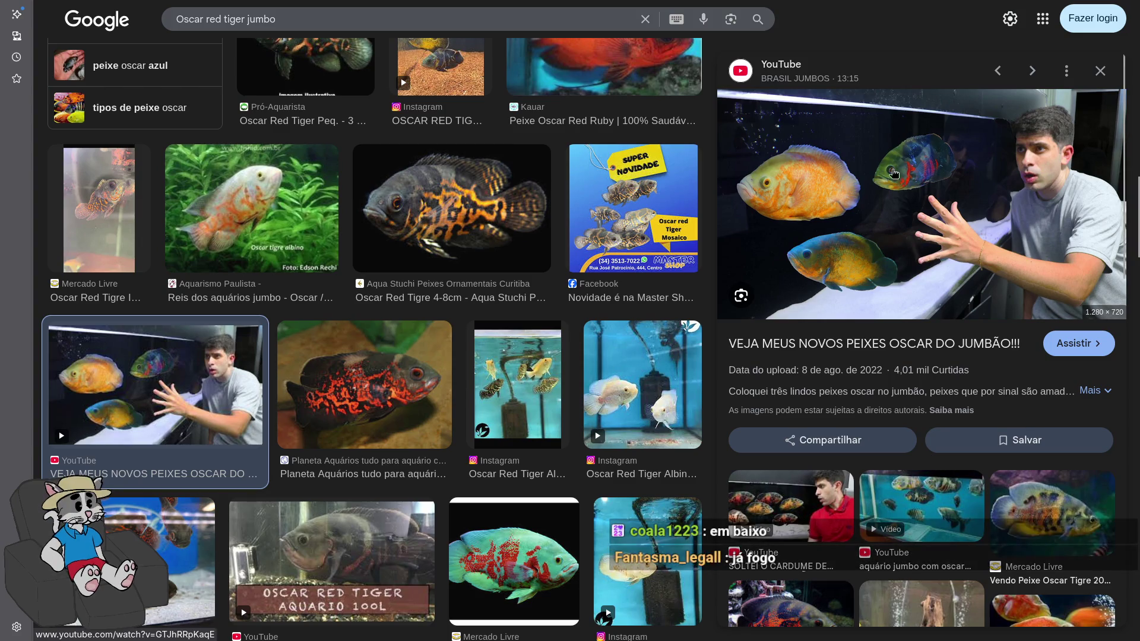
scroll(618, 332, up, 10)
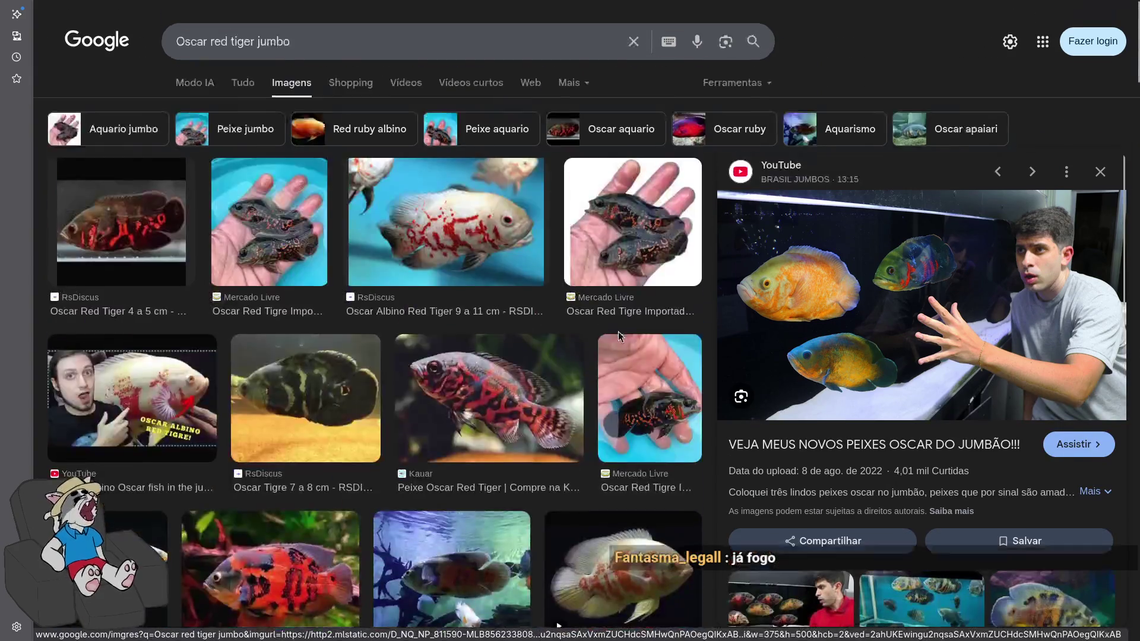
scroll(369, 378, down, 6)
scroll(368, 356, up, 2)
Watch the albino Oscar video on YouTube, then come back to the image results
click(140, 132)
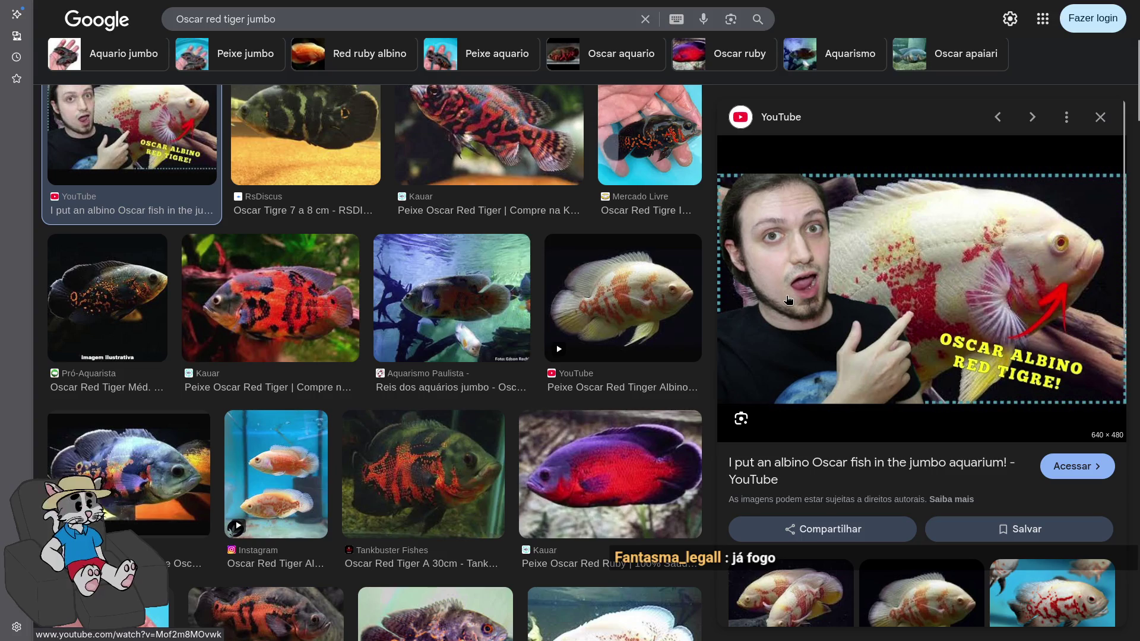
click(801, 311)
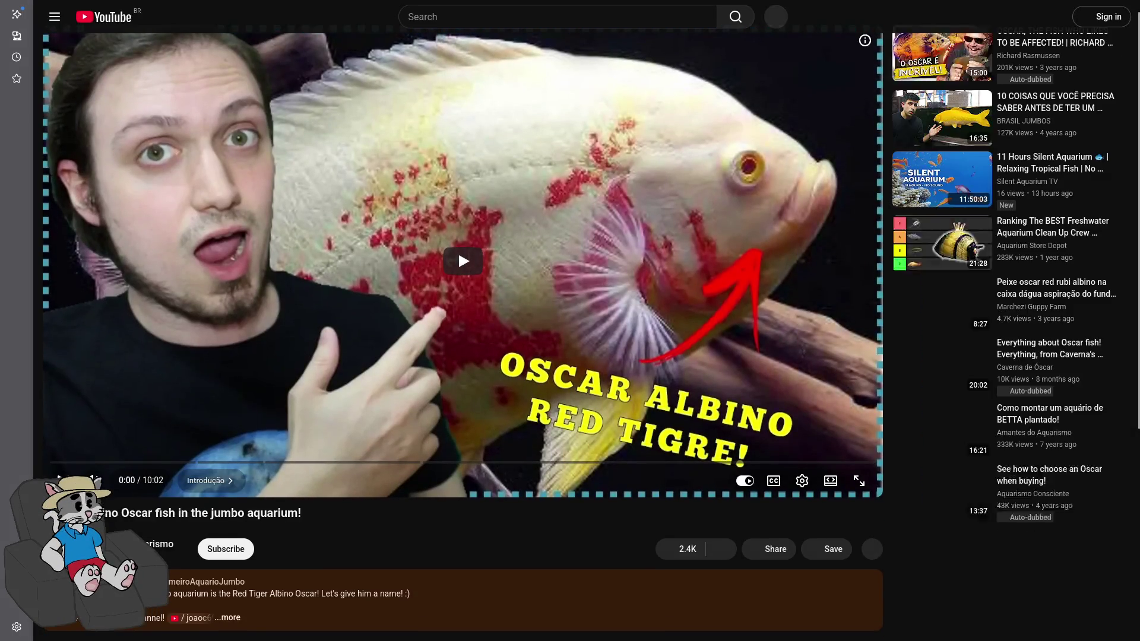
key(alt+Left)
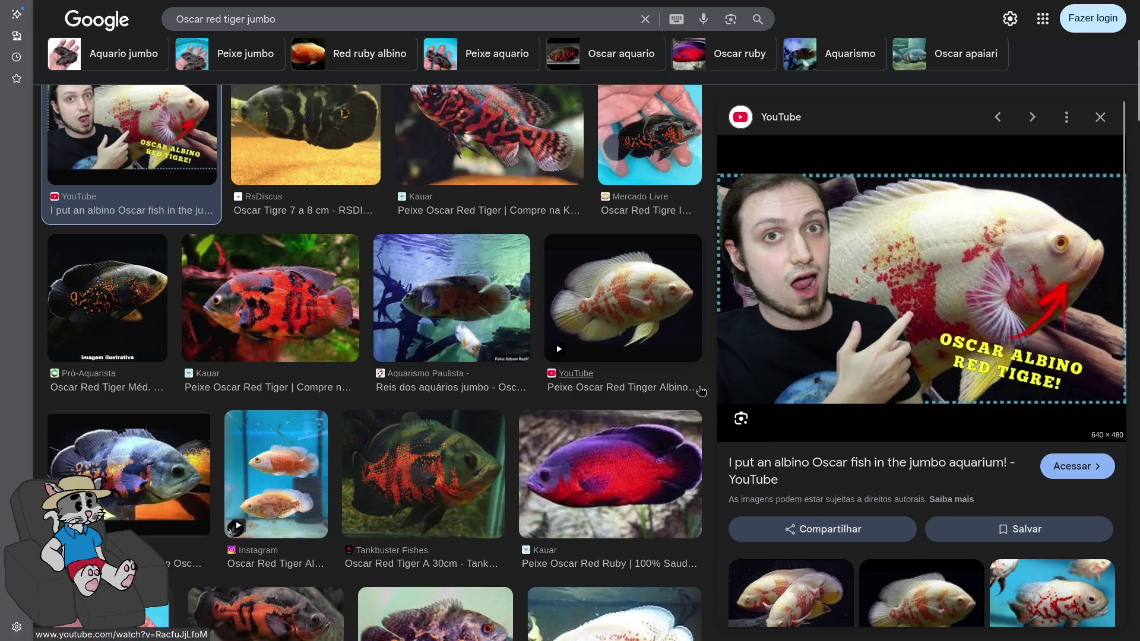
Reopen the 'VEJA MEUS NOVOS PEIXES OSCAR DO JUMBÃO!!!' video preview
scroll(913, 349, down, 10)
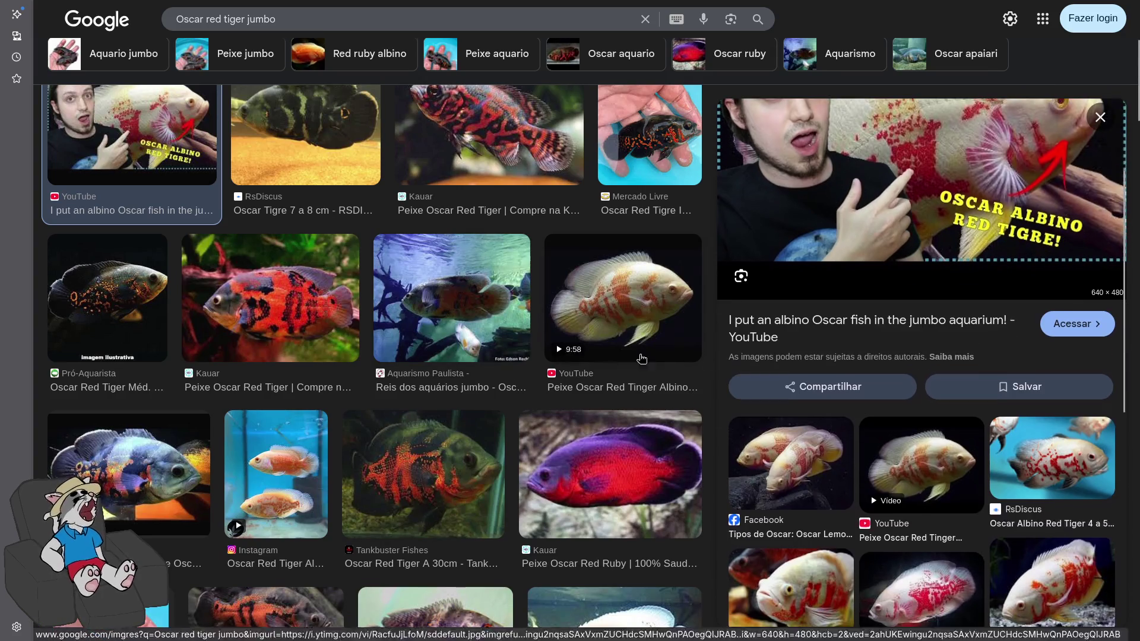
scroll(242, 430, down, 2)
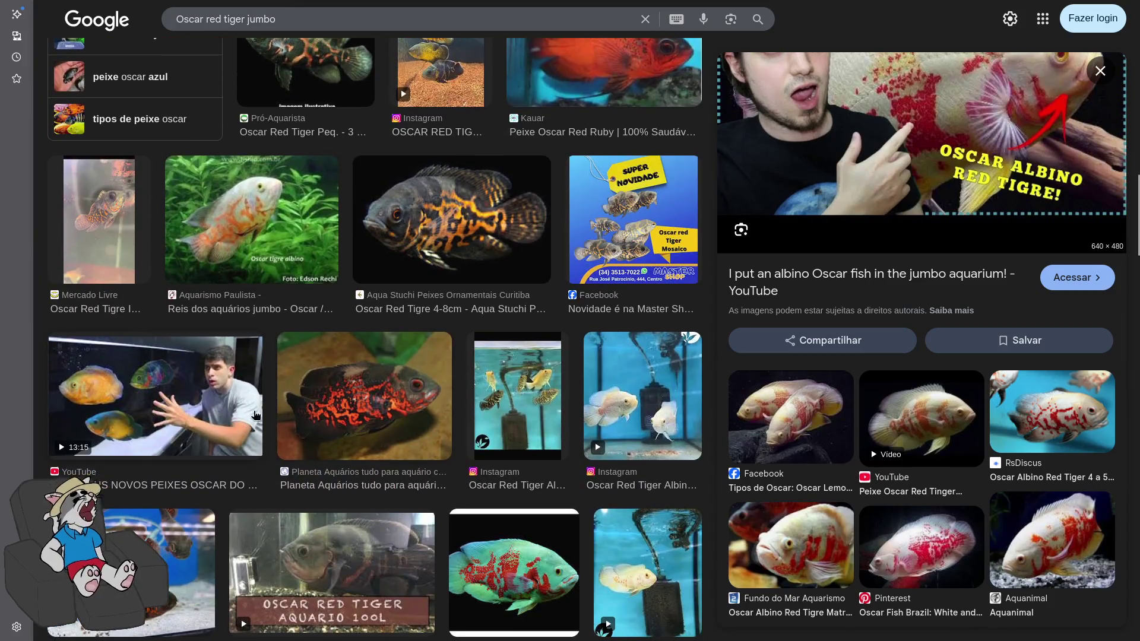
click(242, 429)
scroll(383, 42, up, 6)
click(382, 20)
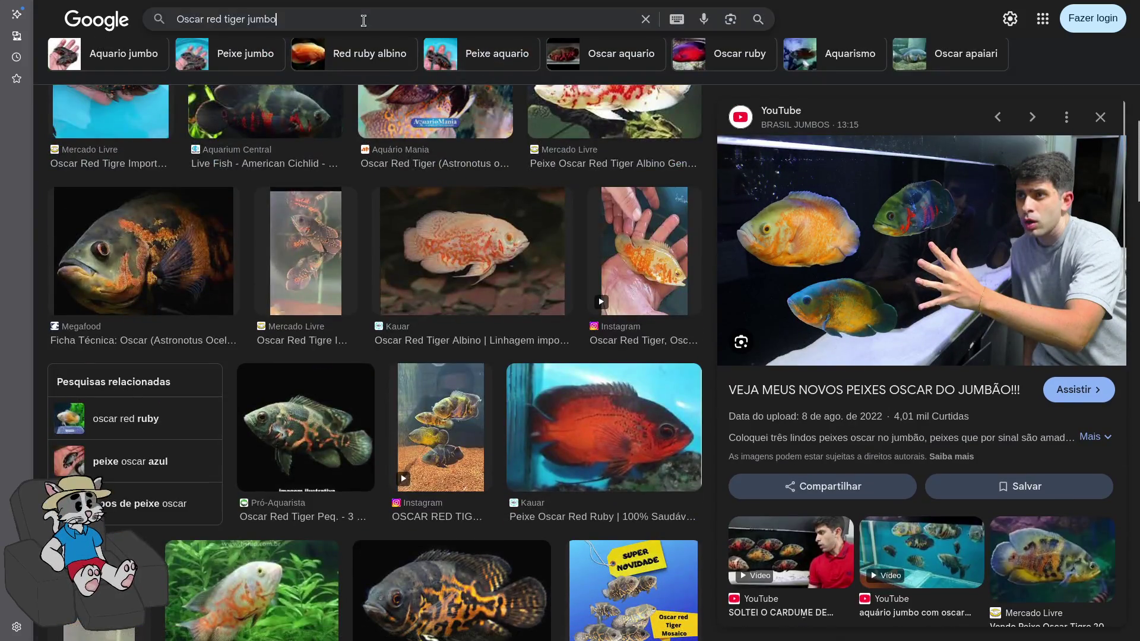
Search images for 'alevinos de tilapia', preview the Alta Conquista fry image, then return to the Oscar results
key(ctrl+a)
text(alevinos de tilapia)
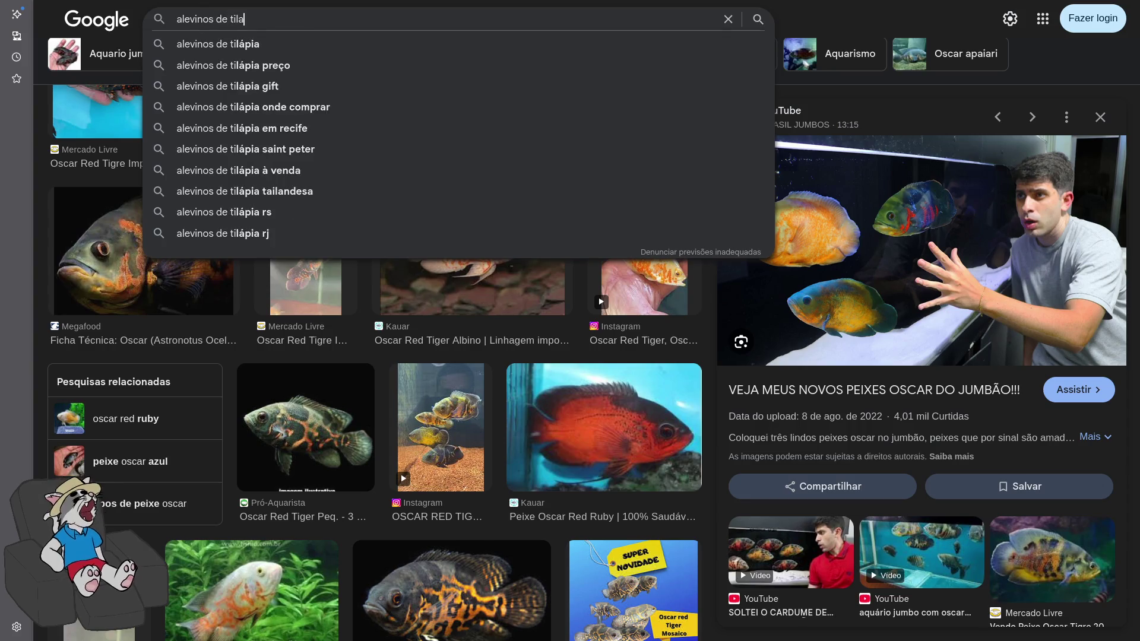
key(Return)
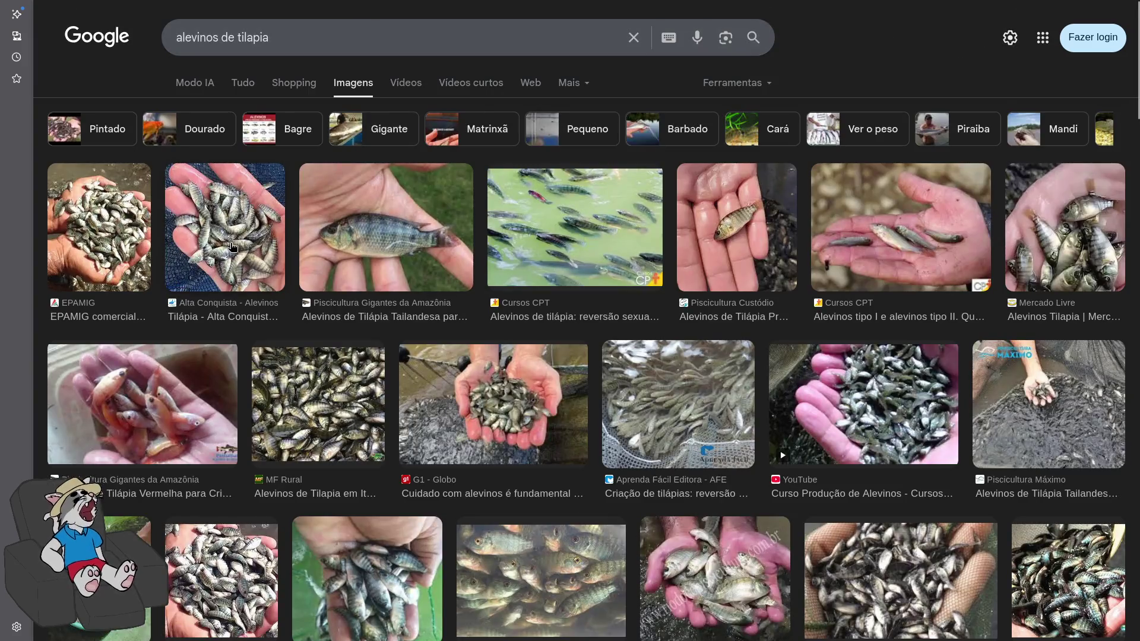
click(225, 227)
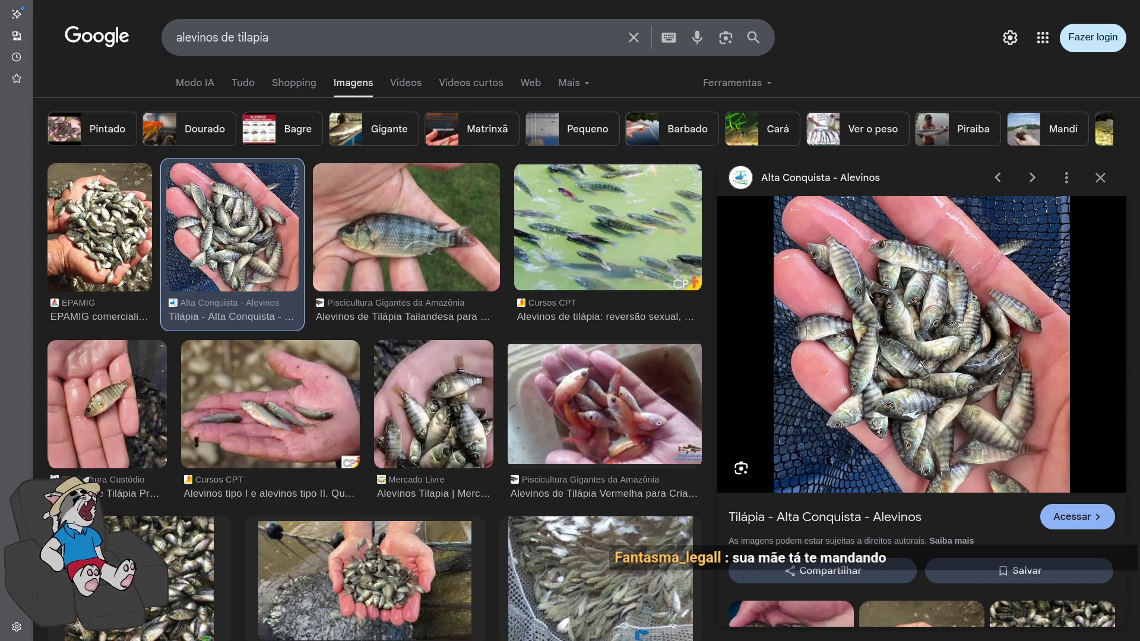
scroll(510, 394, down, 6)
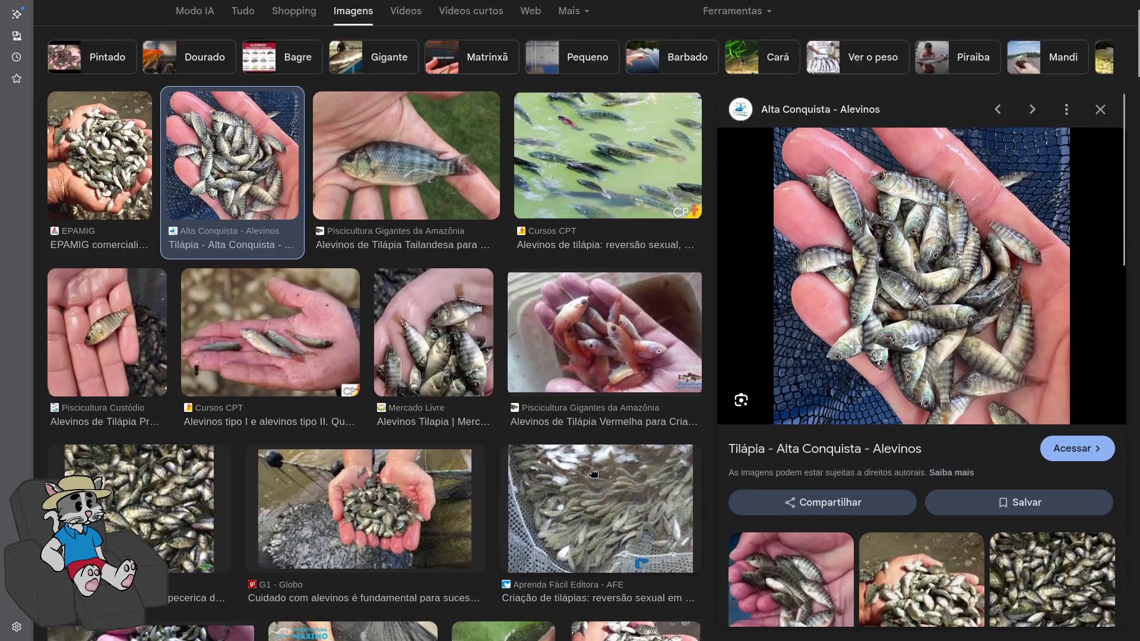
scroll(510, 394, down, 5)
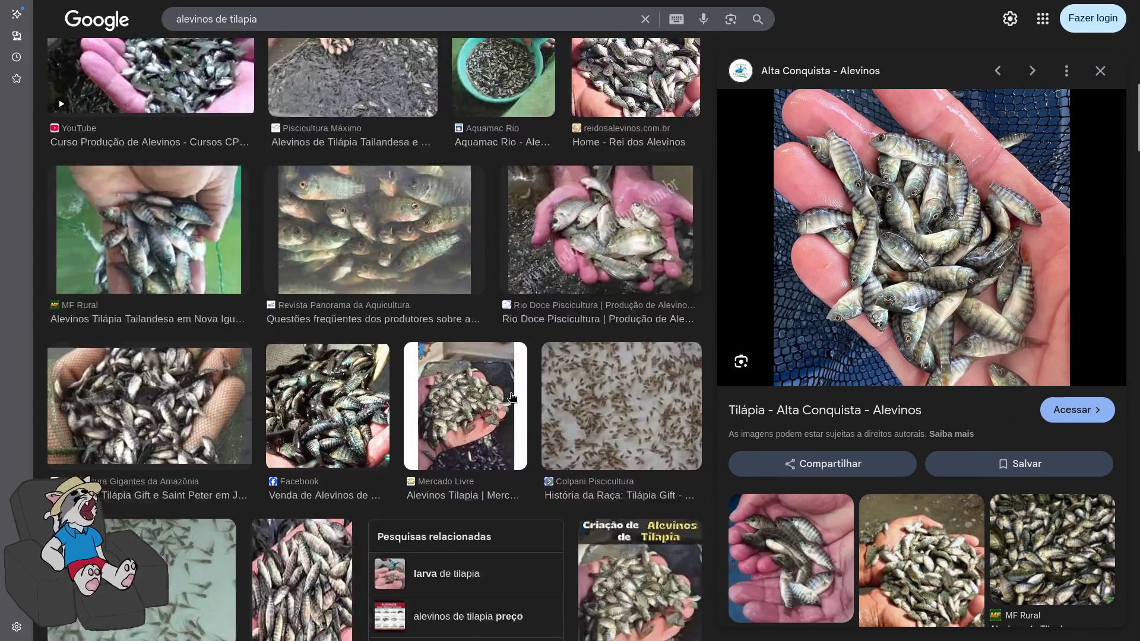
key(alt+Left)
key(alt+Left)
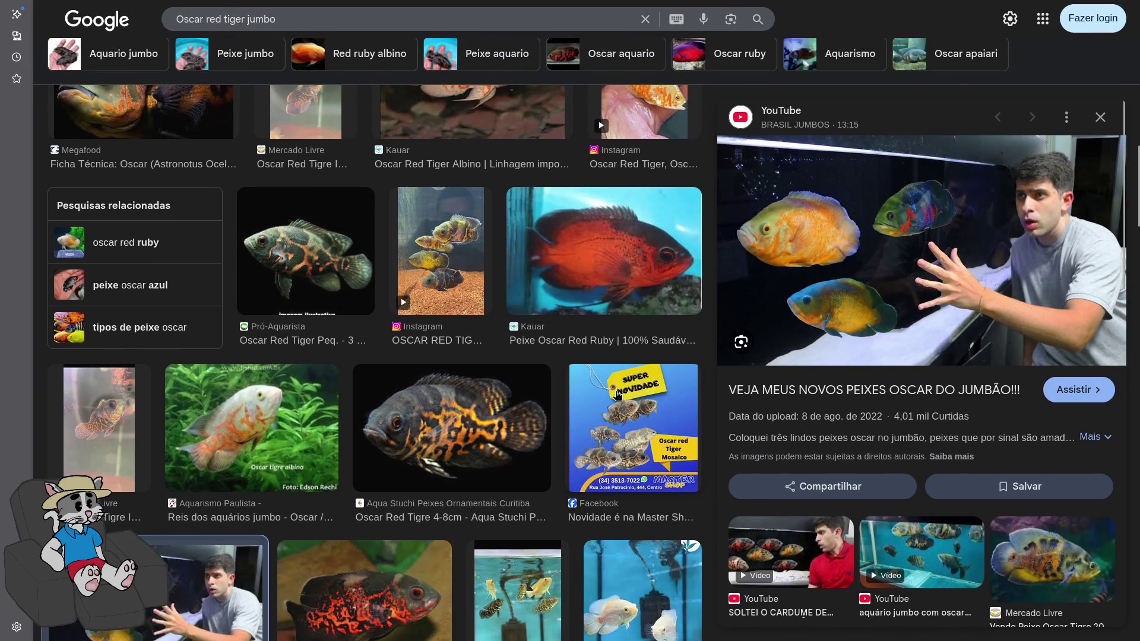
scroll(618, 395, up, 10)
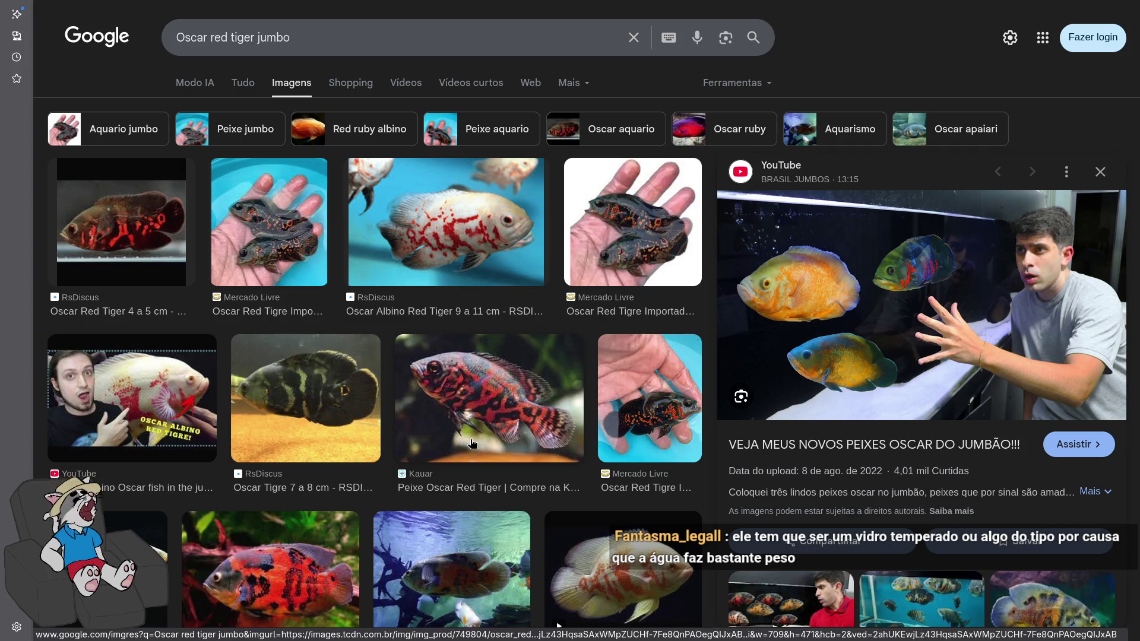
scroll(411, 402, down, 5)
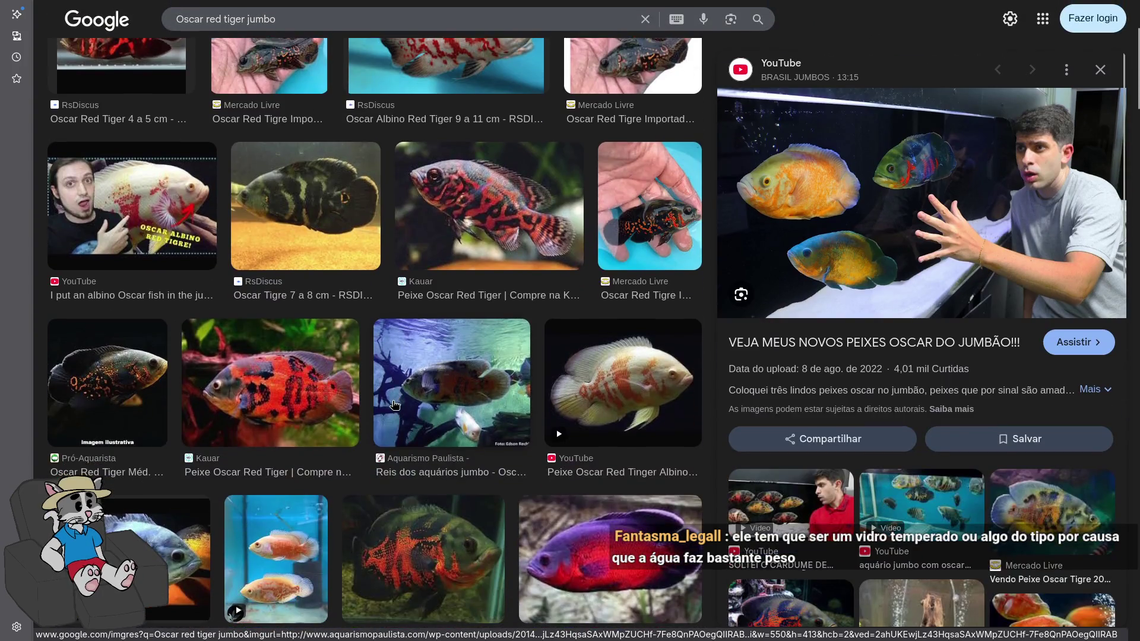
scroll(422, 418, up, 2)
scroll(420, 417, down, 2)
scroll(420, 409, up, 3)
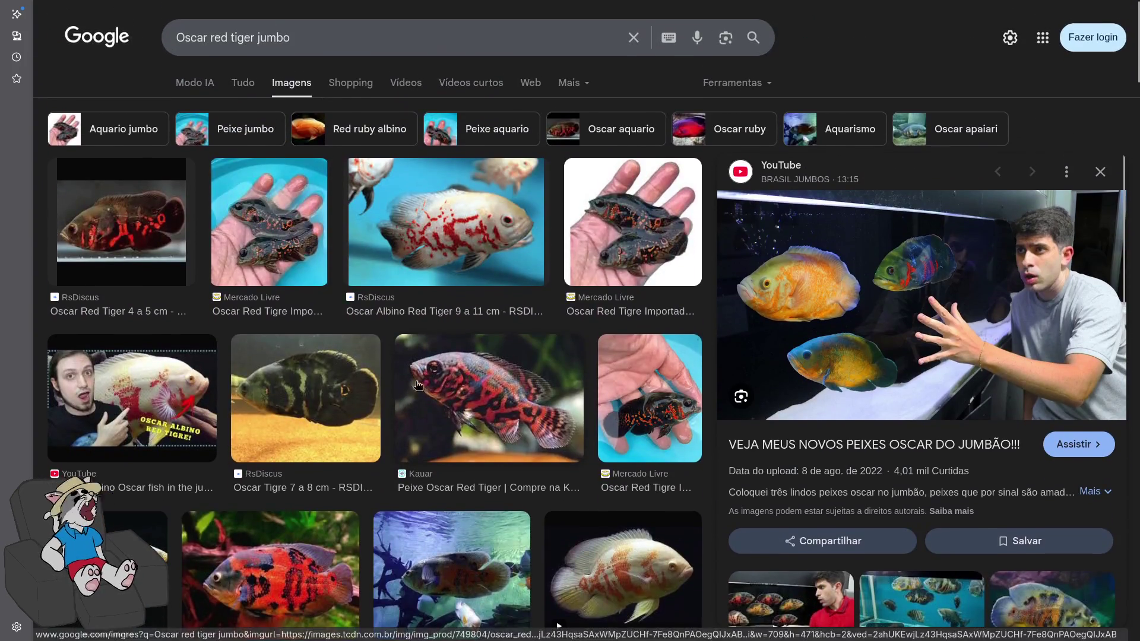
scroll(419, 386, down, 10)
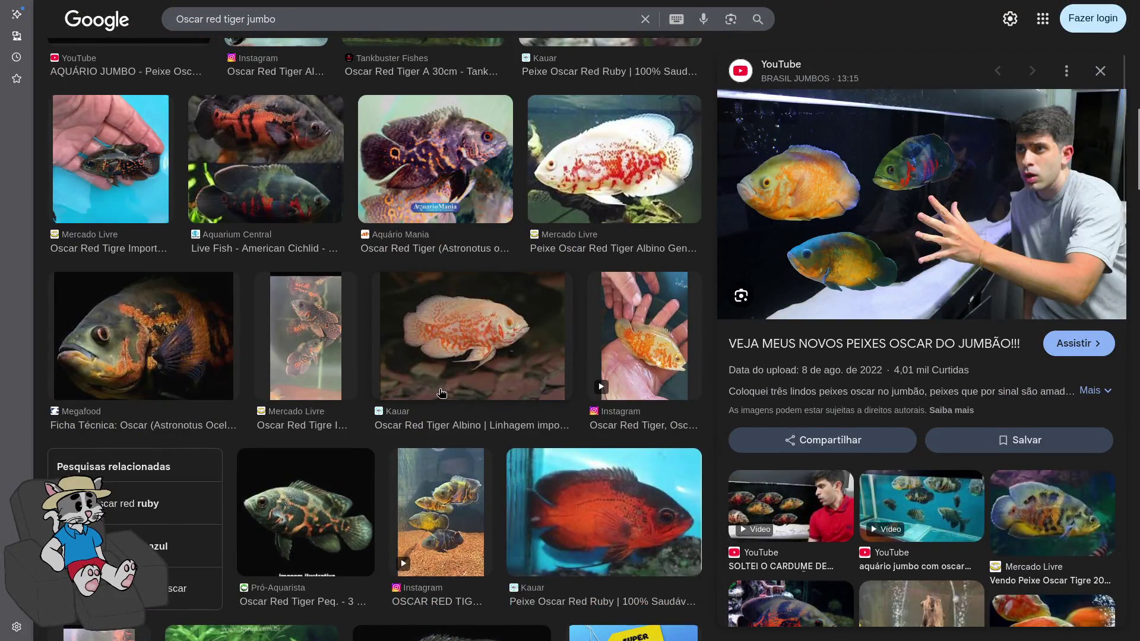
scroll(439, 404, down, 6)
scroll(438, 412, down, 5)
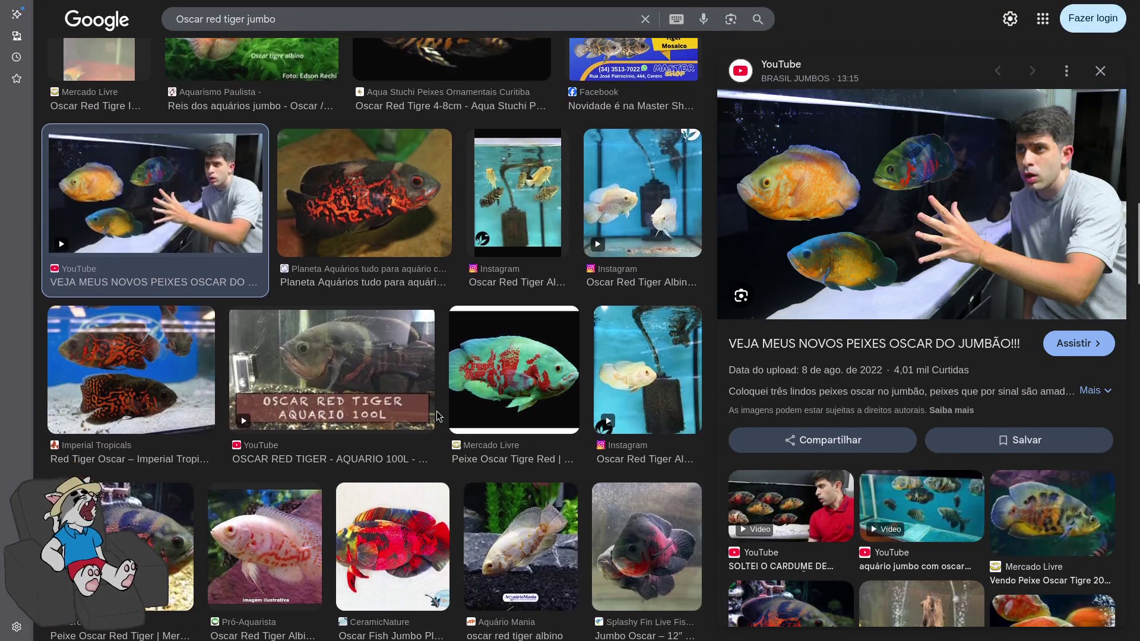
scroll(506, 365, down, 8)
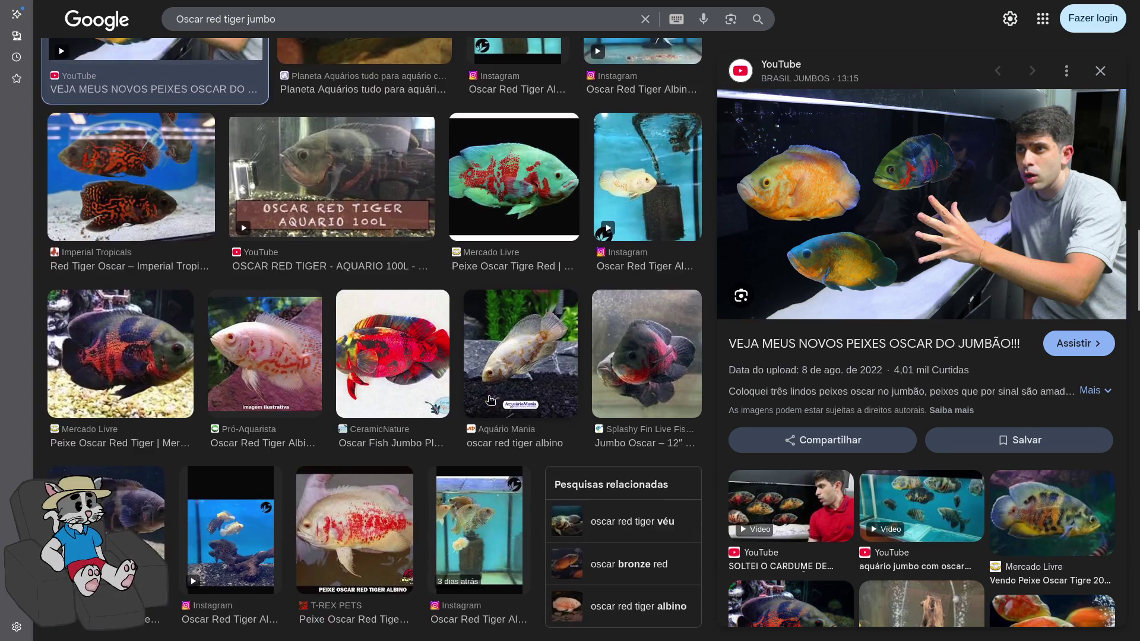
scroll(496, 459, down, 5)
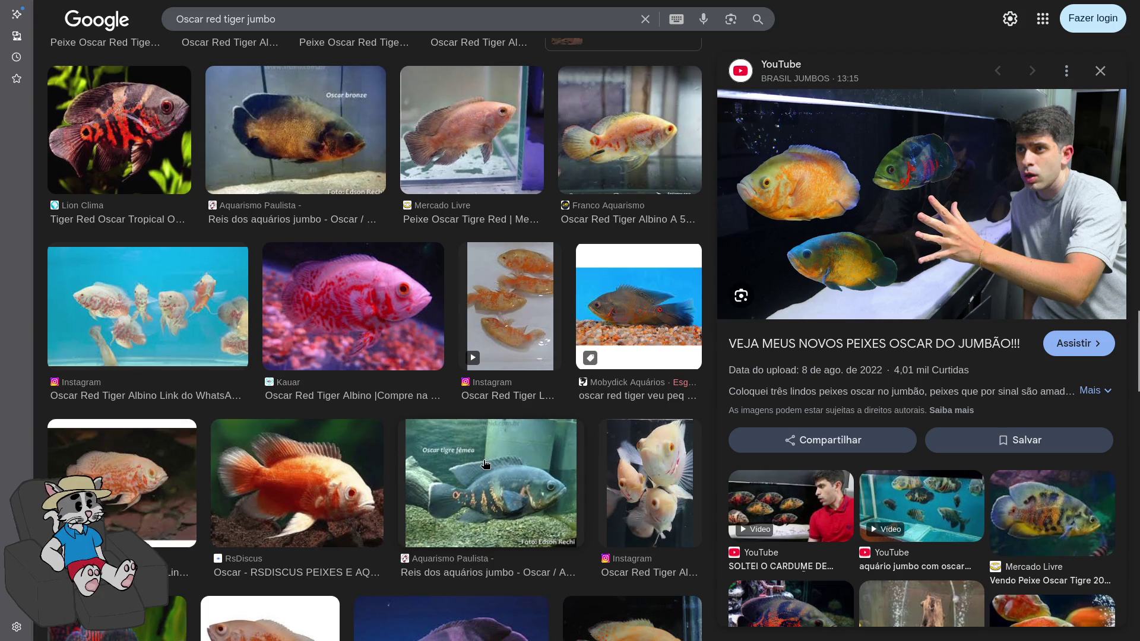
scroll(492, 474, up, 20)
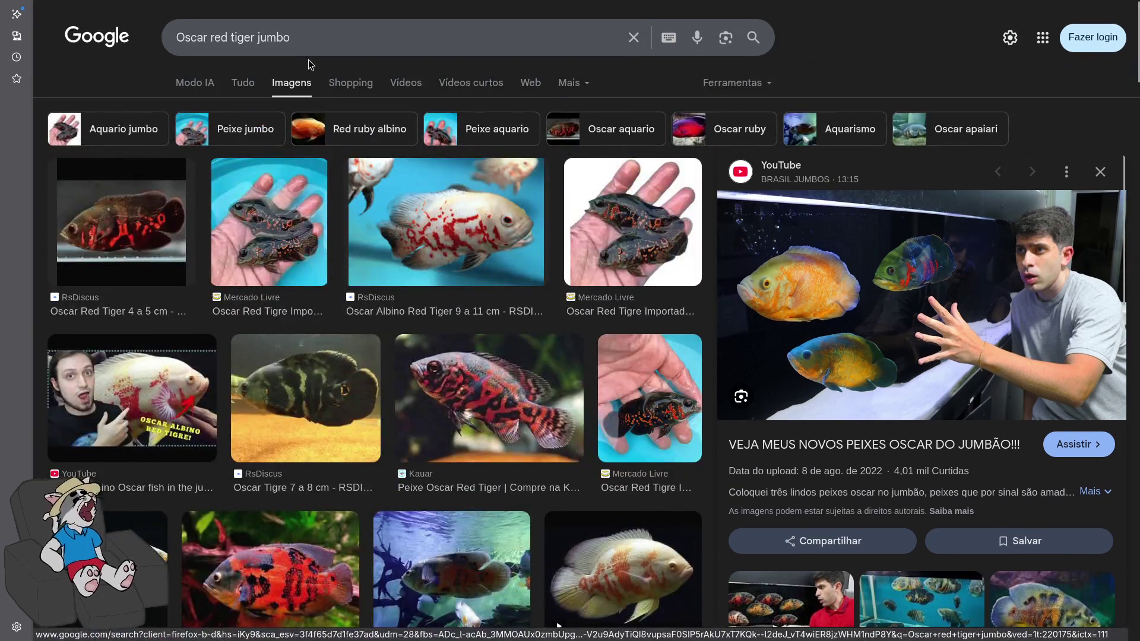
triple_click(312, 48)
Search images for 'cascudo abacaxi' and preview the first RsDiscus 'Cascudo Abacaxi 5 a 6 cm' photo
text(cascudo a)
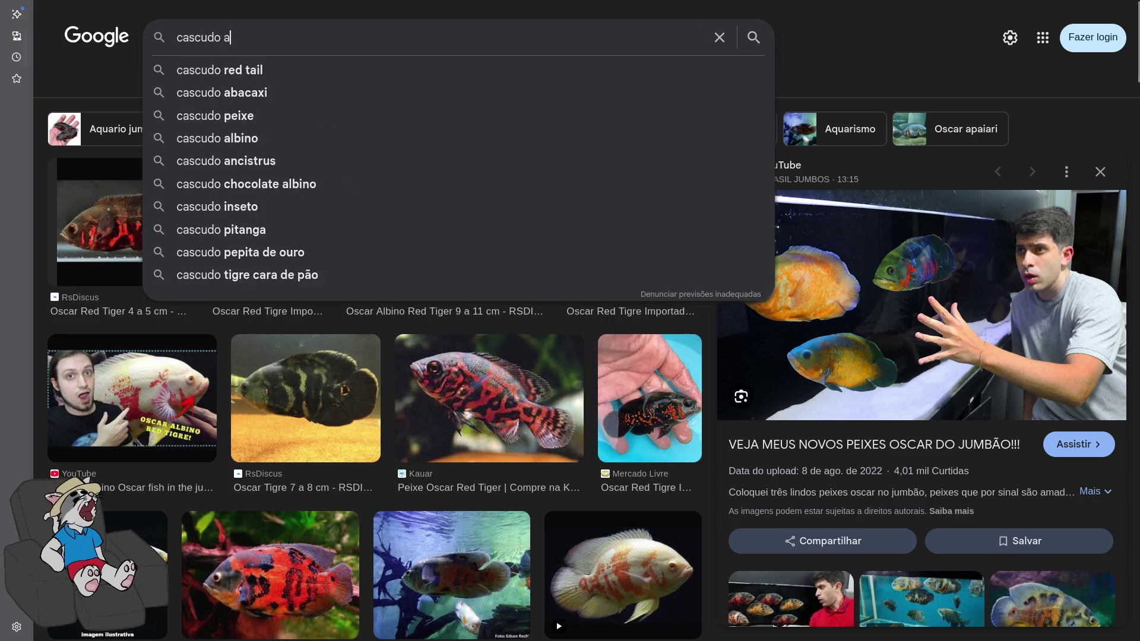
text(bacaxi)
key(Return)
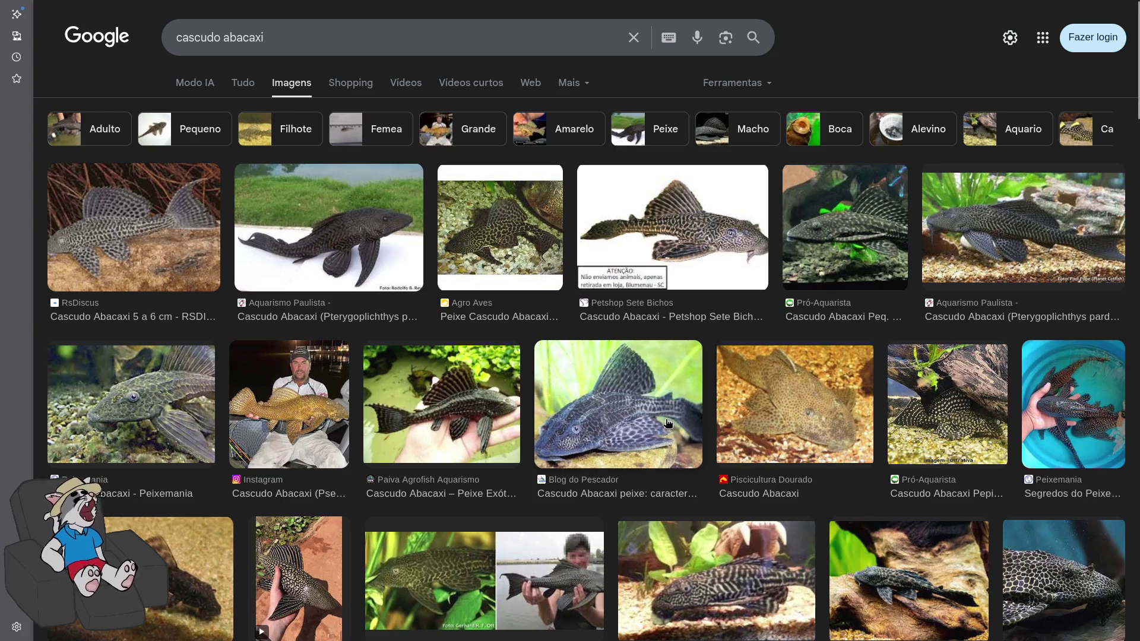
scroll(627, 456, down, 3)
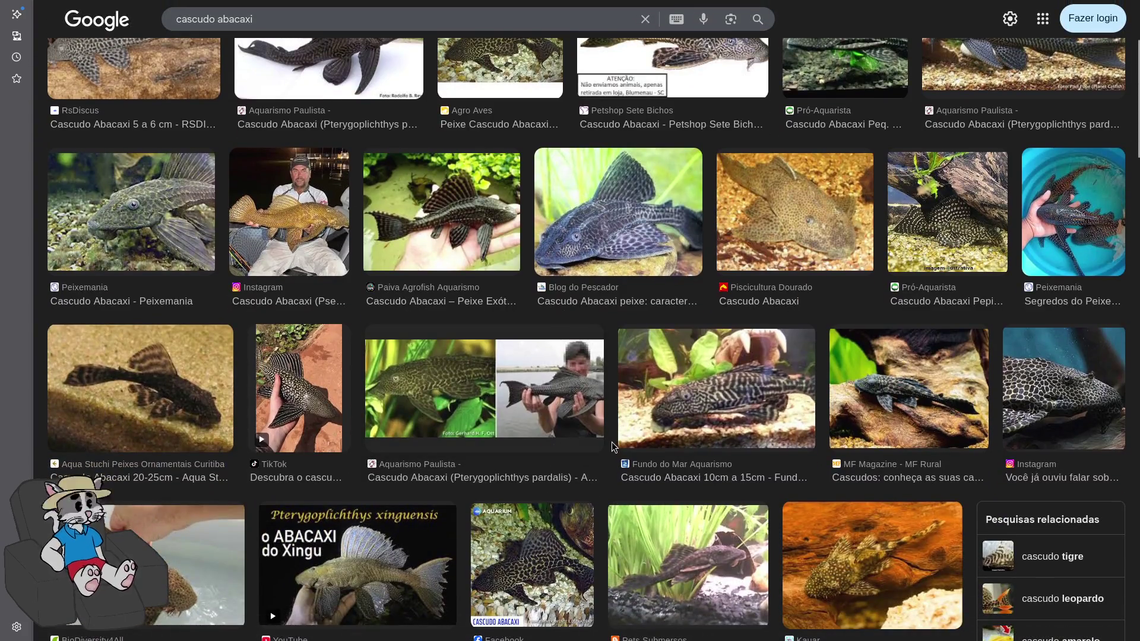
scroll(540, 446, down, 2)
scroll(540, 446, up, 5)
click(133, 221)
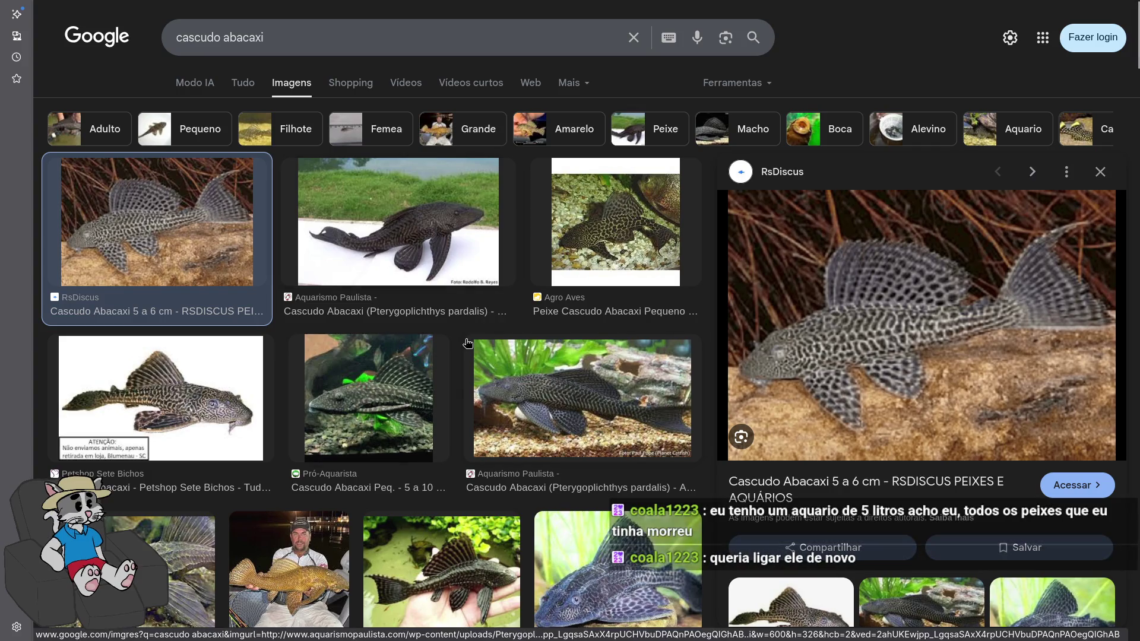
scroll(606, 371, down, 2)
scroll(629, 347, up, 2)
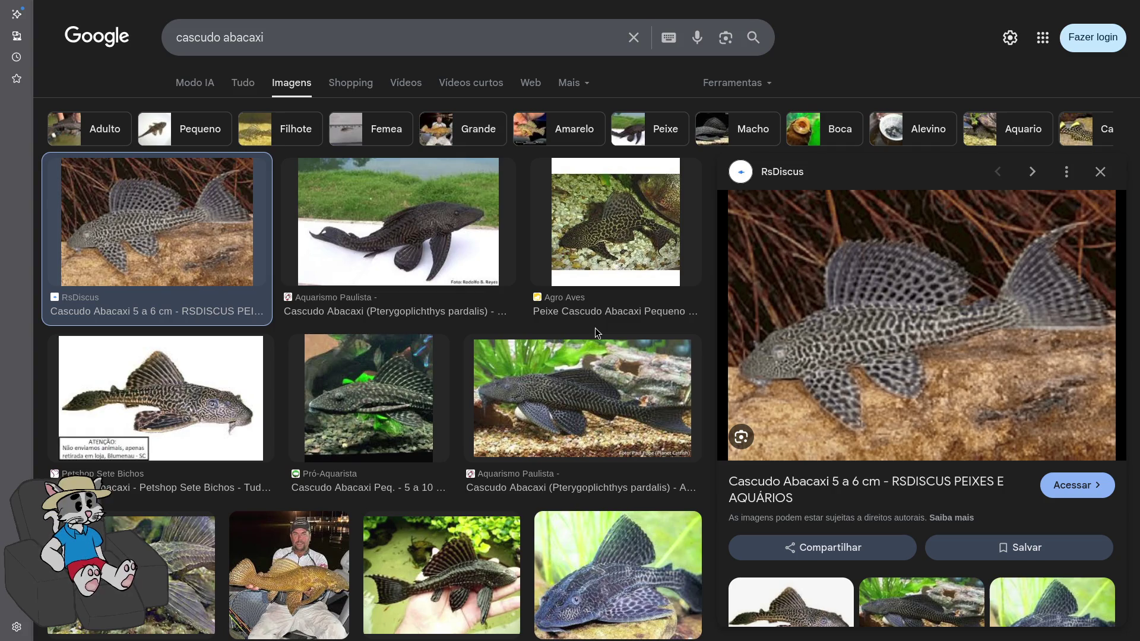
scroll(594, 328, down, 3)
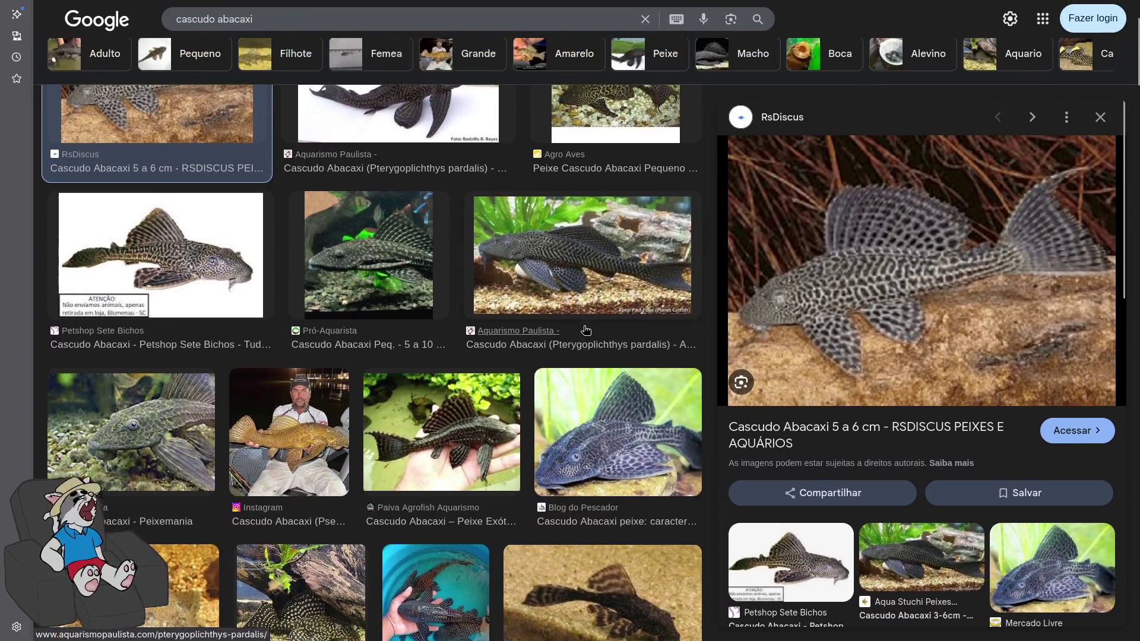
scroll(579, 334, down, 4)
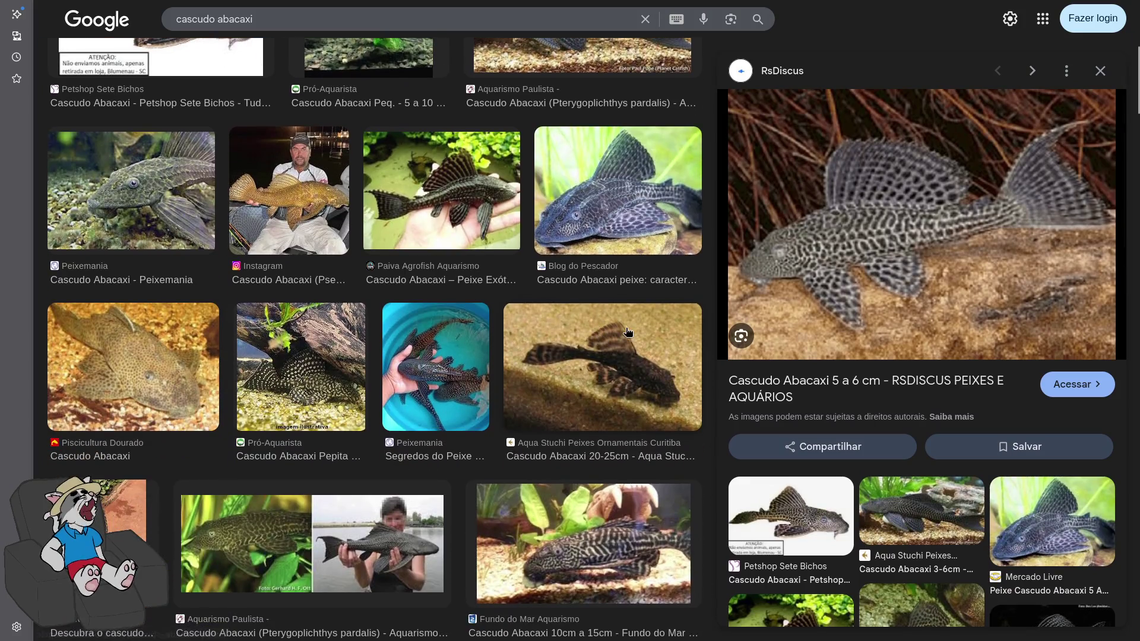
scroll(618, 341, down, 1)
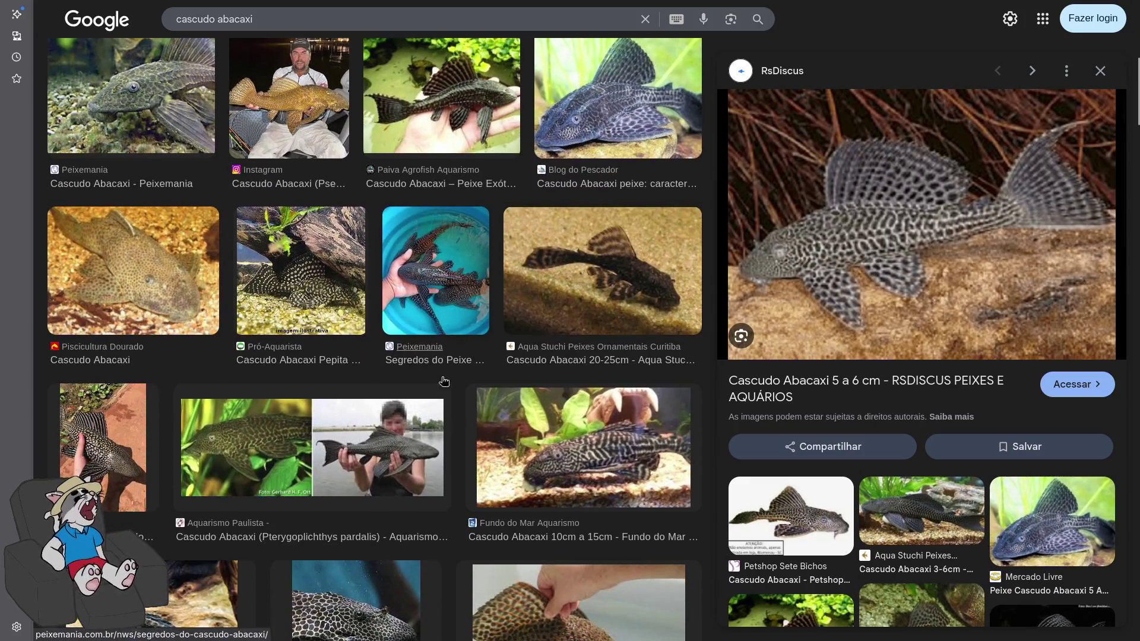
scroll(424, 416, down, 6)
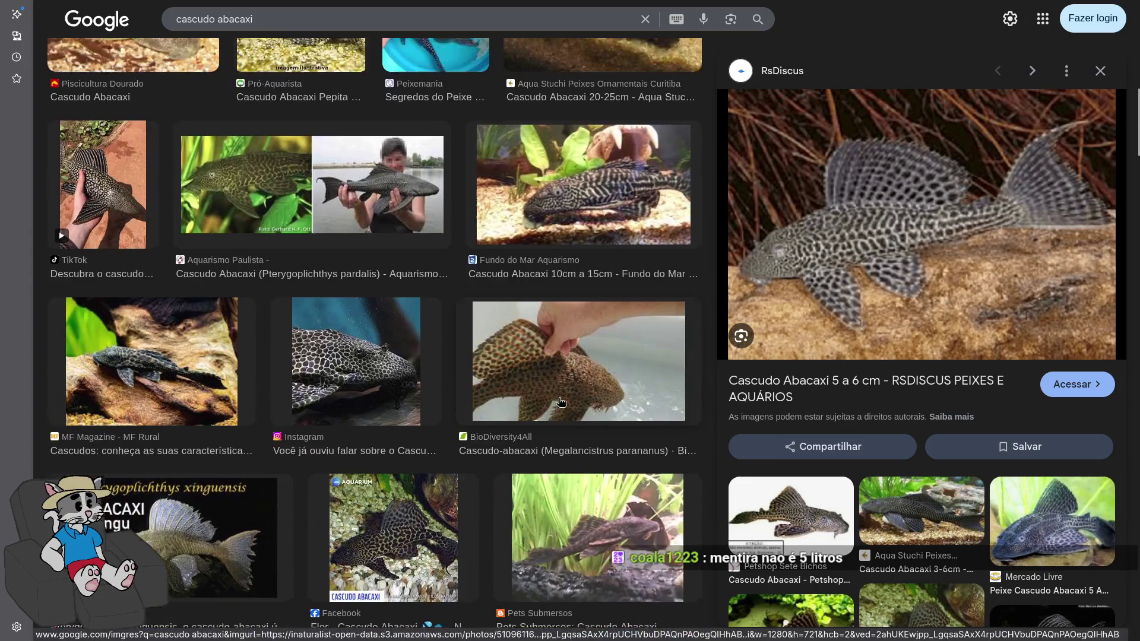
scroll(534, 417, down, 10)
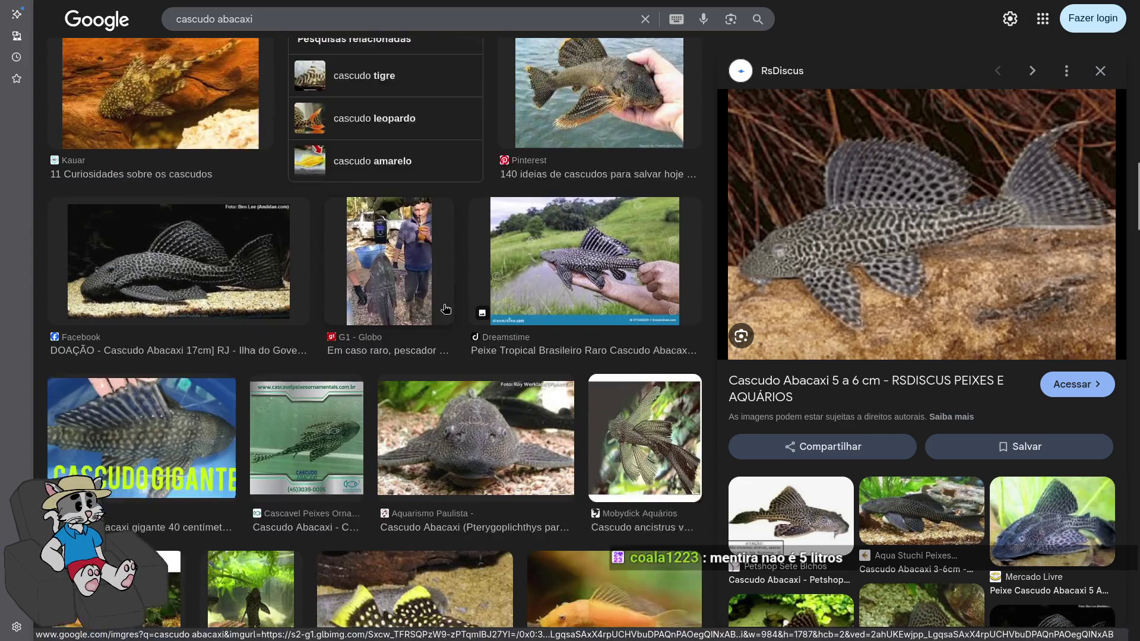
scroll(489, 238, down, 1)
scroll(491, 255, up, 1)
scroll(493, 297, down, 3)
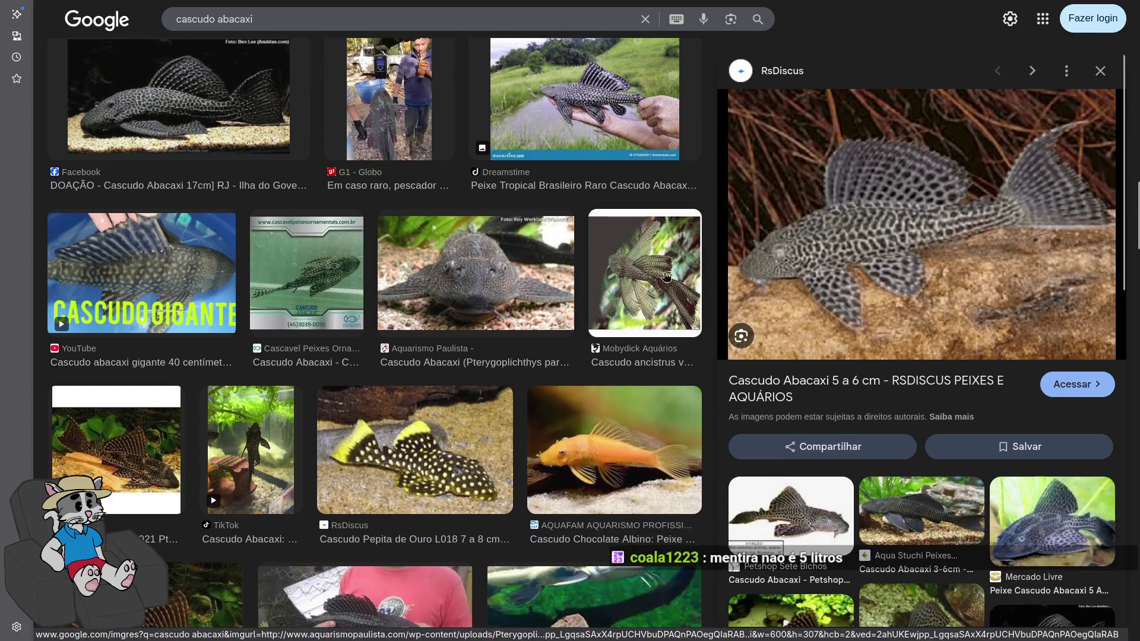
scroll(492, 306, down, 8)
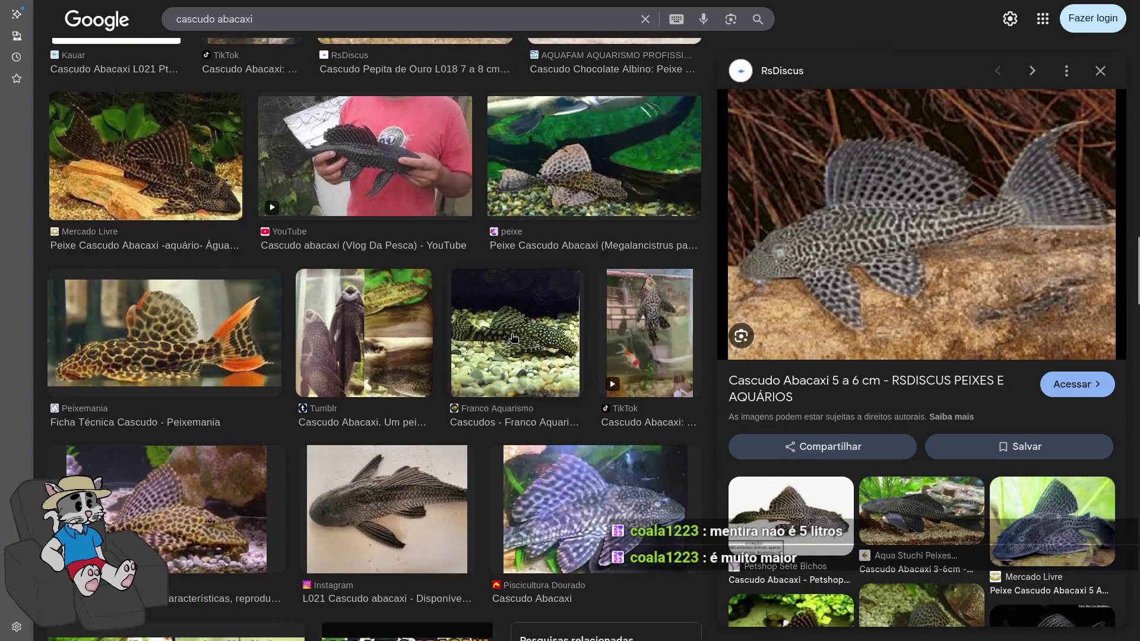
scroll(505, 320, down, 8)
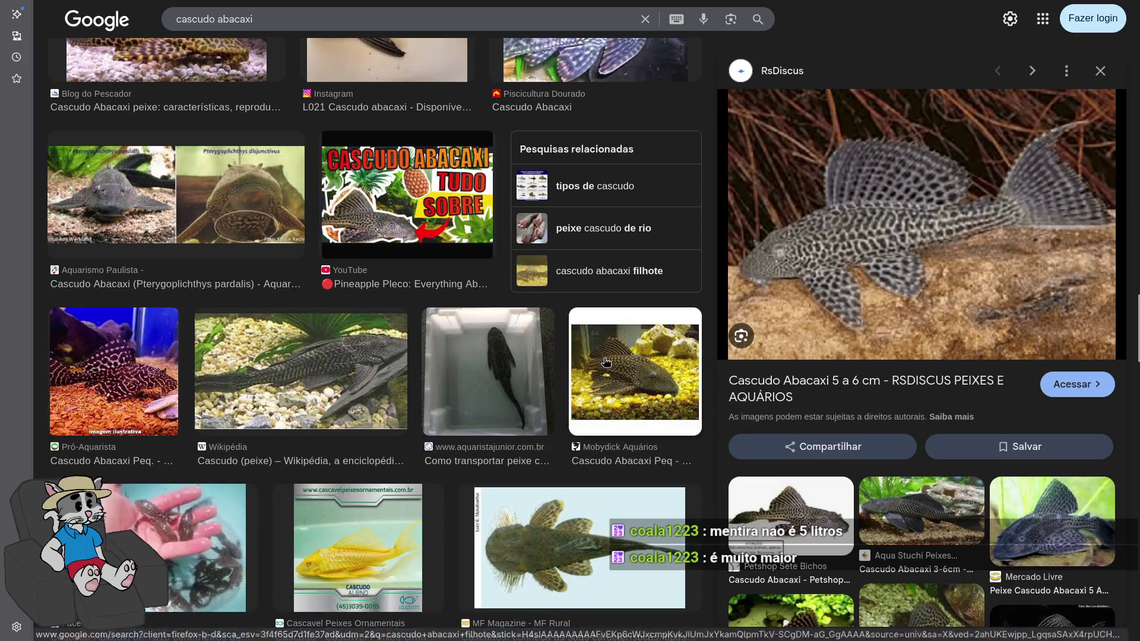
scroll(602, 348, down, 8)
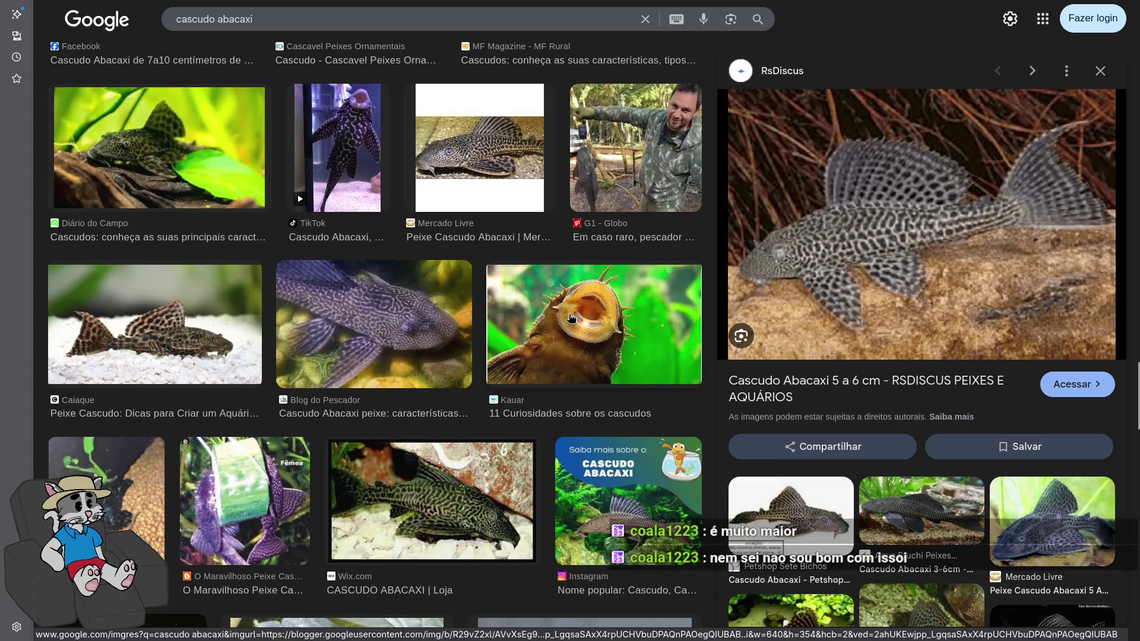
scroll(577, 319, down, 2)
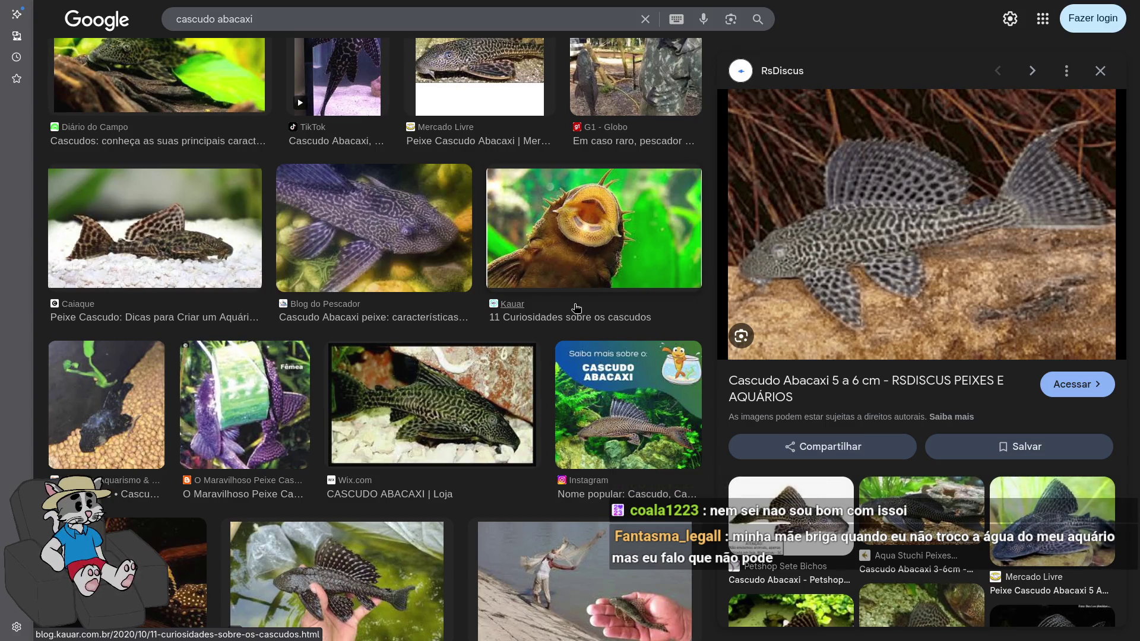
scroll(547, 357, down, 4)
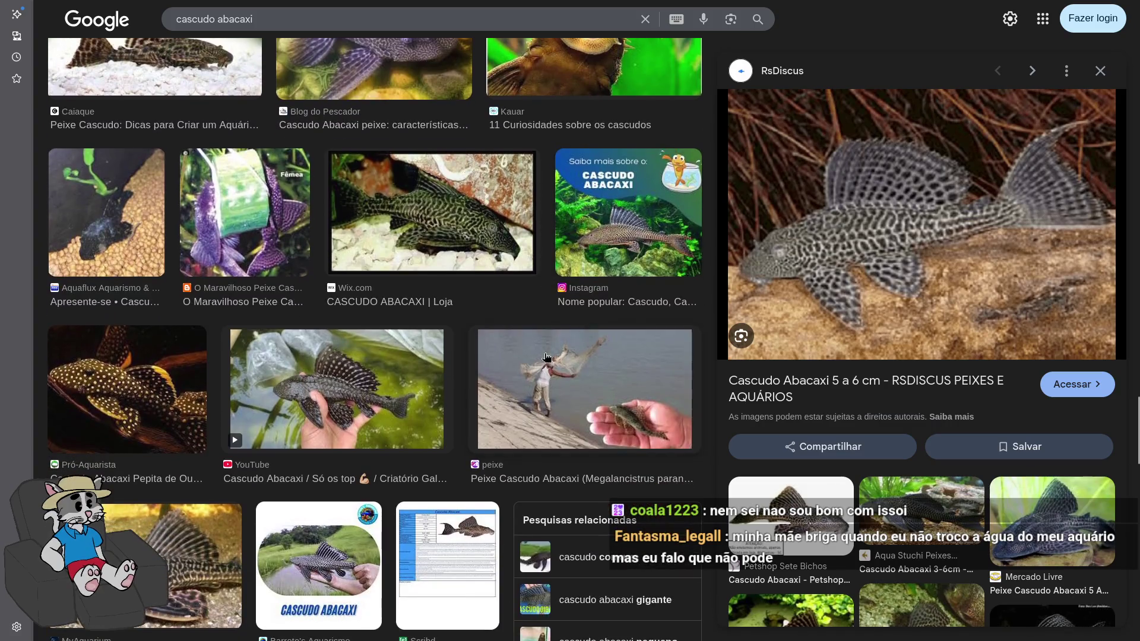
Preview the peixe site's fisherman photo for 'Peixe Cascudo Abacaxi (Megalancistrus paranaensus)'
click(527, 383)
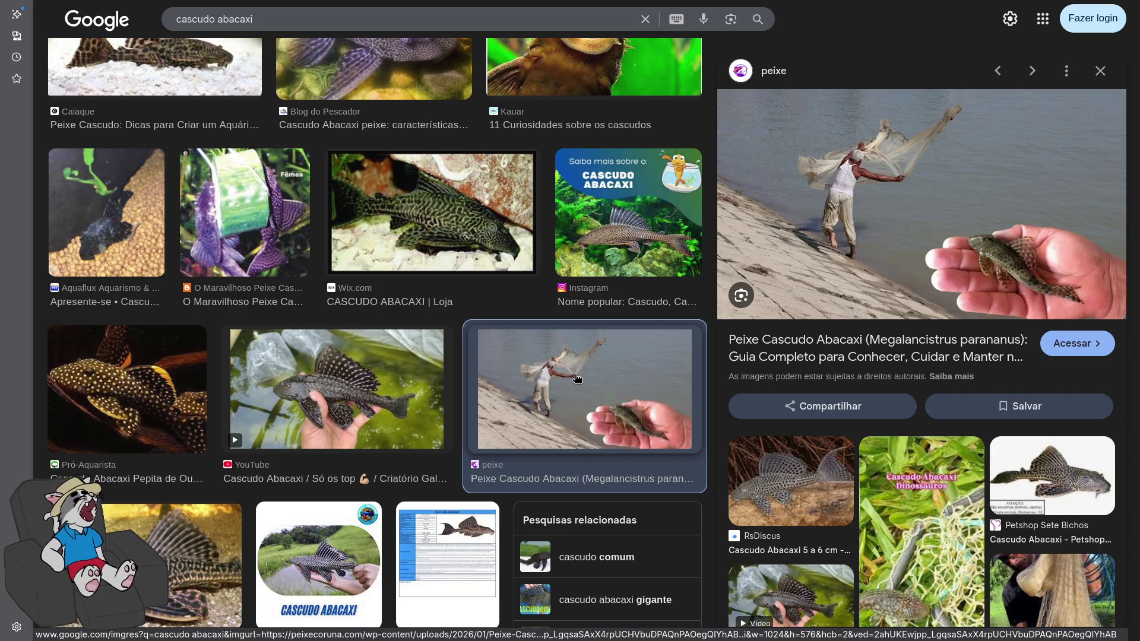
scroll(597, 437, down, 10)
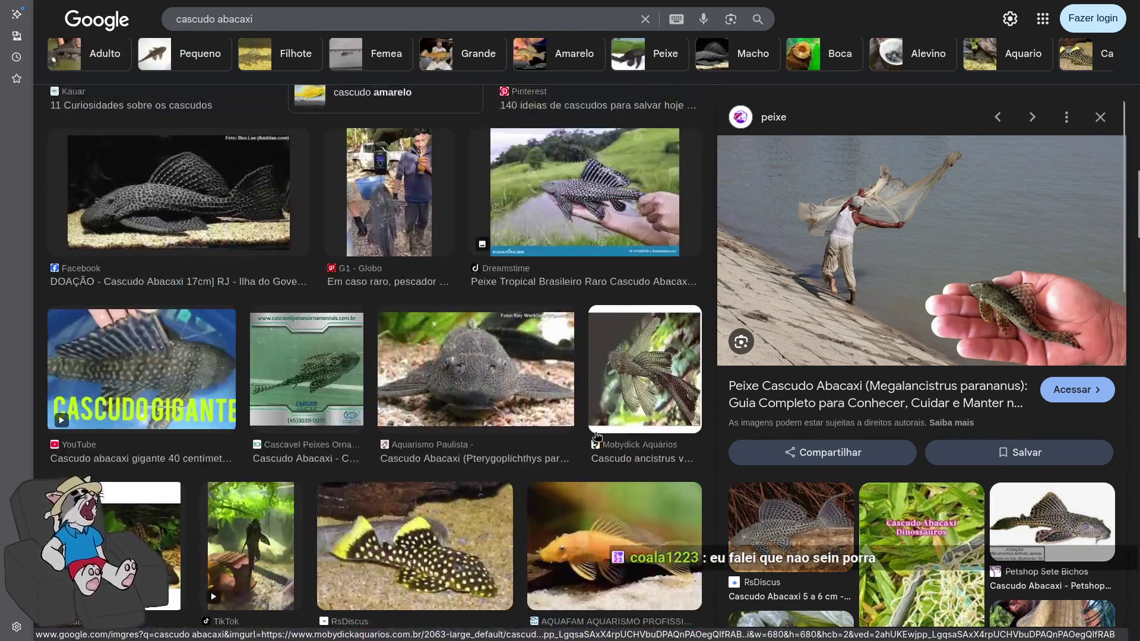
scroll(597, 436, up, 10)
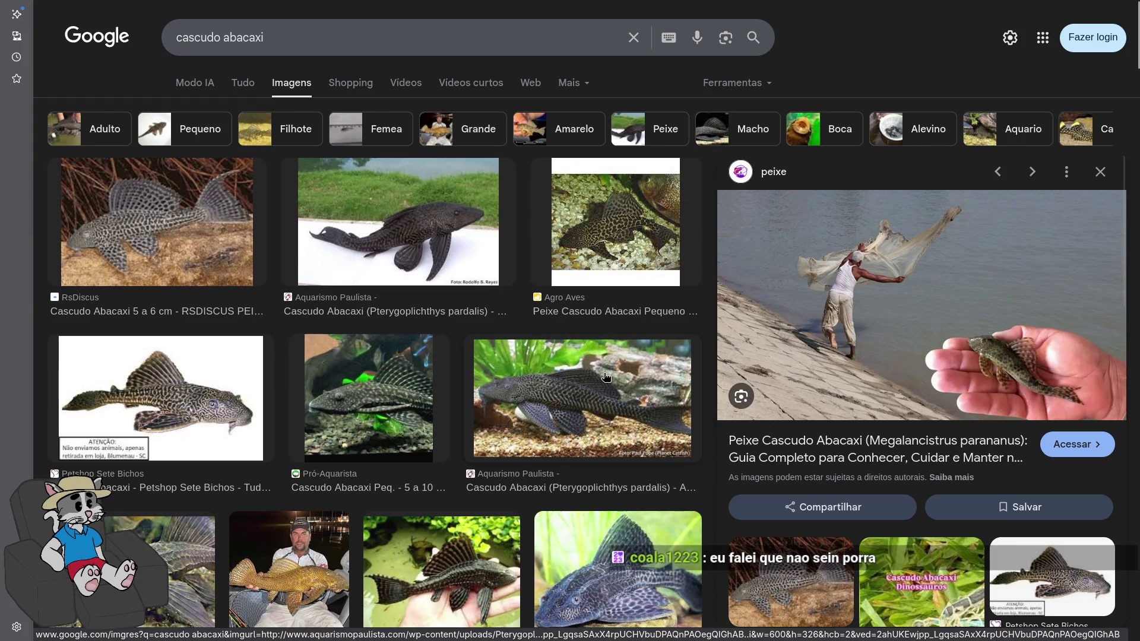
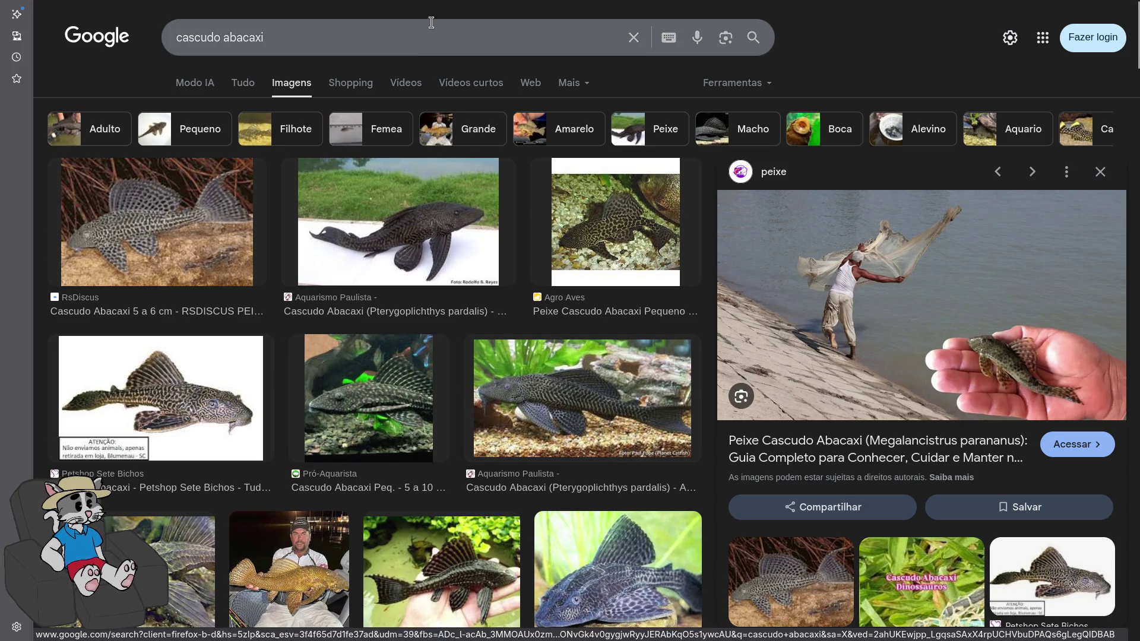
Toggle Firefox full screen off so the cascudo abacaxi results tile beside the AnimeFire window
mouse_move(395, 6)
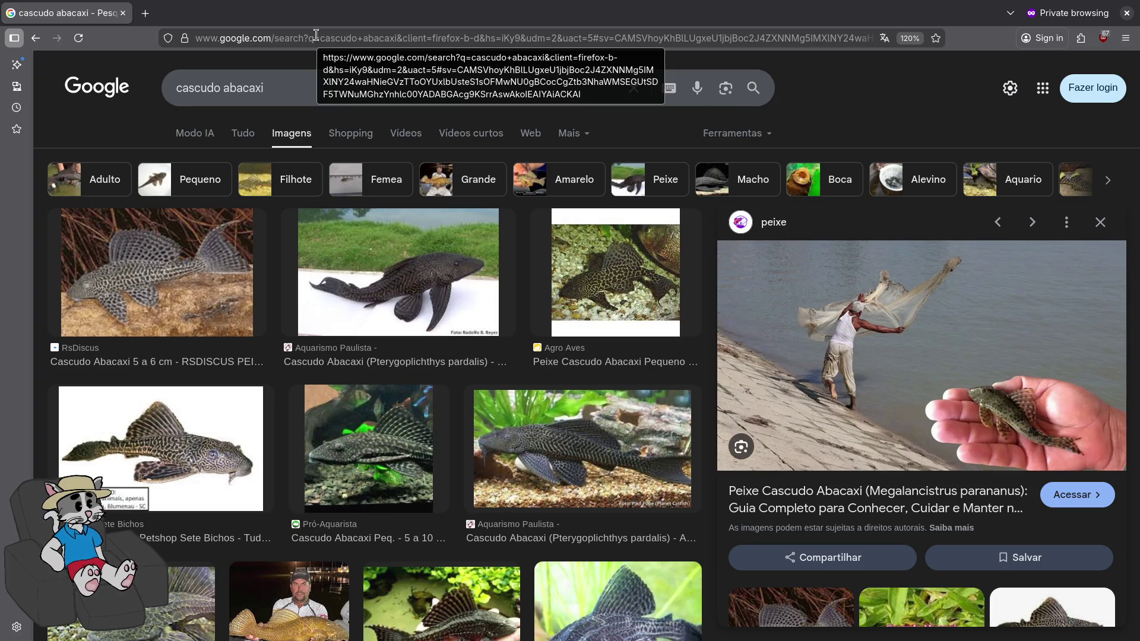
key(F11)
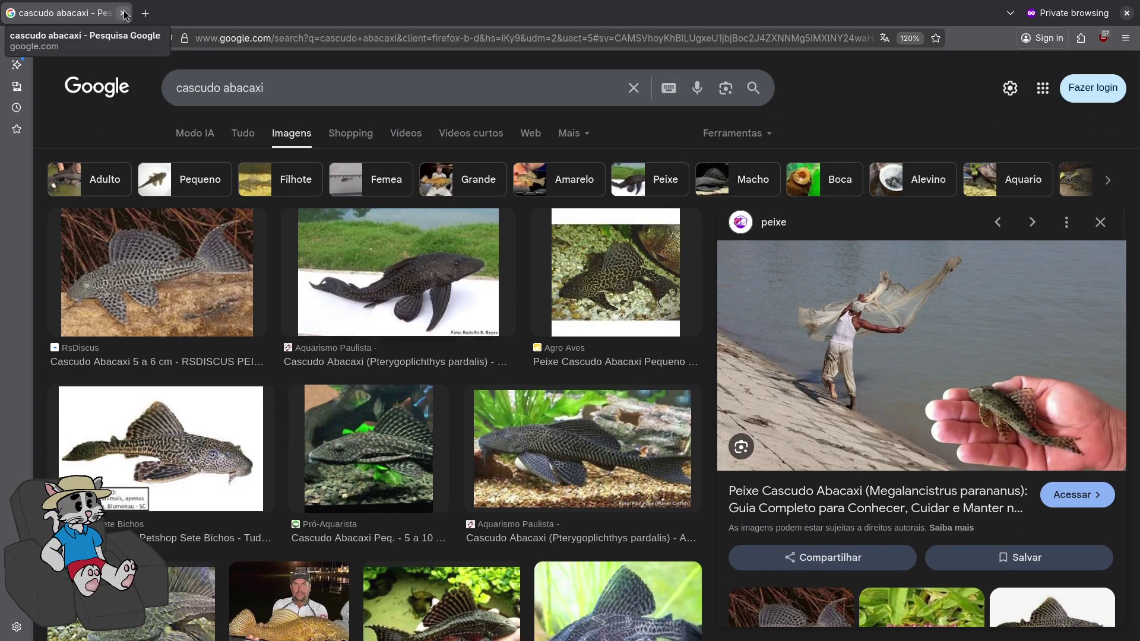
key(F11)
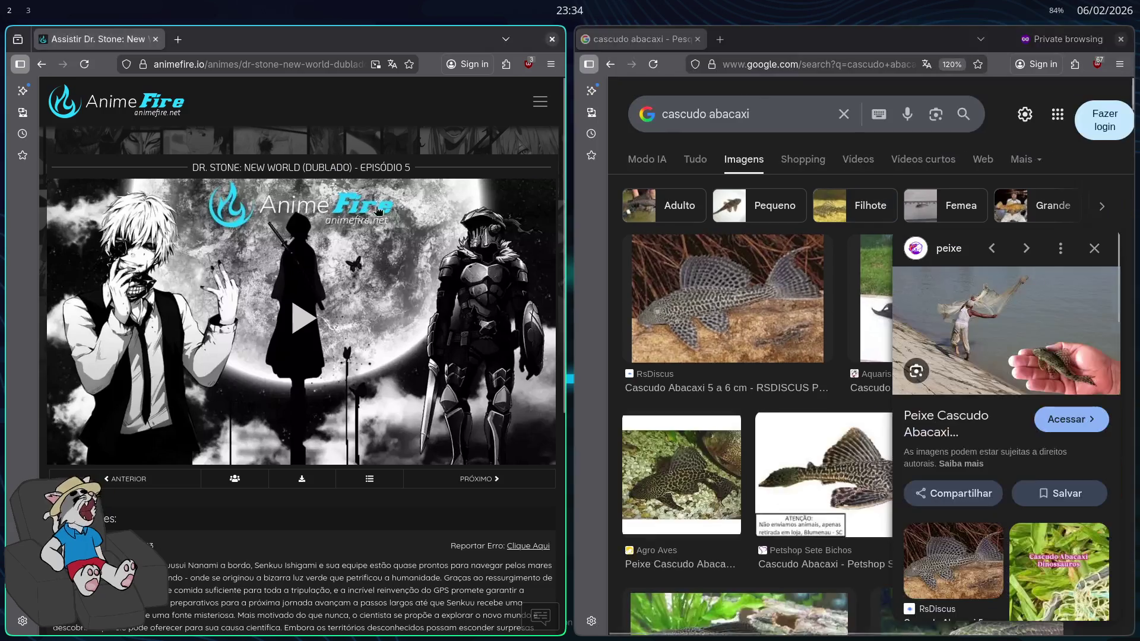
Close the Google Images window, scroll the Dr. Stone episode 5 page, and open a private window
key(ctrl+w)
scroll(448, 279, down, 1)
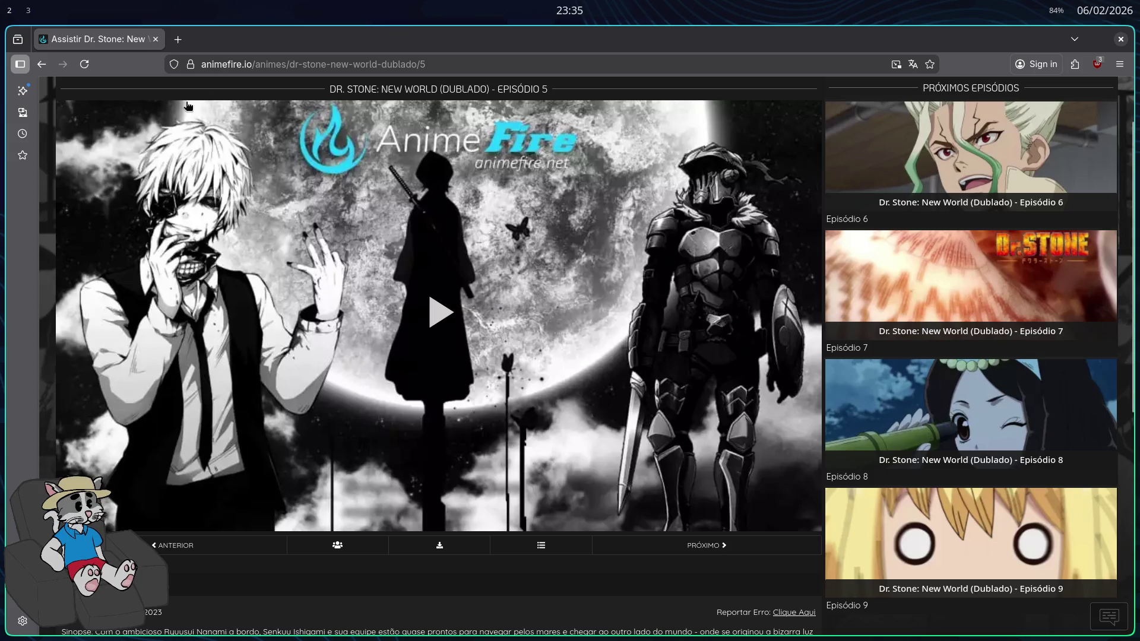
key(ctrl+shift+p)
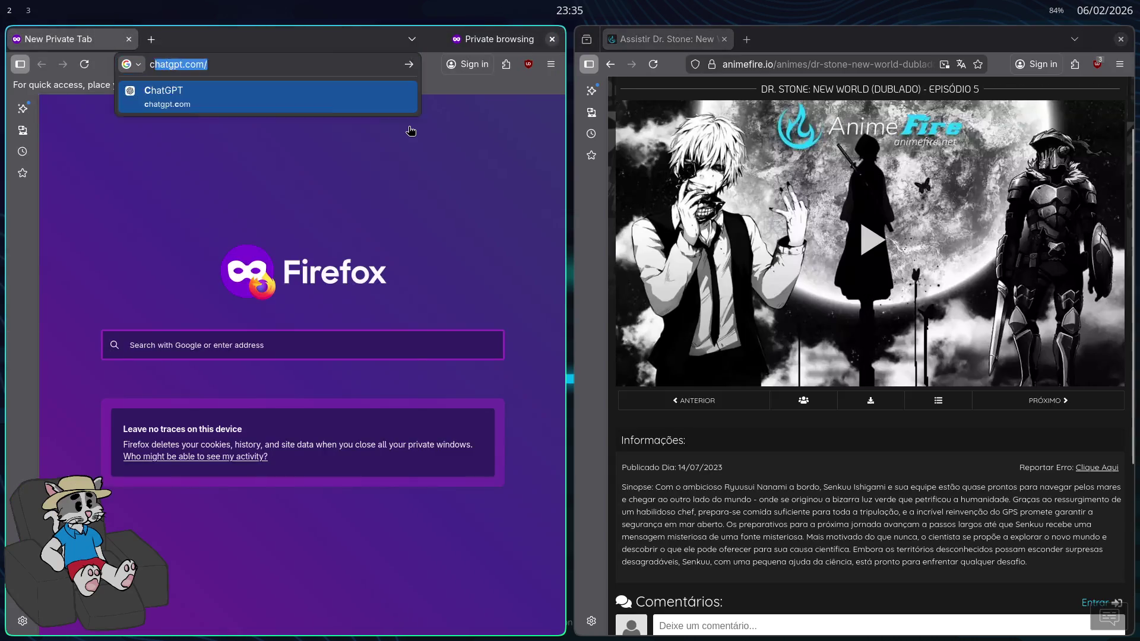
Search Google Images for 'coridoria', then replace the query with 'cascudo'
text(coridoria)
key(Return)
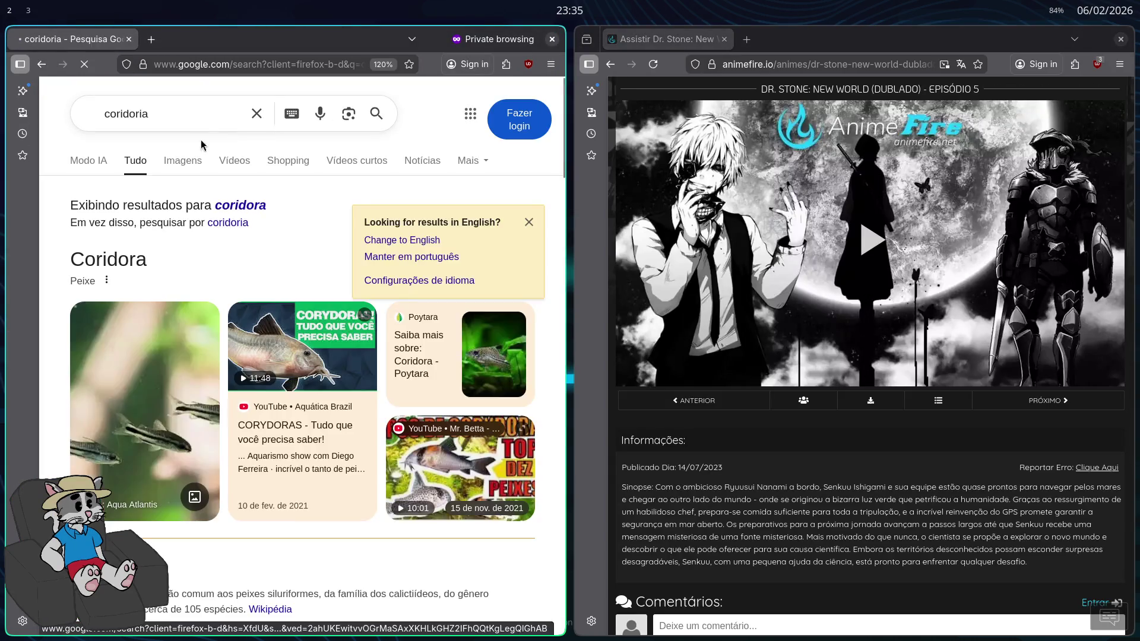
click(183, 158)
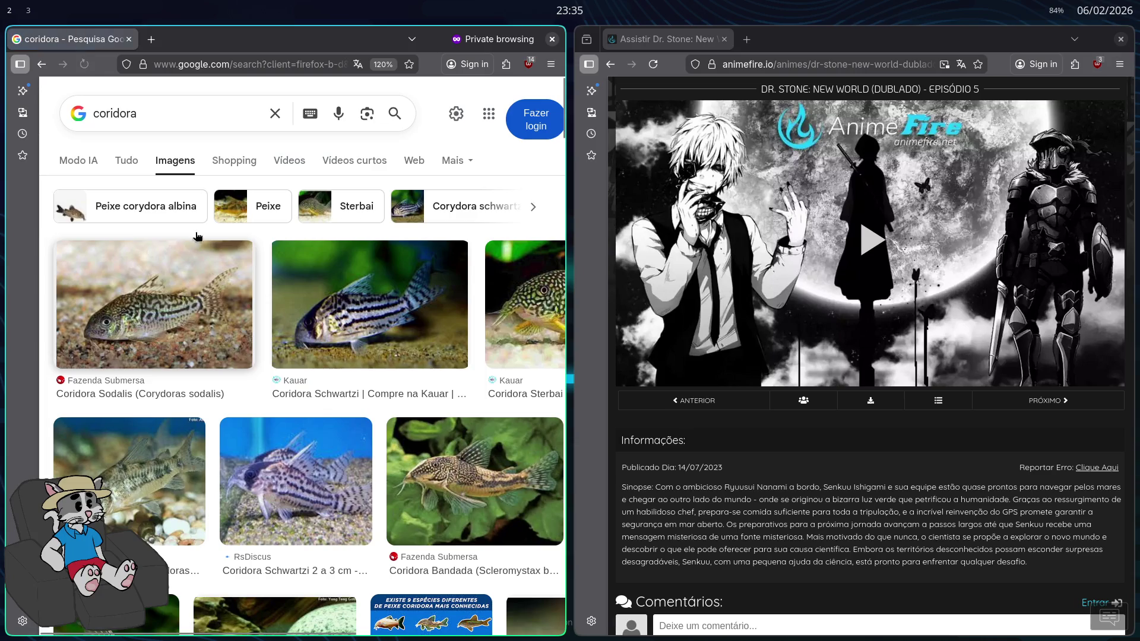
double_click(181, 114)
text(cascudo)
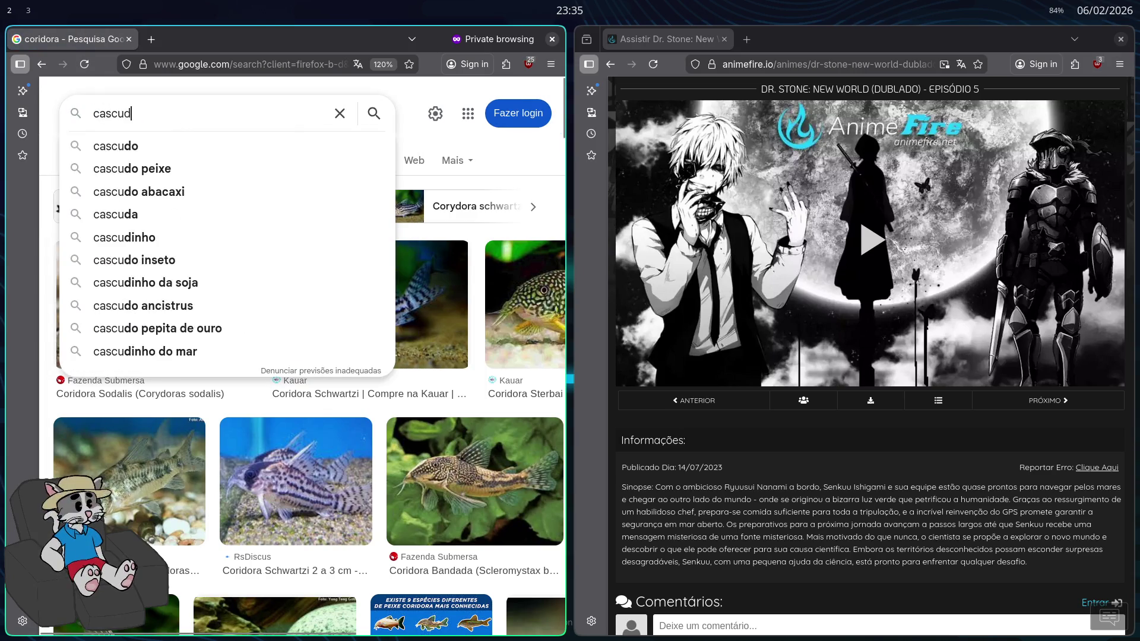
key(Return)
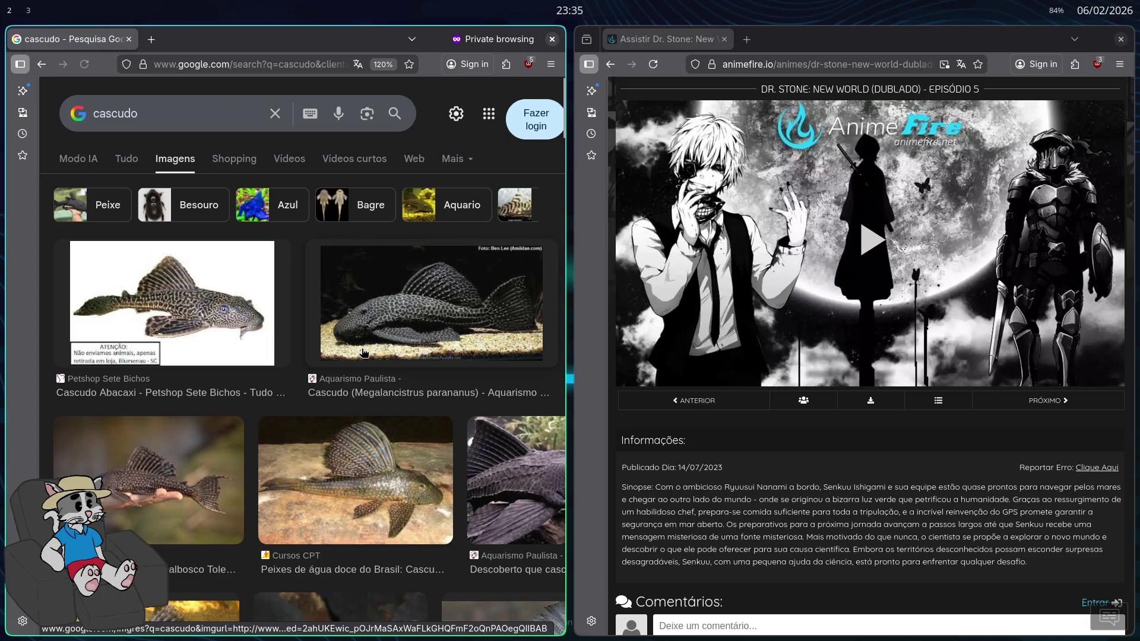
key(alt+Left)
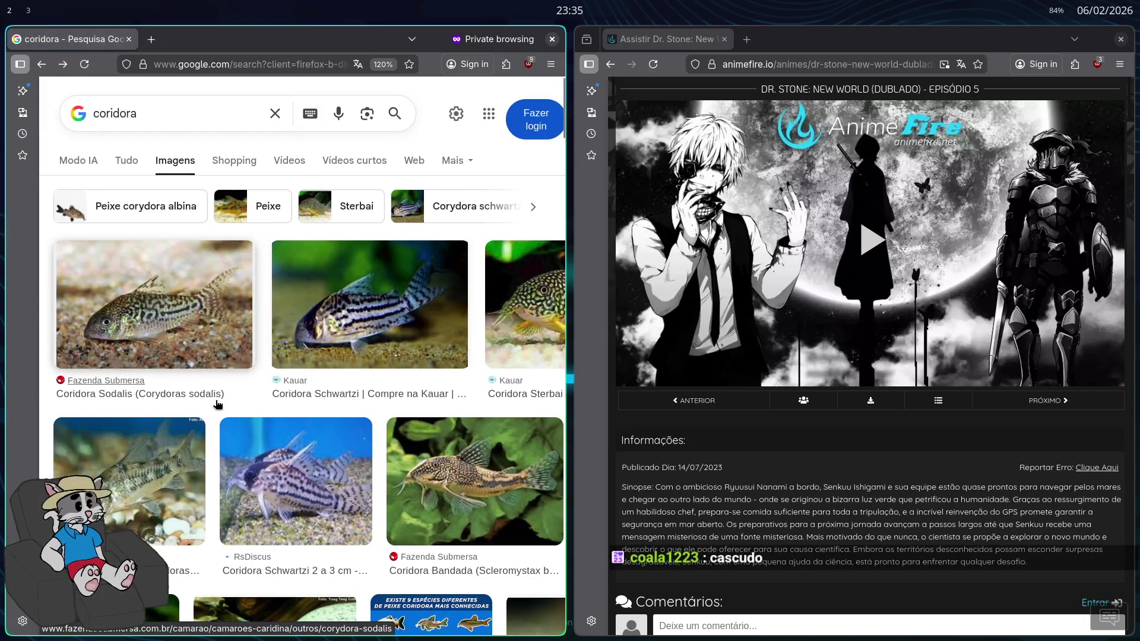
key(alt+Right)
Browse the cascudo results, previewing the Cascudo ensopado, Cursos CPT and Poytara images
scroll(251, 371, down, 3)
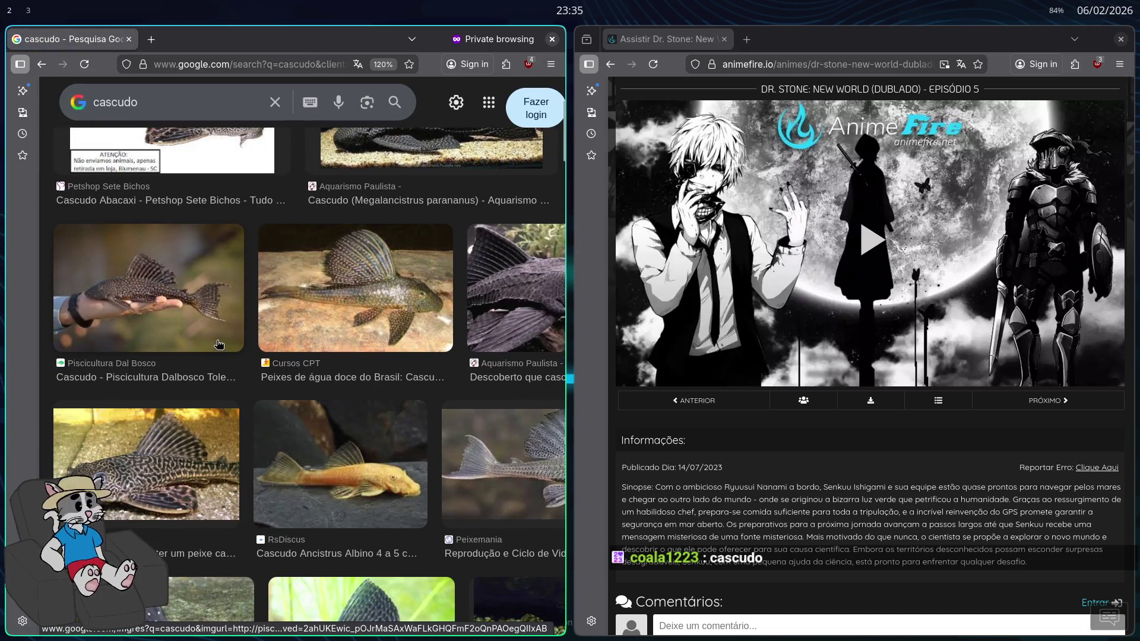
scroll(223, 364, down, 3)
scroll(223, 365, down, 5)
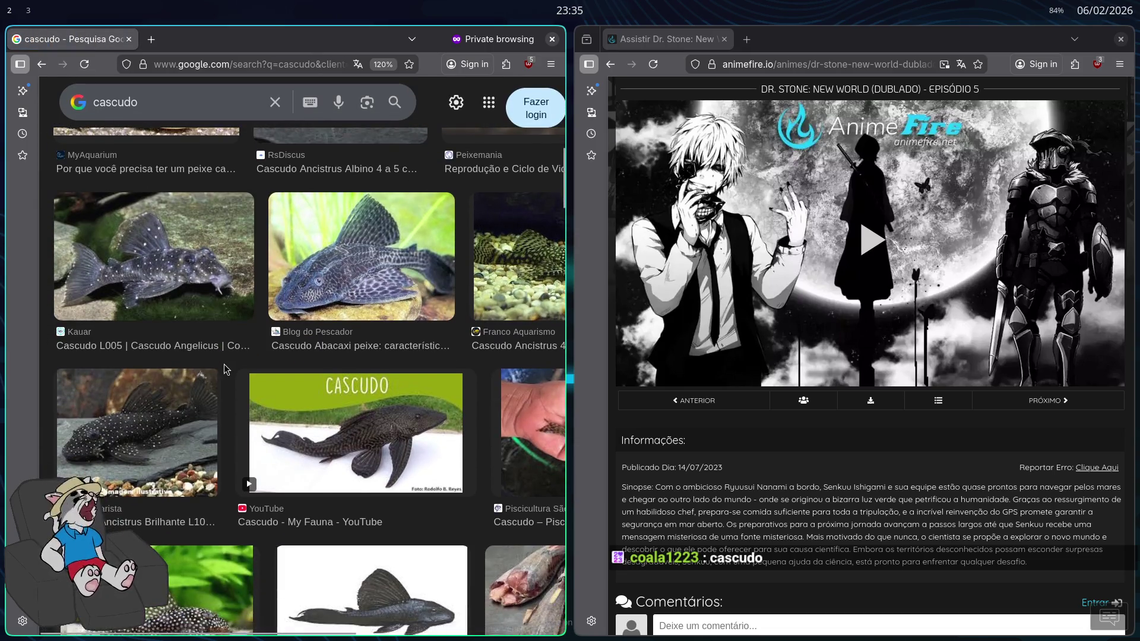
scroll(357, 380, down, 3)
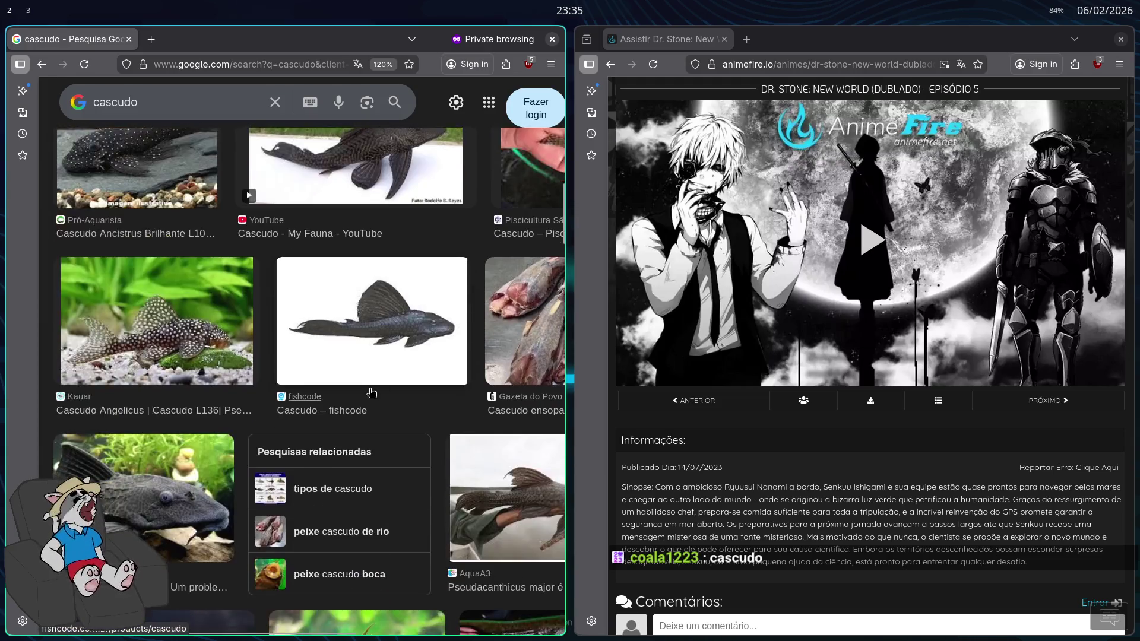
click(499, 338)
key(Escape)
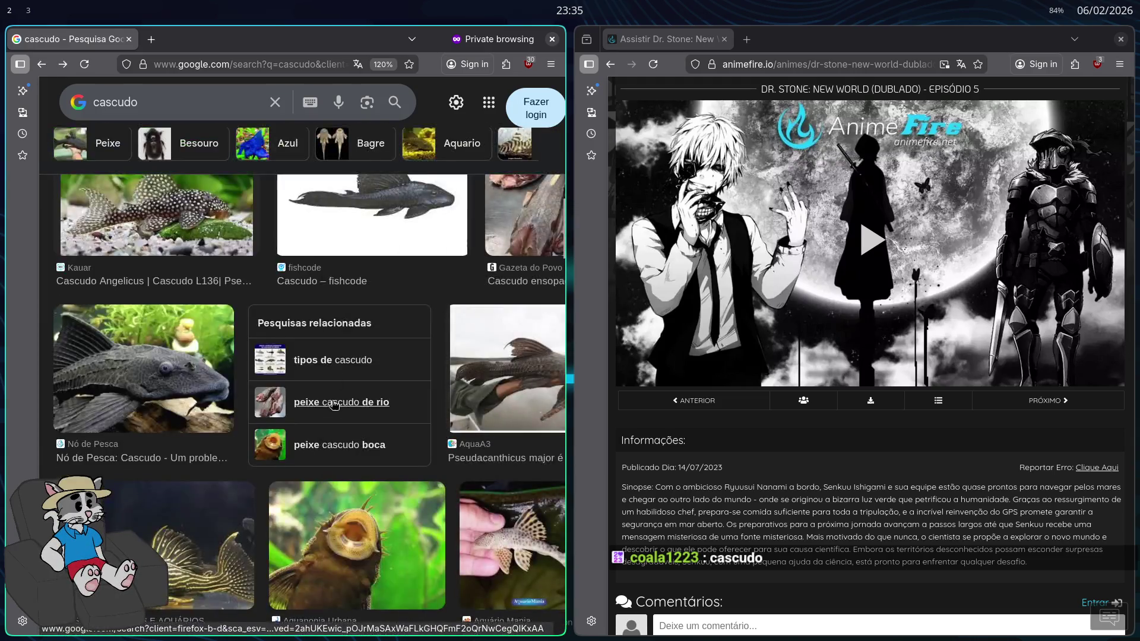
scroll(336, 421, down, 4)
scroll(337, 420, up, 10)
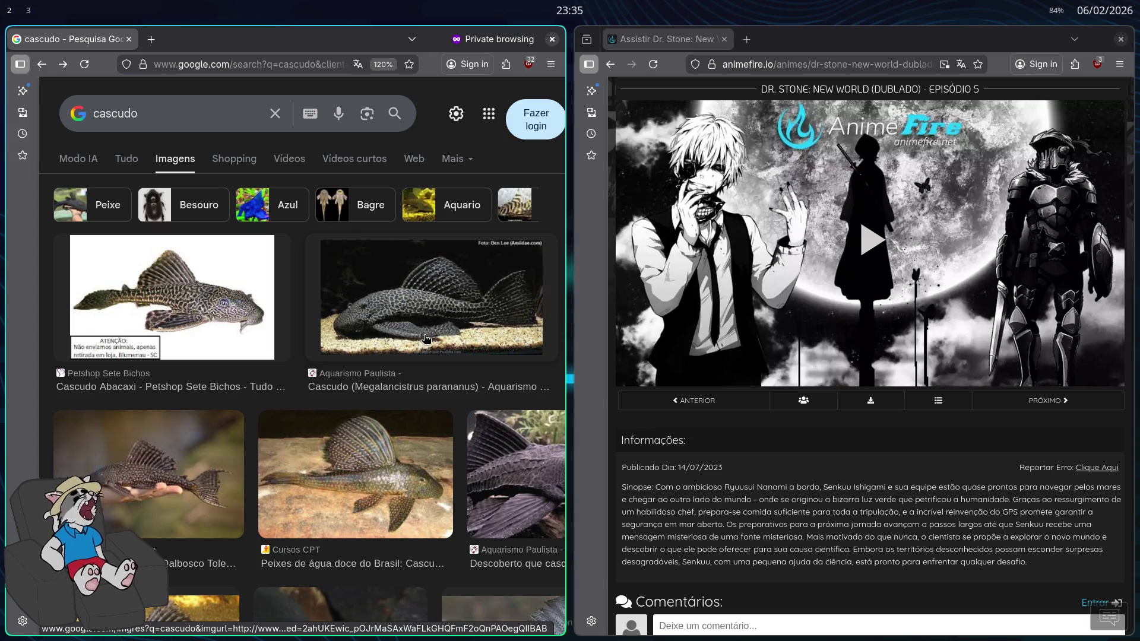
scroll(427, 339, down, 5)
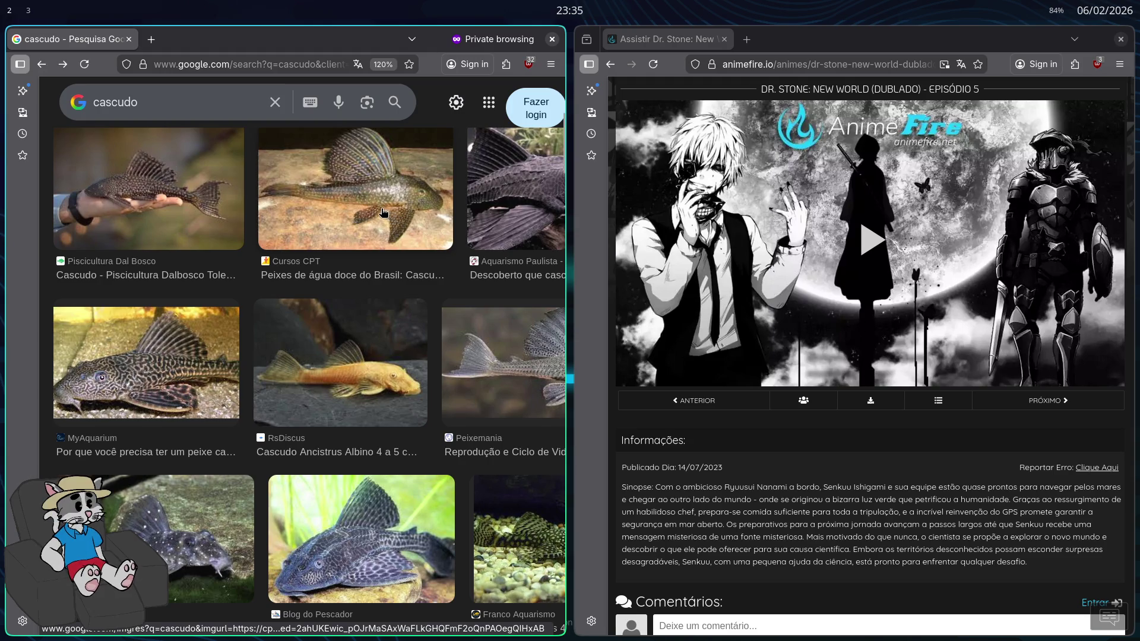
click(392, 218)
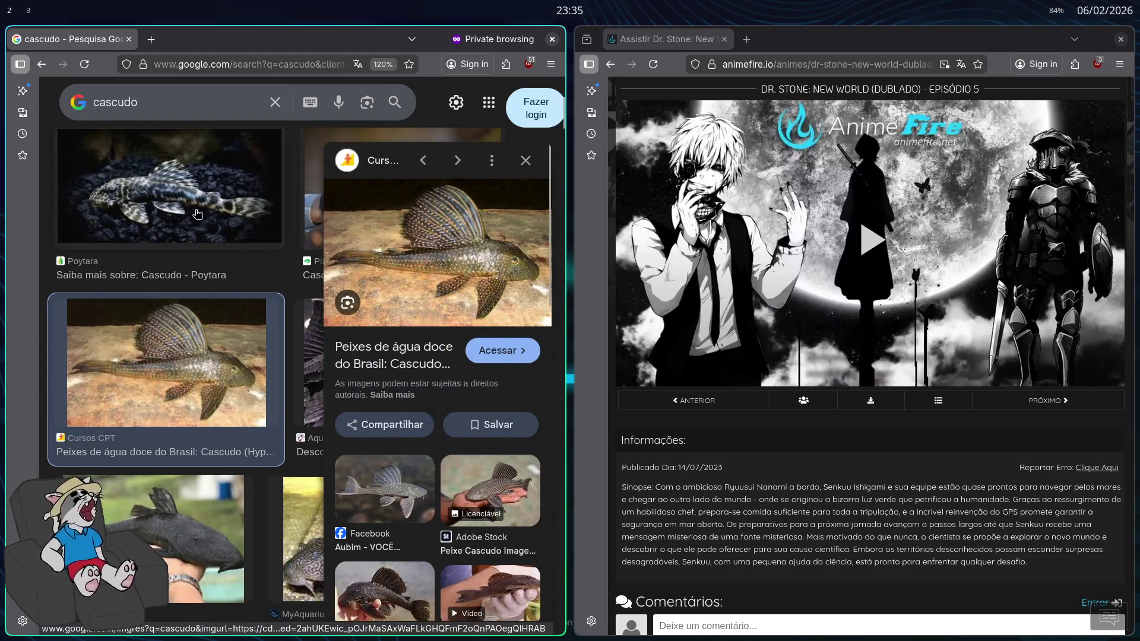
key(Left)
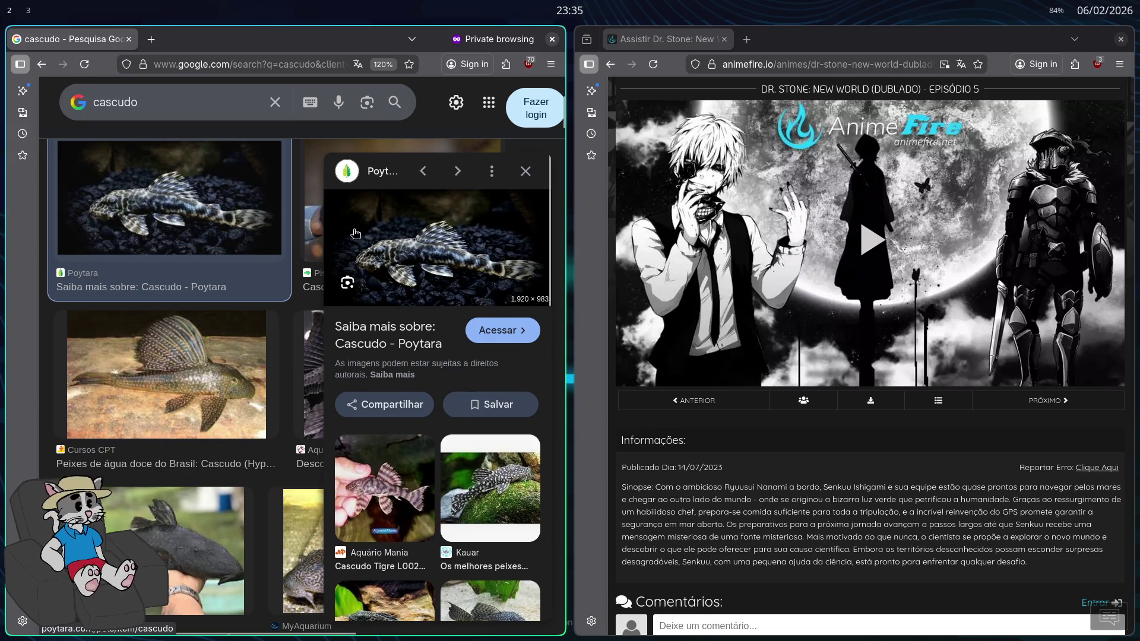
Preview the Instagram black-cascudo photo and start refining the query with 'abacaxi'
scroll(193, 337, down, 5)
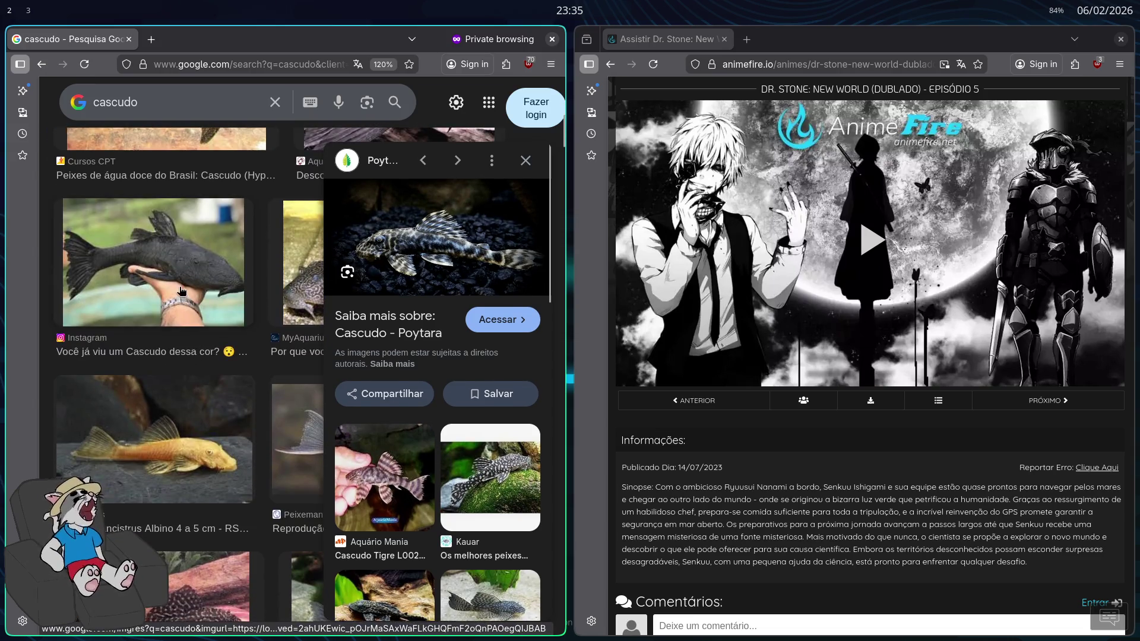
click(231, 318)
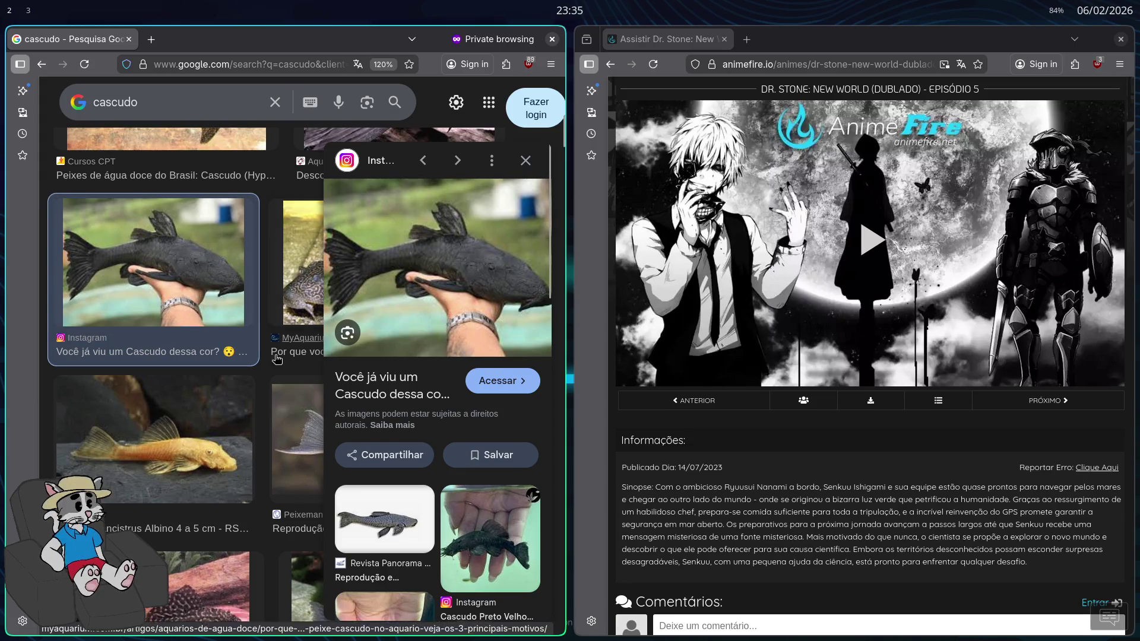
scroll(270, 303, down, 6)
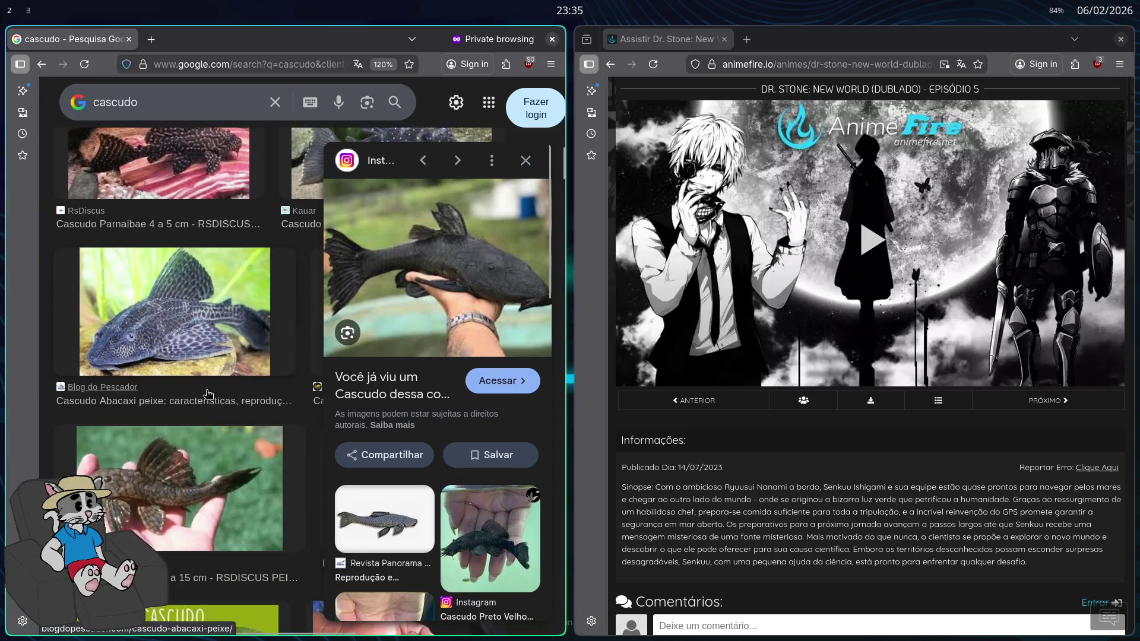
scroll(219, 404, up, 6)
click(178, 102)
text(abacaxi)
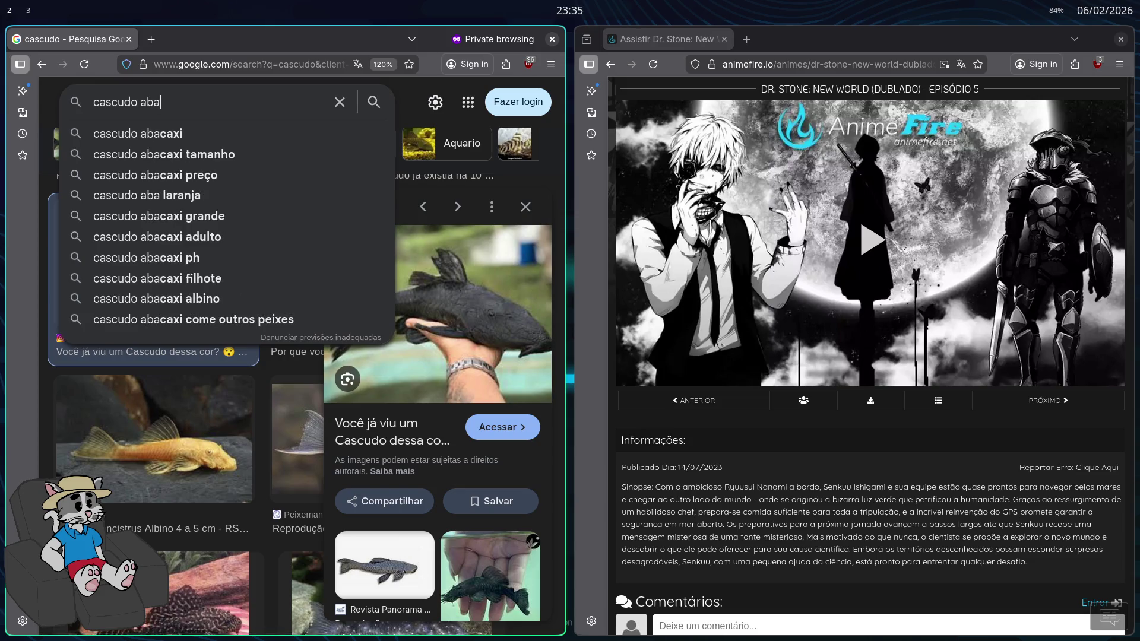
key(Return)
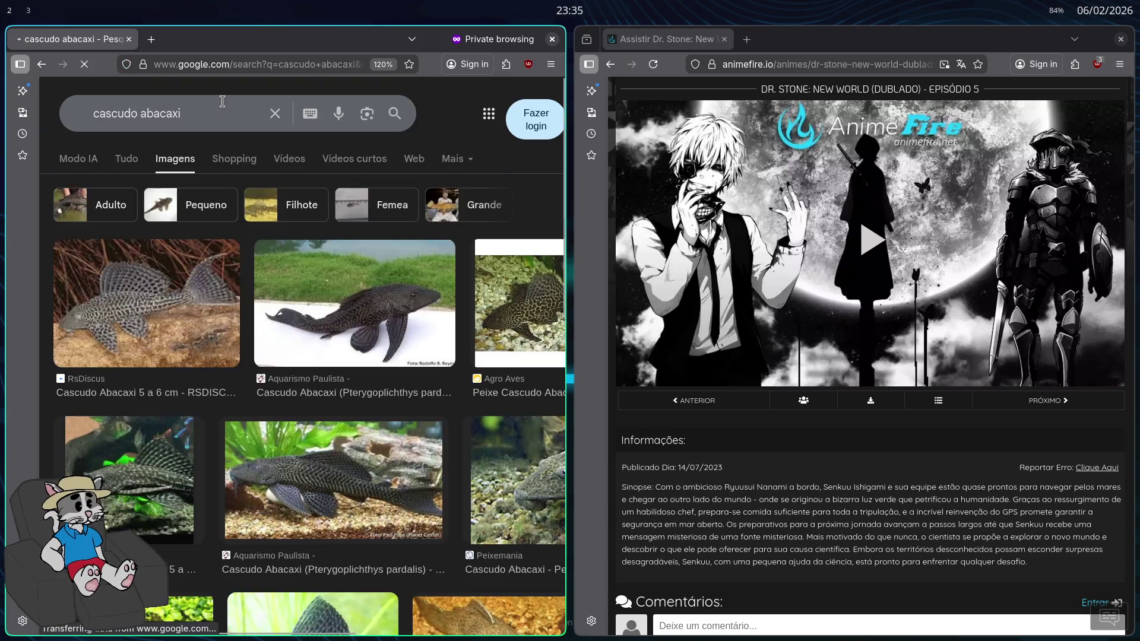
scroll(204, 383, down, 1)
scroll(205, 383, down, 4)
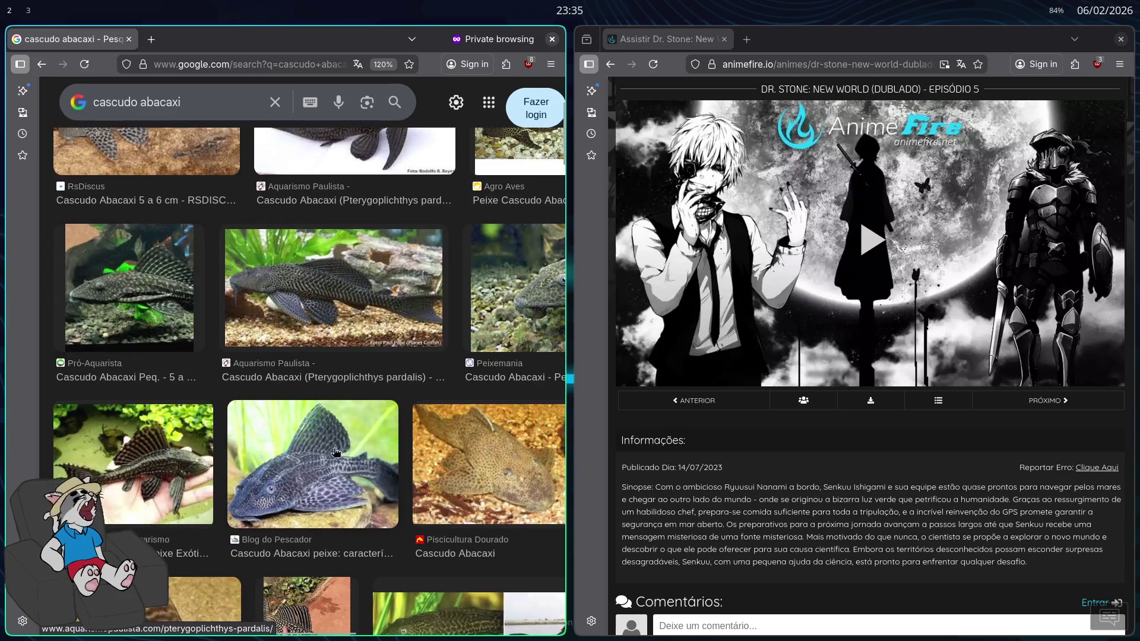
scroll(205, 383, up, 5)
key(alt+Left)
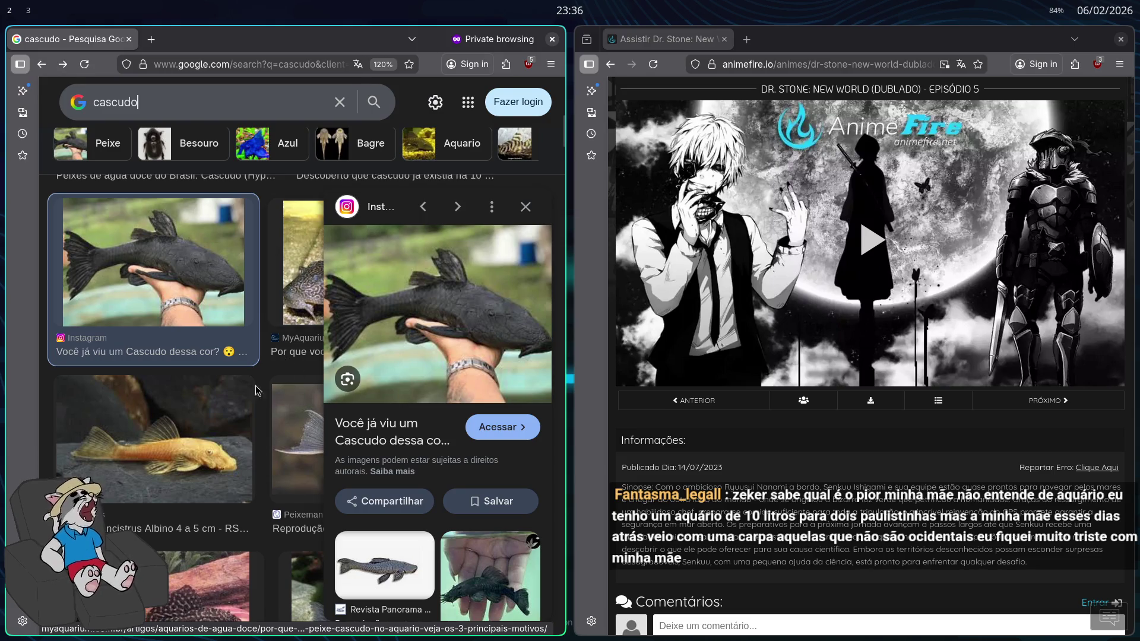
scroll(282, 356, up, 5)
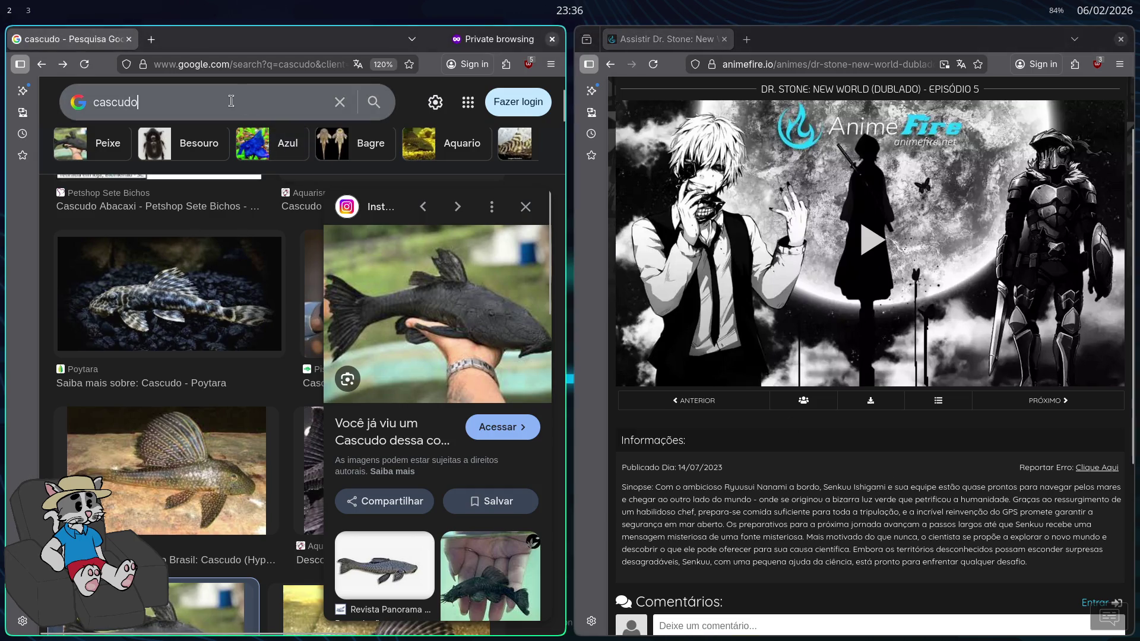
Search images for 'carpa não ocidental' and preview the Wikipedia common carp image
click(70, 105)
text(carpa  não )
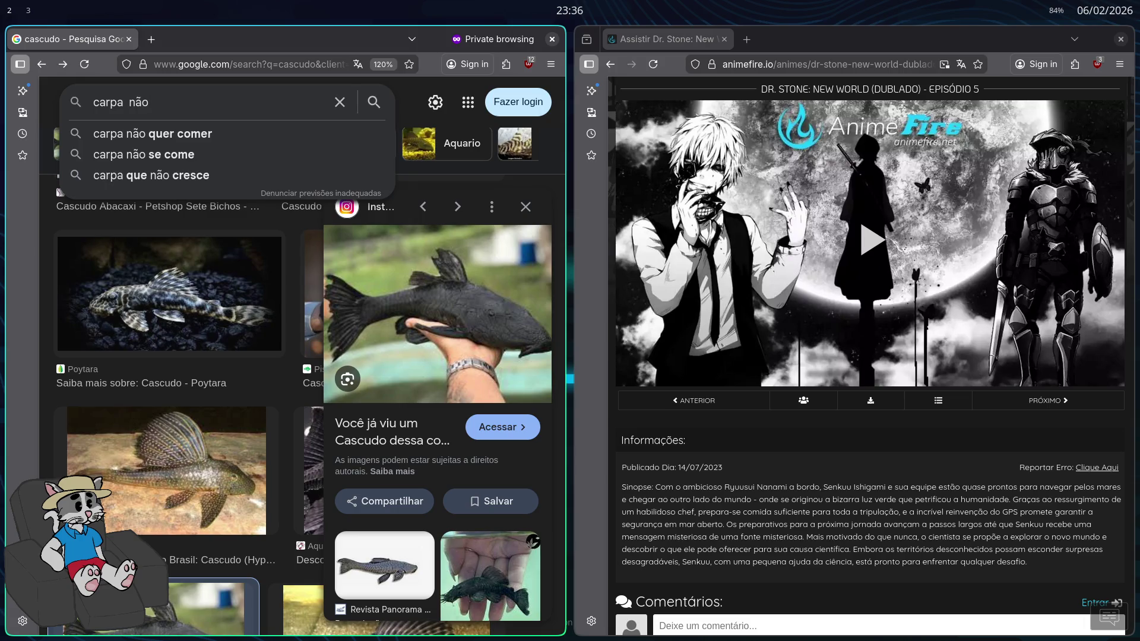
text(ocidental)
key(Return)
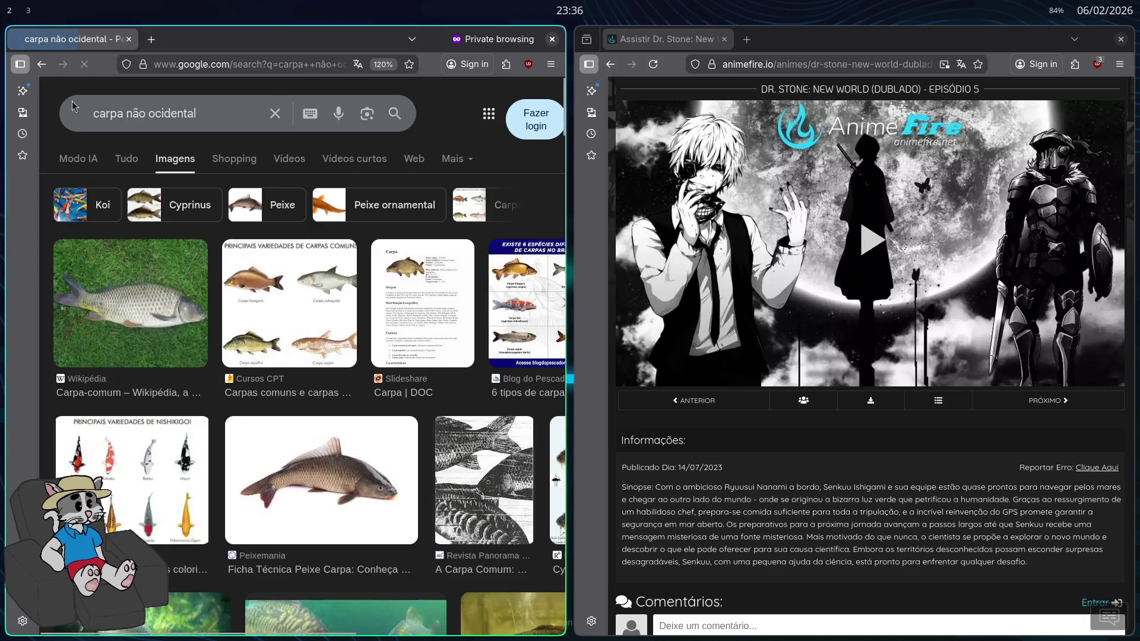
click(164, 328)
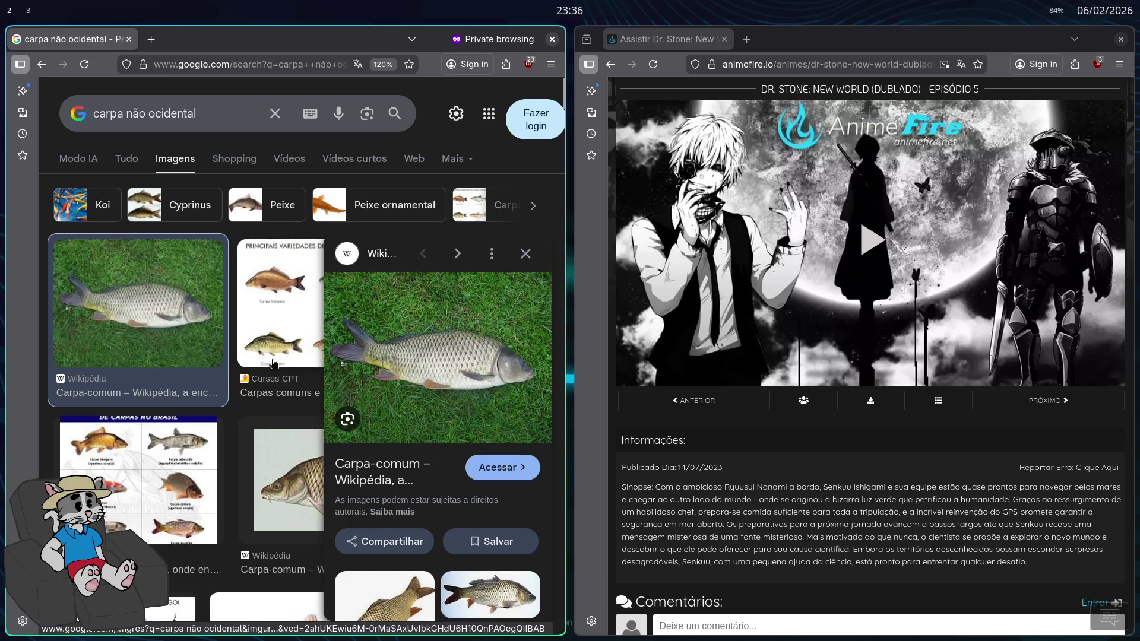
scroll(291, 356, down, 5)
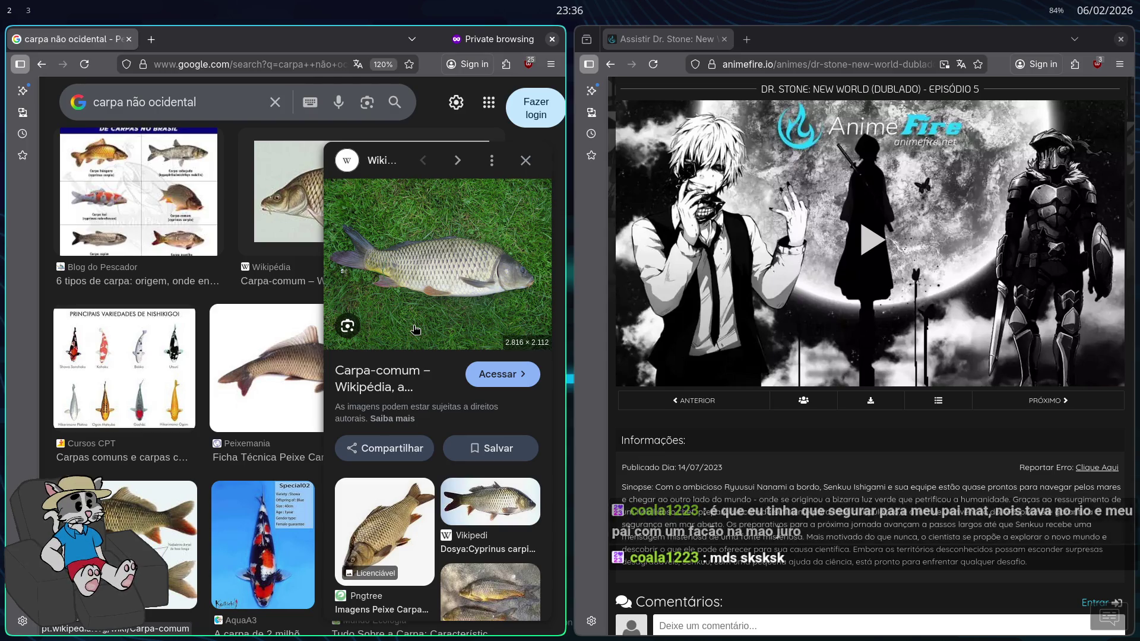
scroll(415, 330, down, 2)
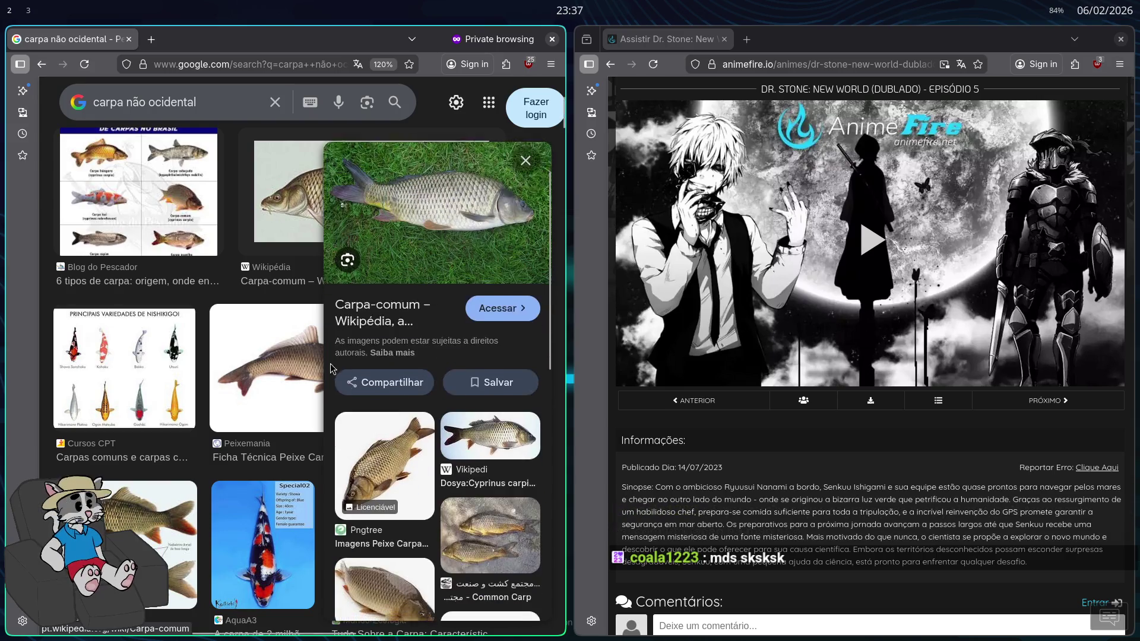
scroll(293, 341, down, 5)
scroll(293, 341, down, 5)
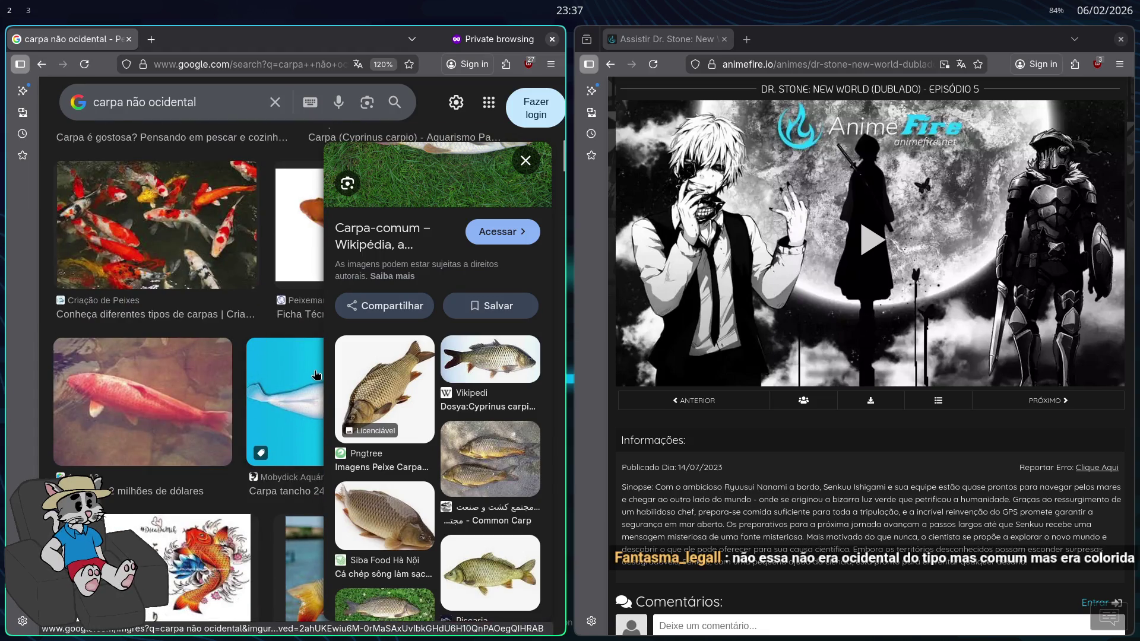
scroll(317, 375, up, 10)
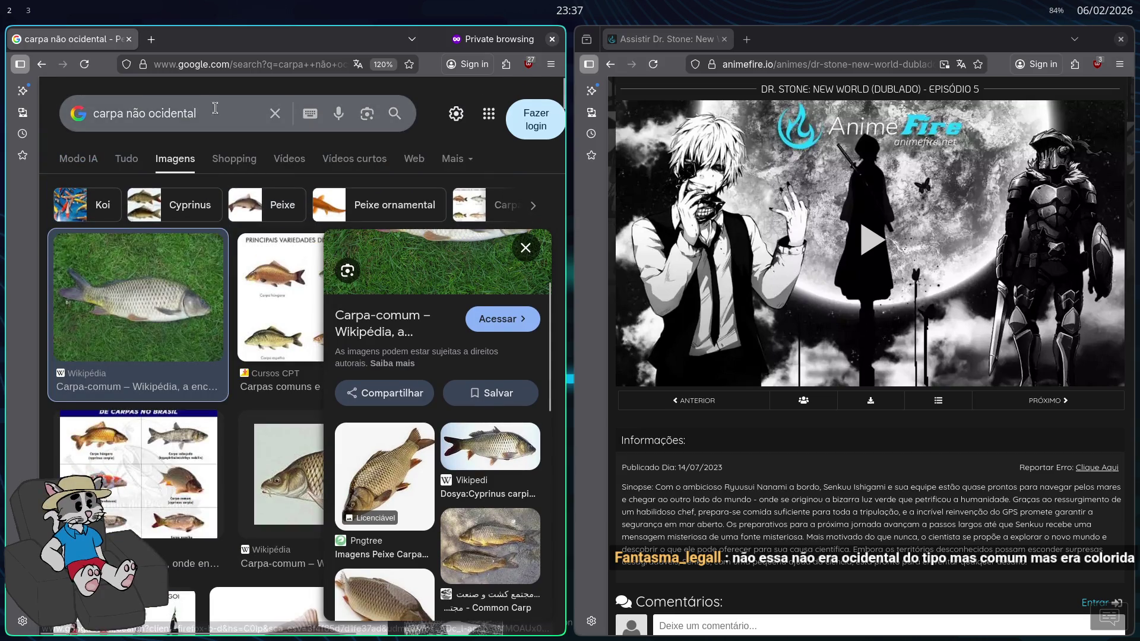
Change the query to 'carpa comum colorida' and run it
drag(214, 108, 135, 113)
key(BackSpace)
key(BackSpace)
text(comum colorida)
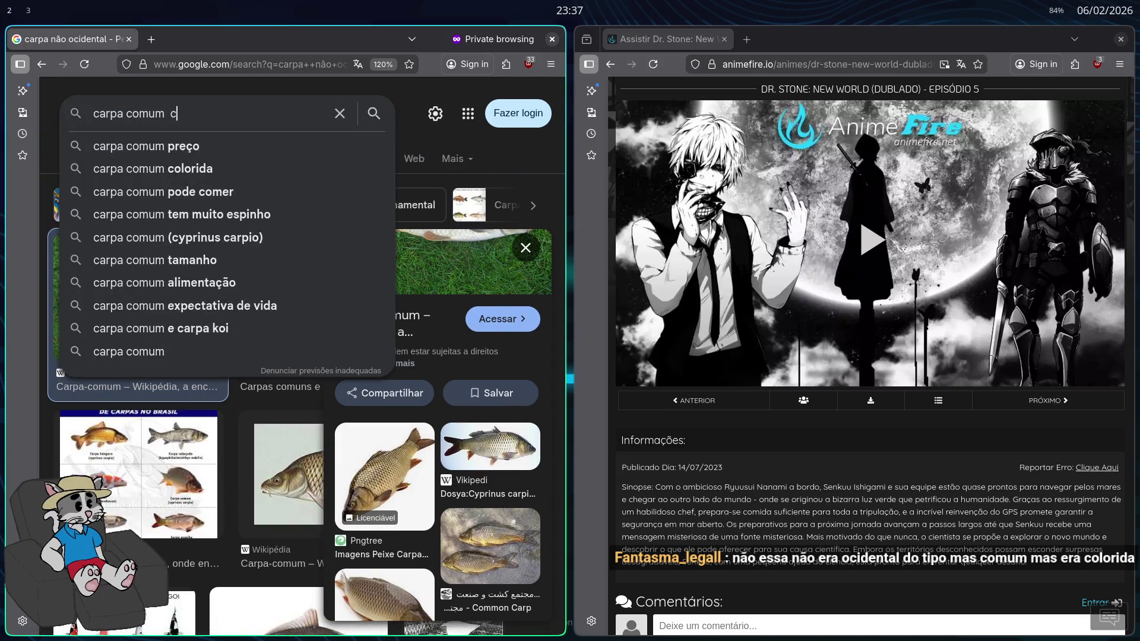
key(Return)
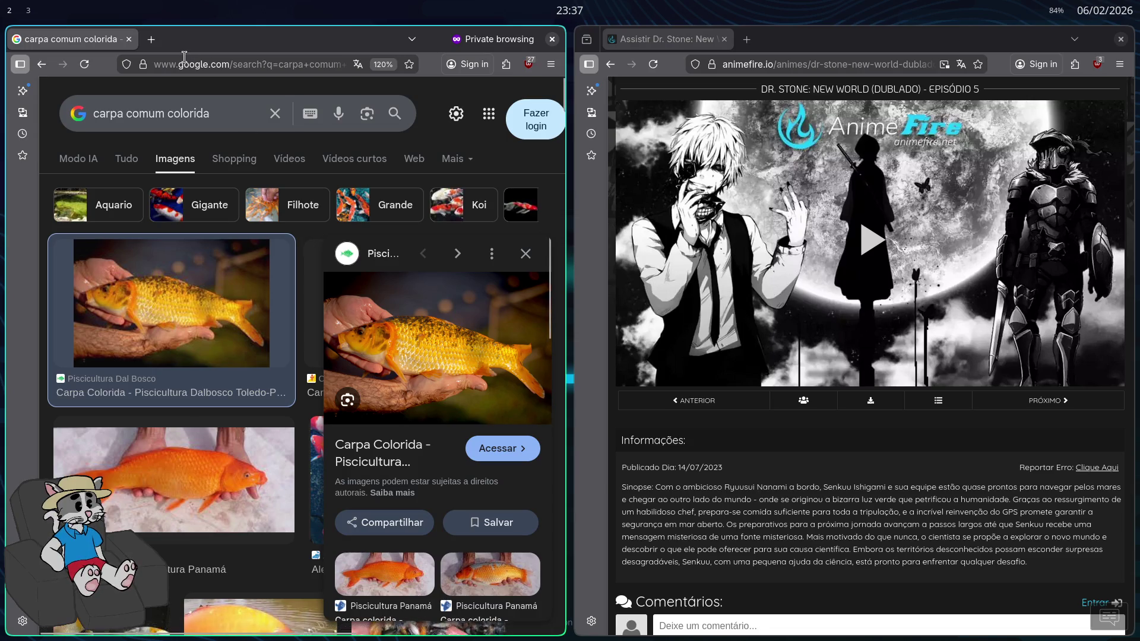
Search olx.com.br for 'aquario' in a new private tab, then return to the Google carp results
click(152, 39)
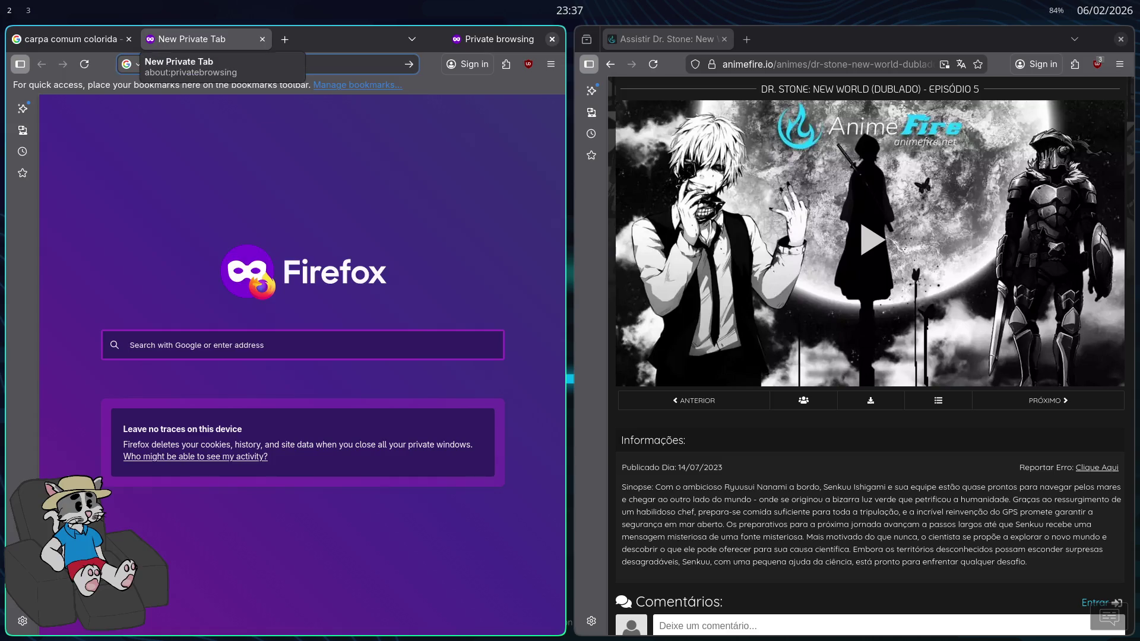
text(olx.com.br)
key(Return)
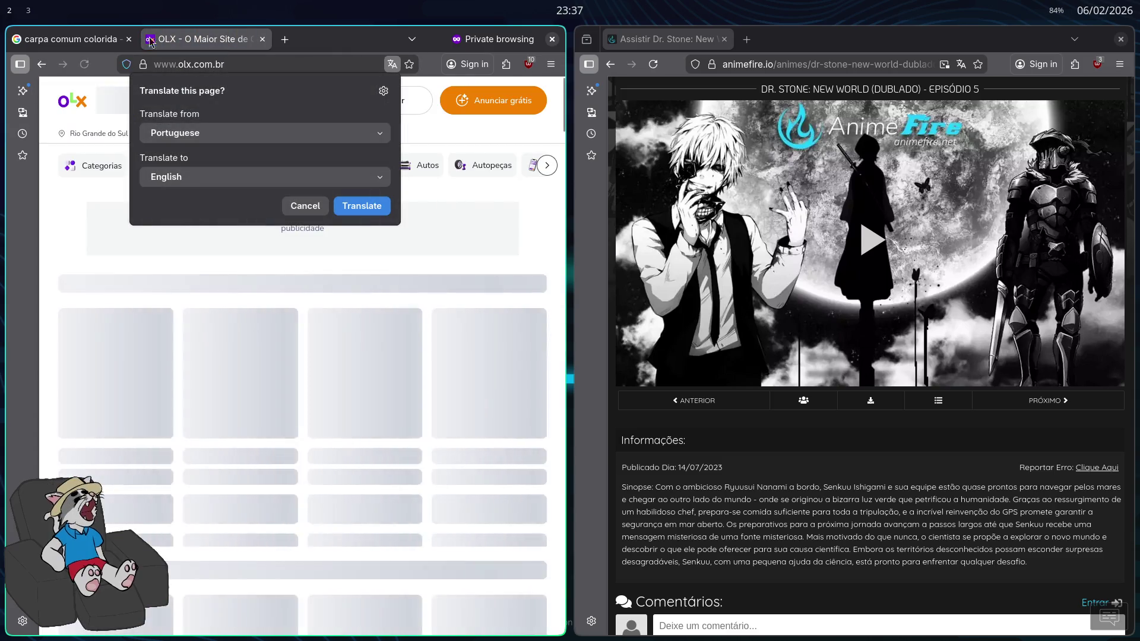
click(156, 99)
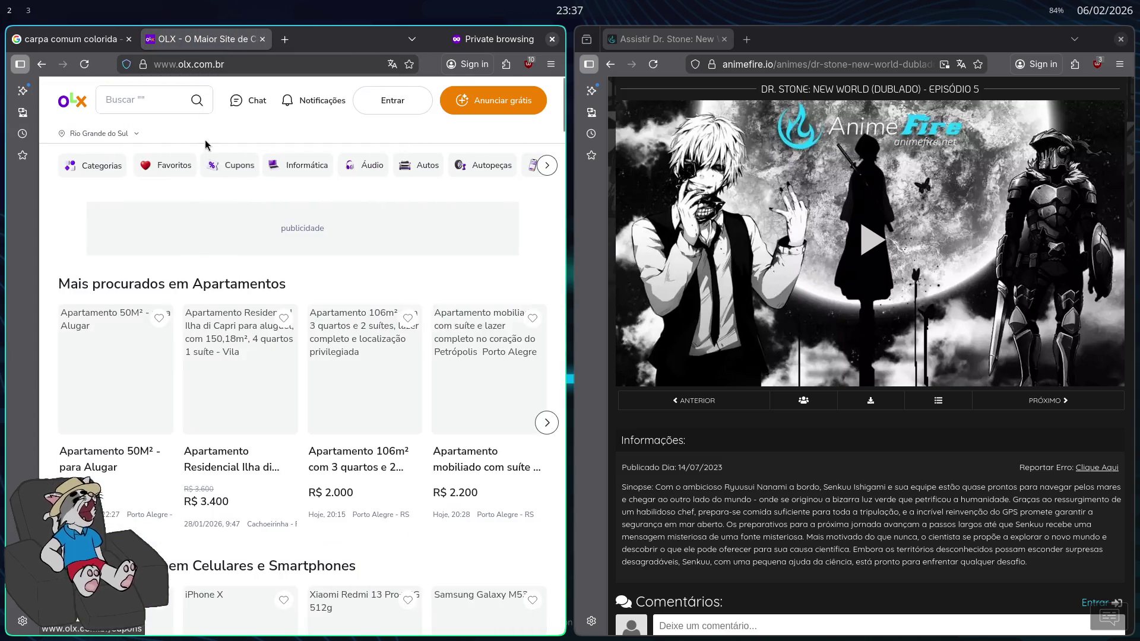
click(156, 99)
text(aquario)
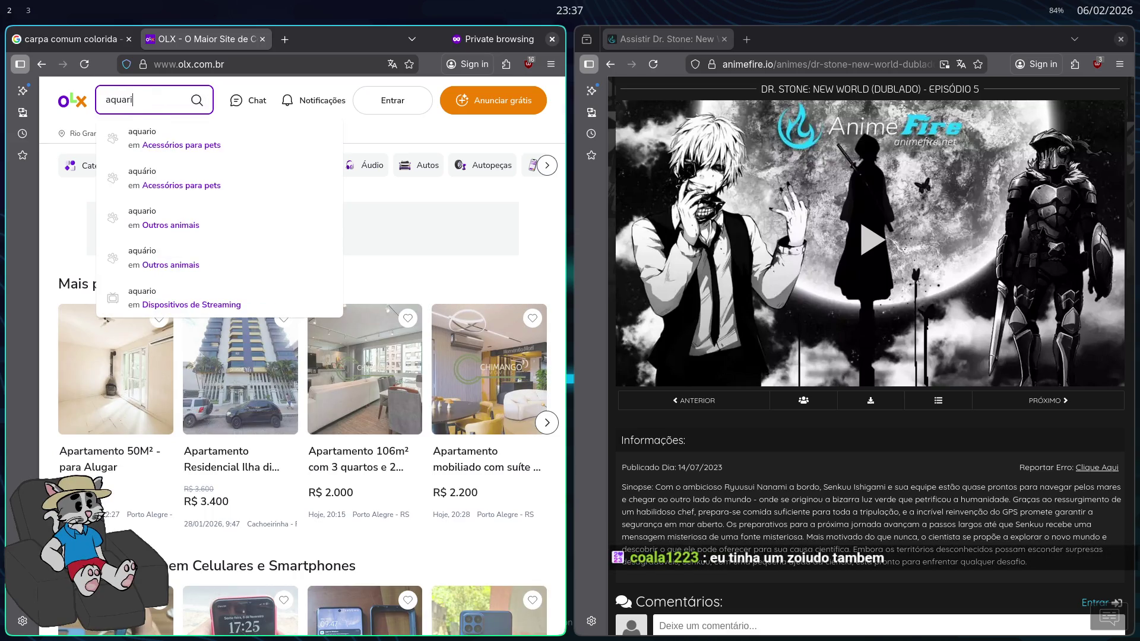
key(Return)
key(ctrl+Tab)
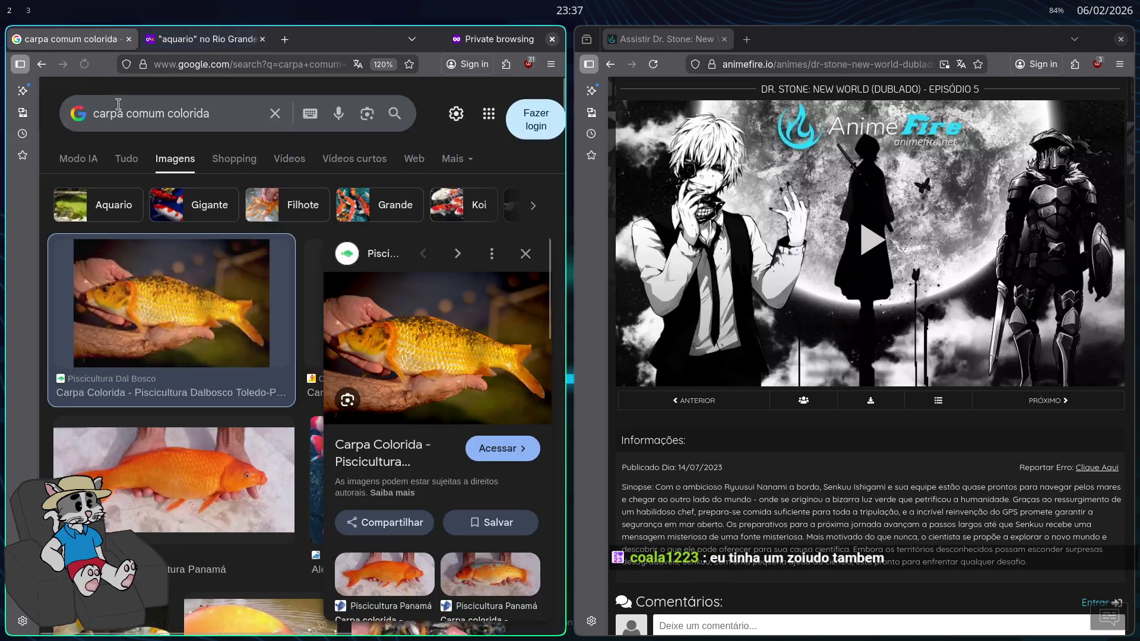
Replace the image query with 'guppy telescopio' and run it
click(223, 119)
key(ctrl+a)
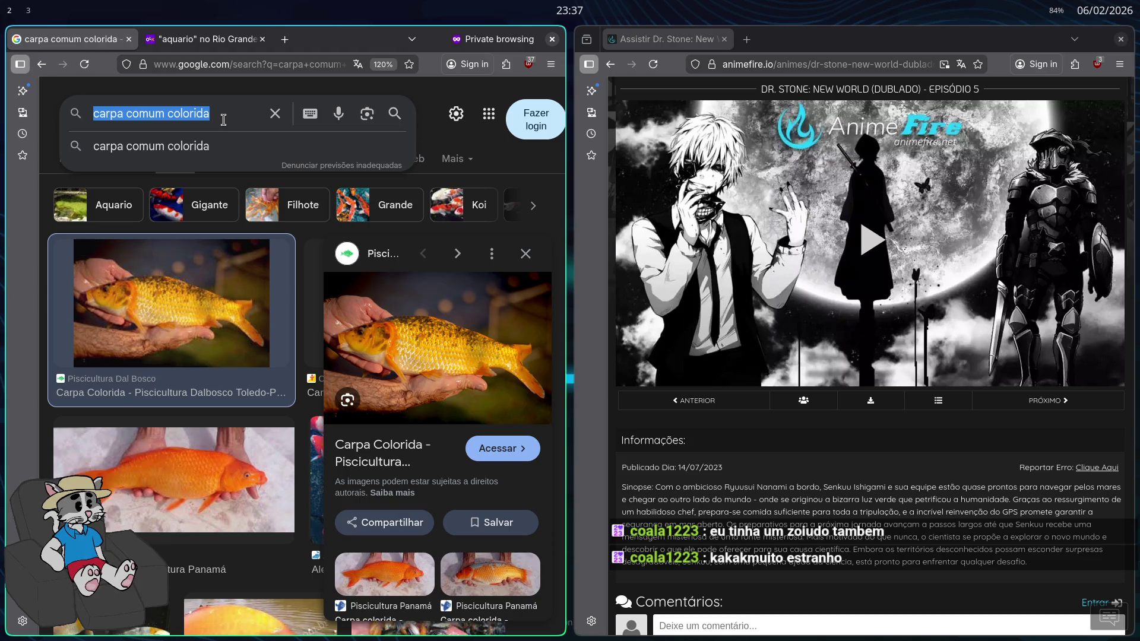
text(gu)
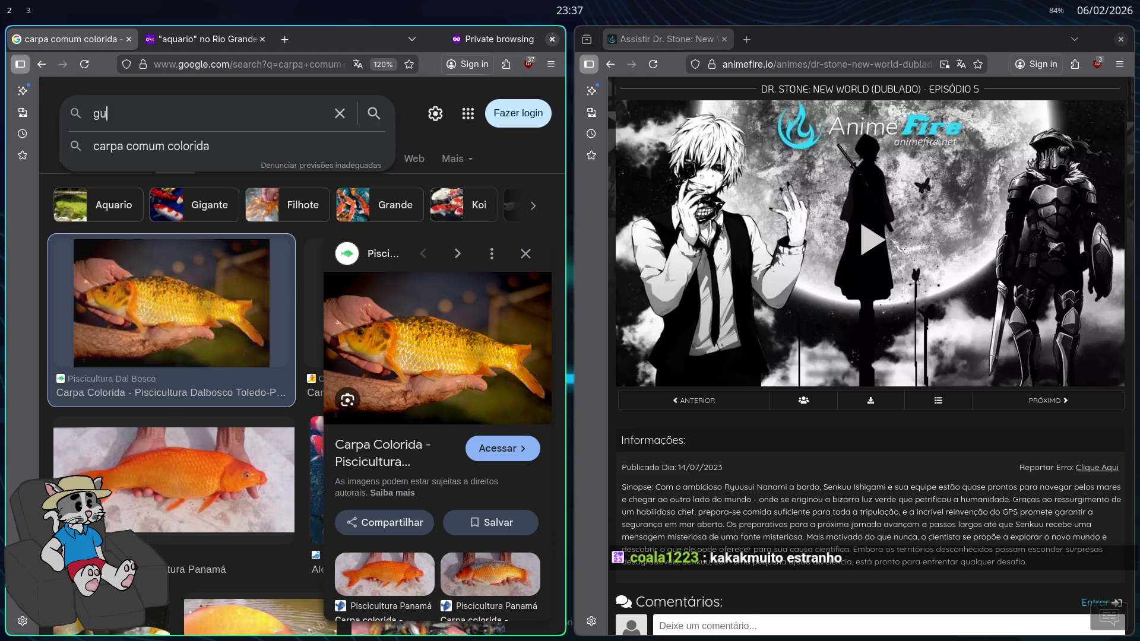
text(ppyd)
key(BackSpace)
text(telesco)
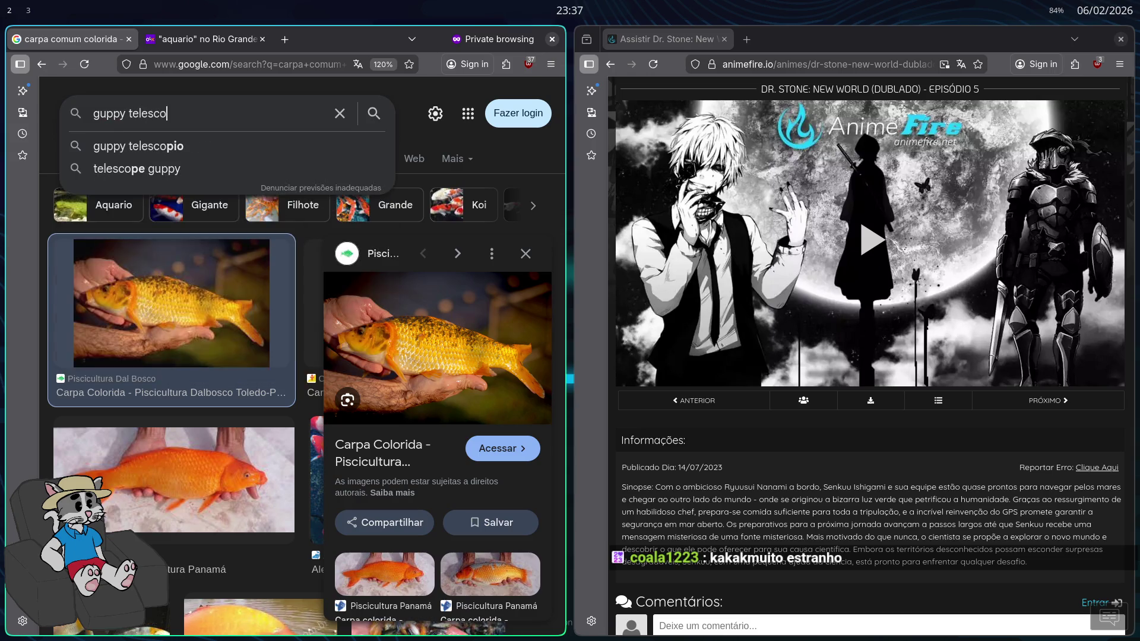
text(pio)
key(Return)
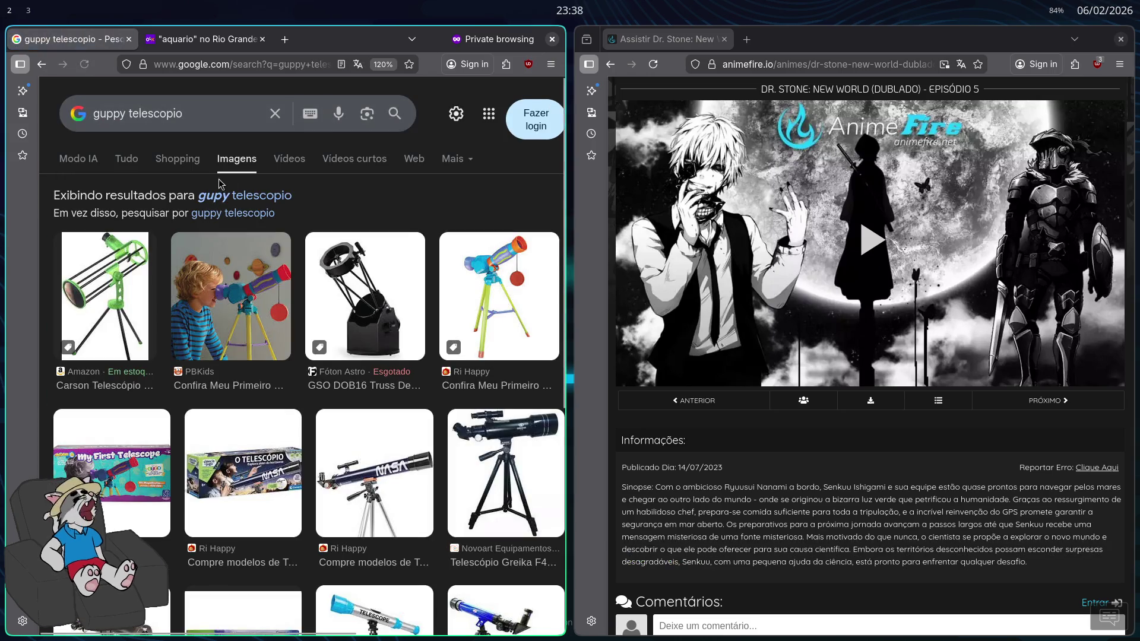
scroll(232, 202, down, 1)
Refine the search to 'peixe telescopio', then to 'kinguio telescopio'
double_click(108, 114)
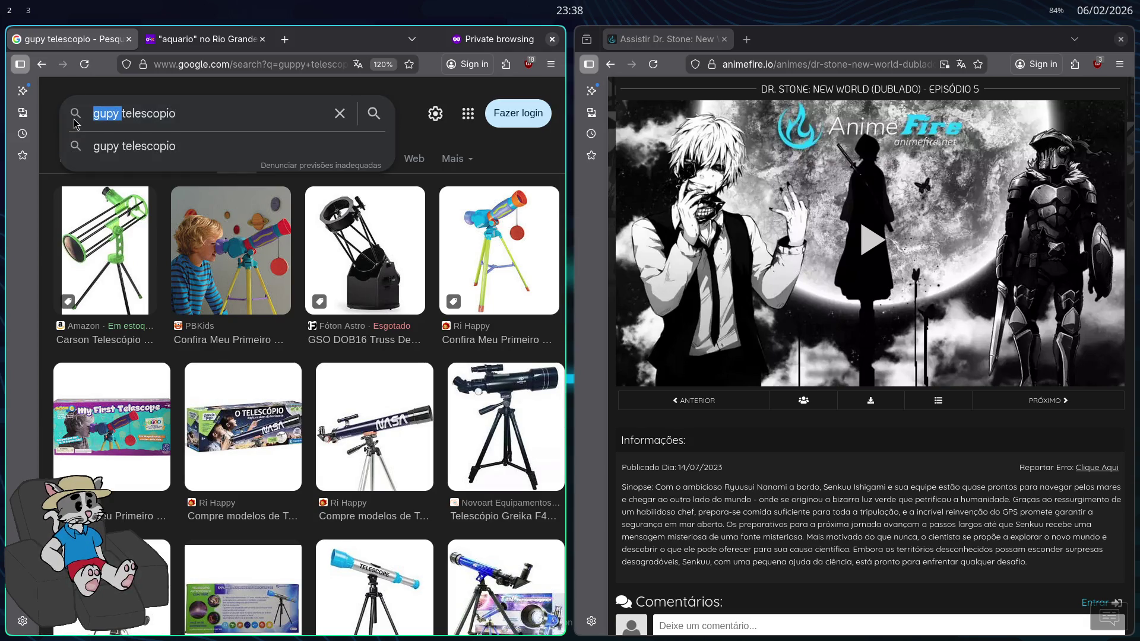
text(eixe)
key(Return)
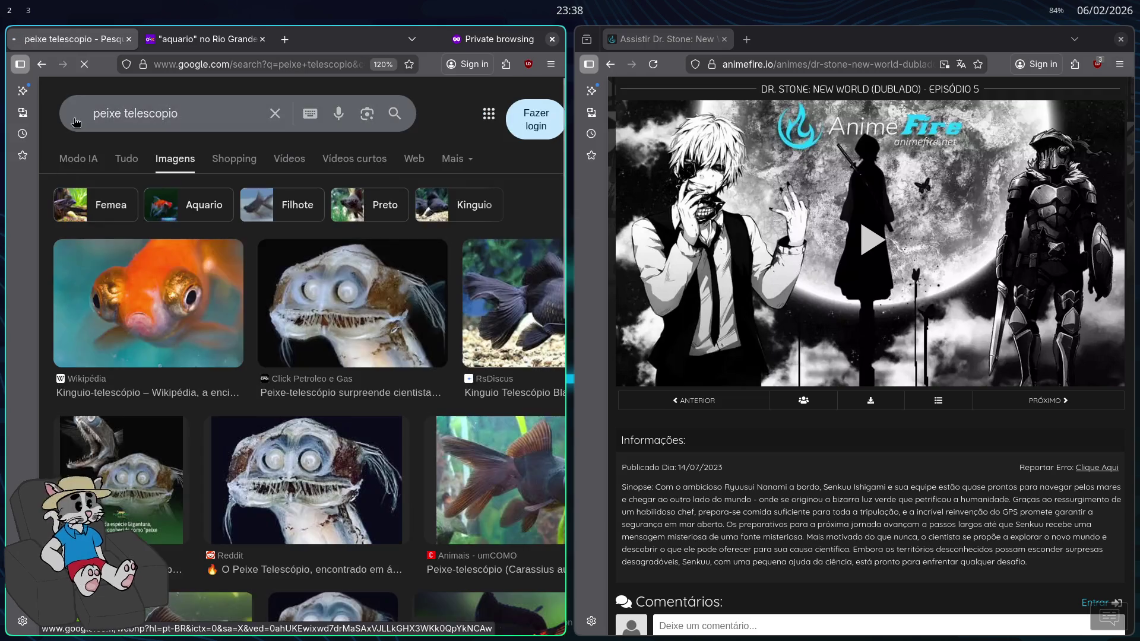
triple_click(135, 114)
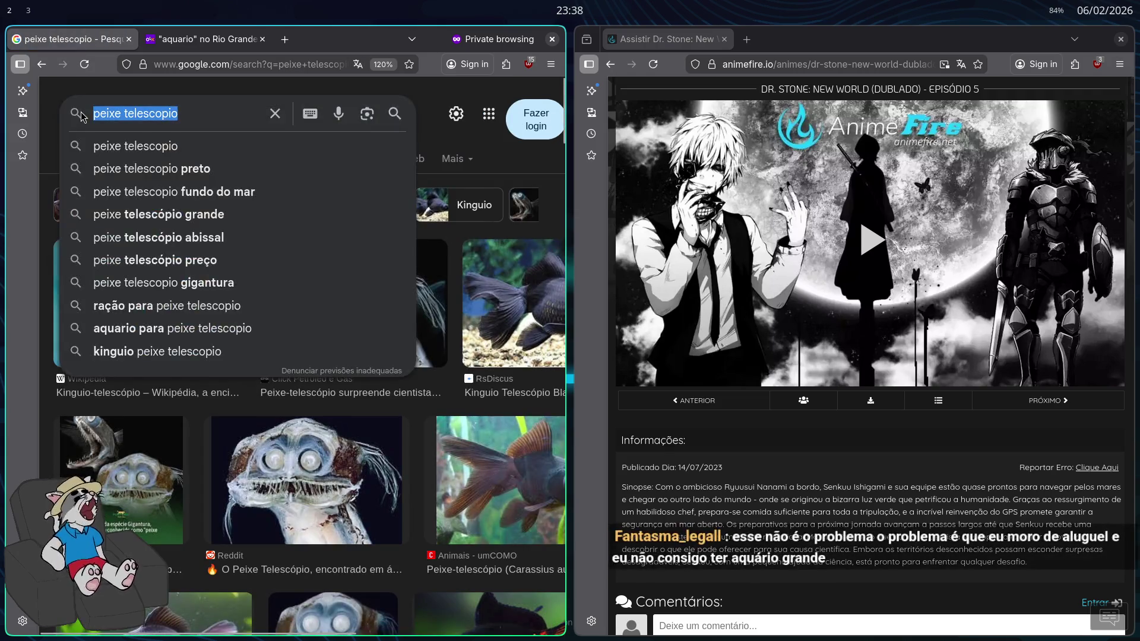
text(kinguio te)
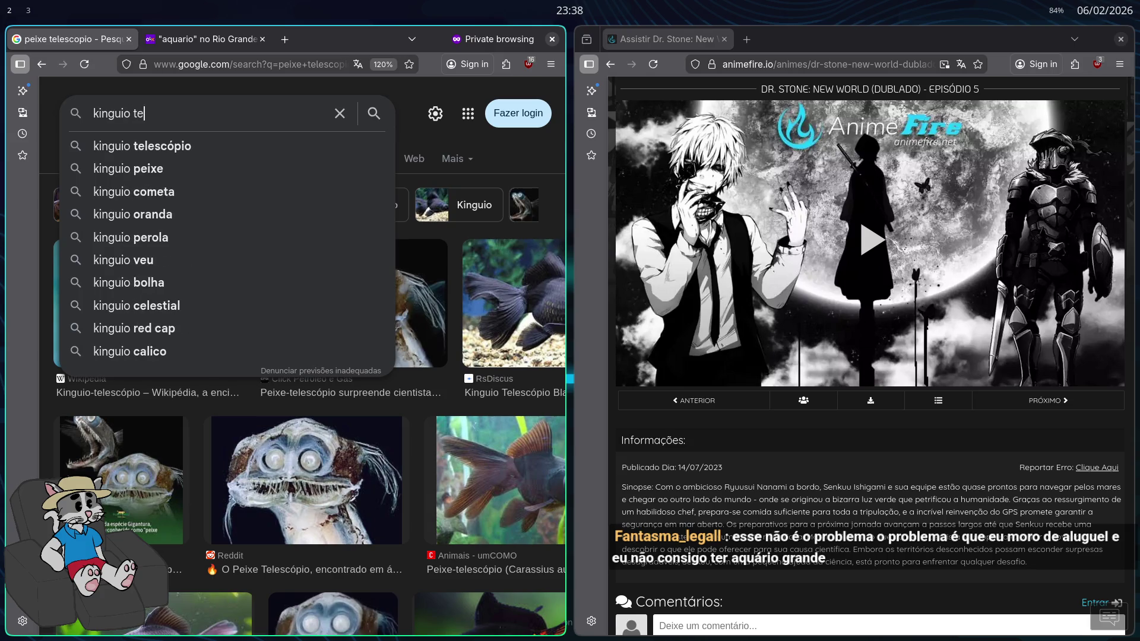
text(lescopio)
key(Return)
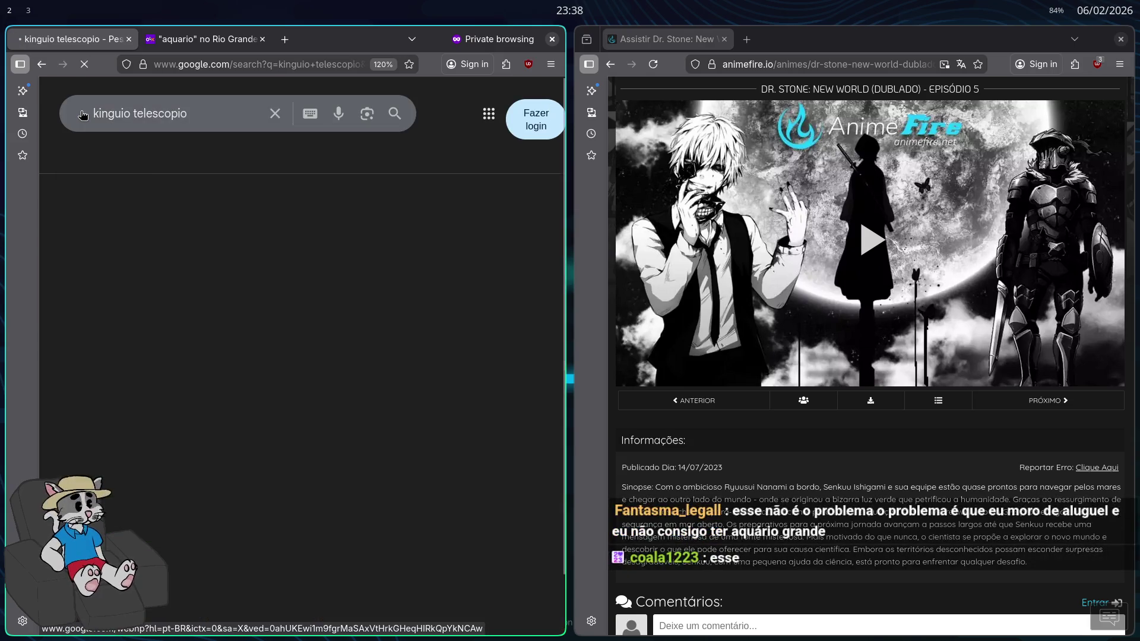
Preview two black telescope goldfish images, including the RsDiscus one
scroll(319, 356, down, 2)
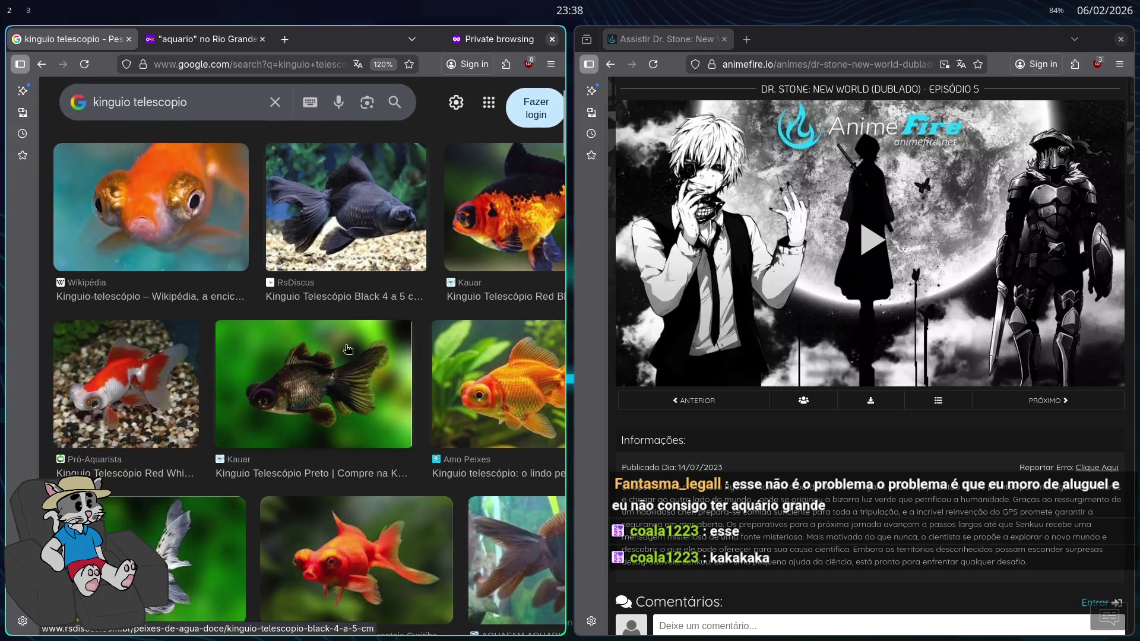
click(344, 226)
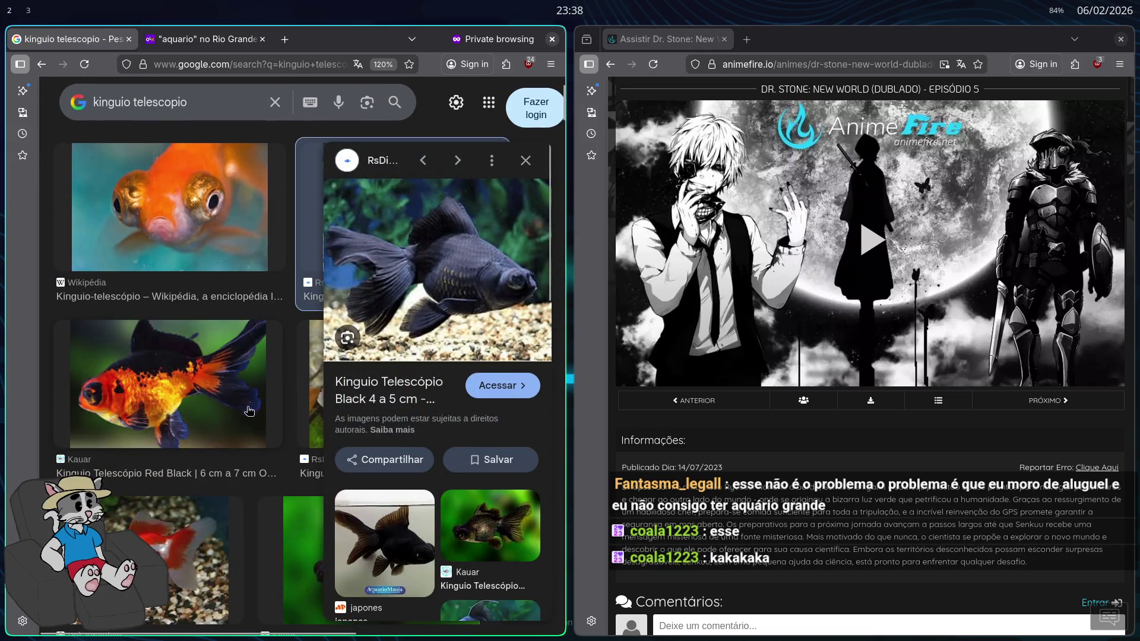
scroll(250, 411, down, 7)
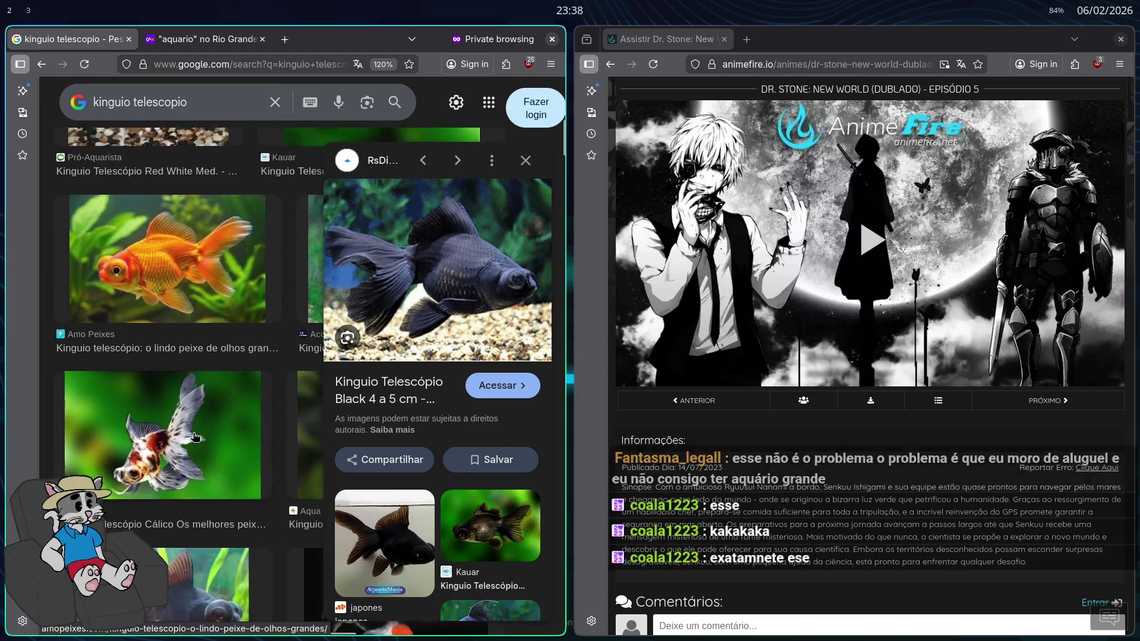
scroll(195, 438, down, 2)
click(179, 516)
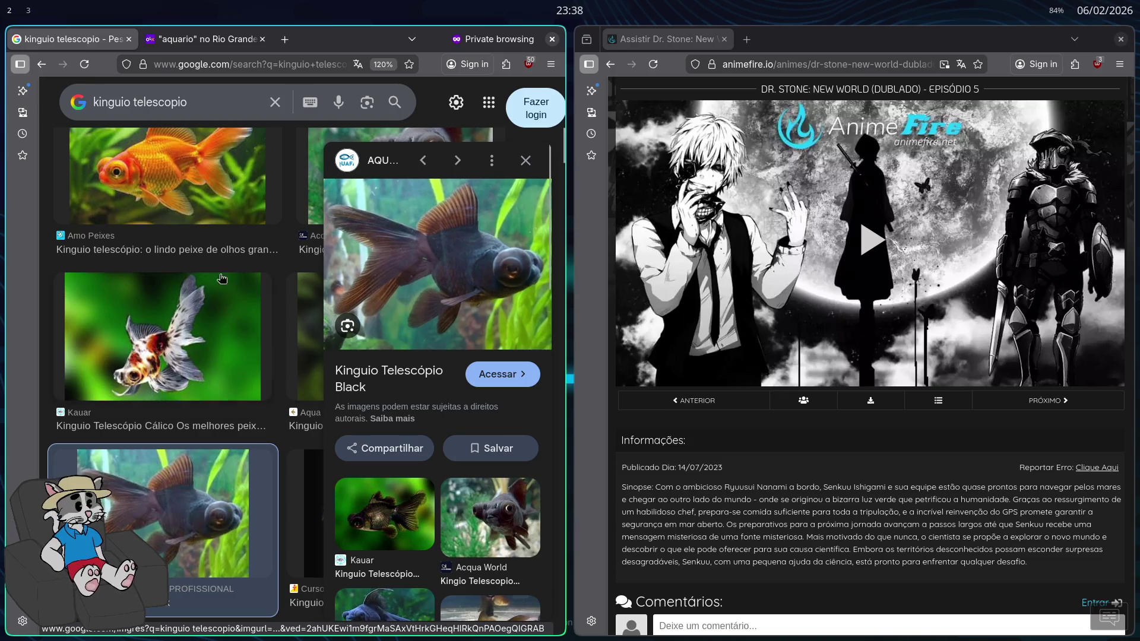
scroll(226, 228, up, 5)
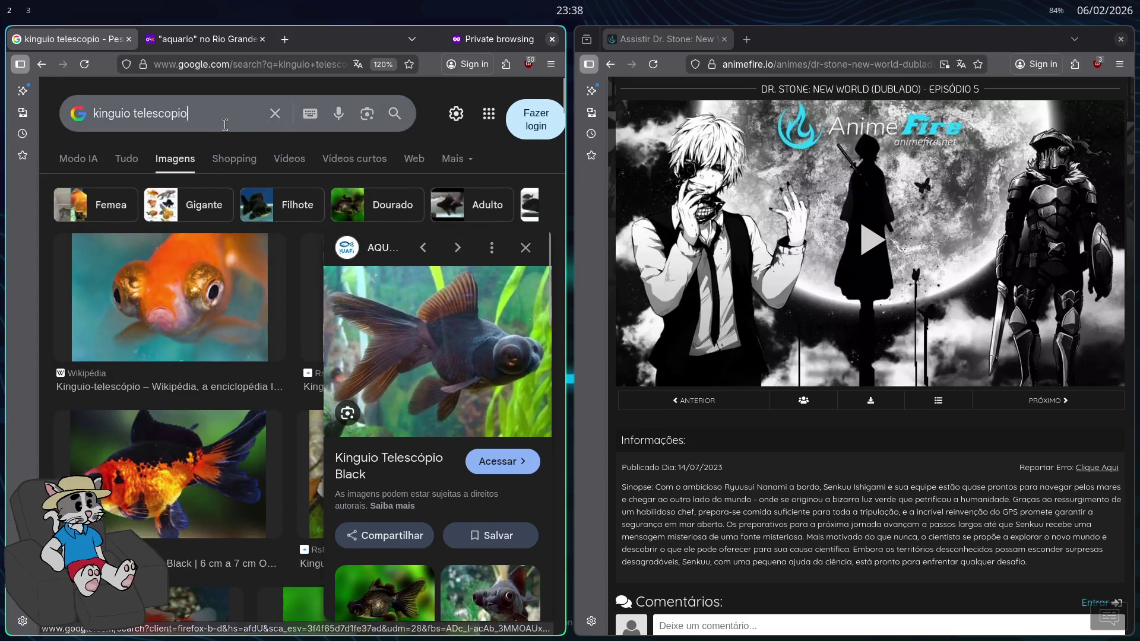
Change the query from 'telescopio' to 'kinguio perola' and search
click(225, 123)
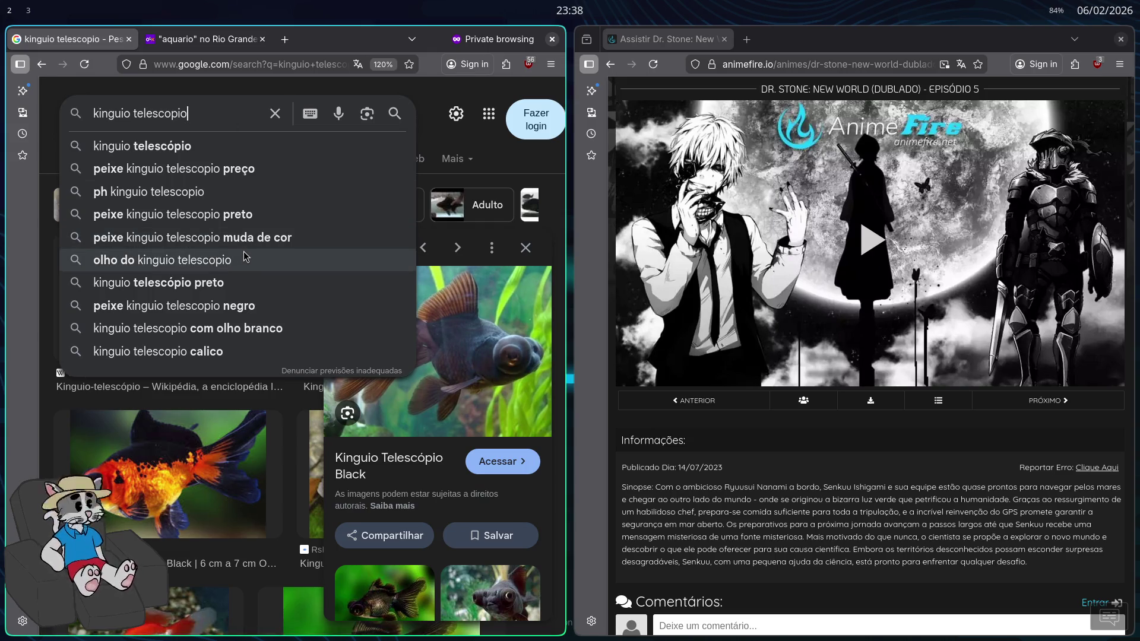
key(BackSpace)
key(BackSpace)
key(BackSpace)
text(perola)
key(Return)
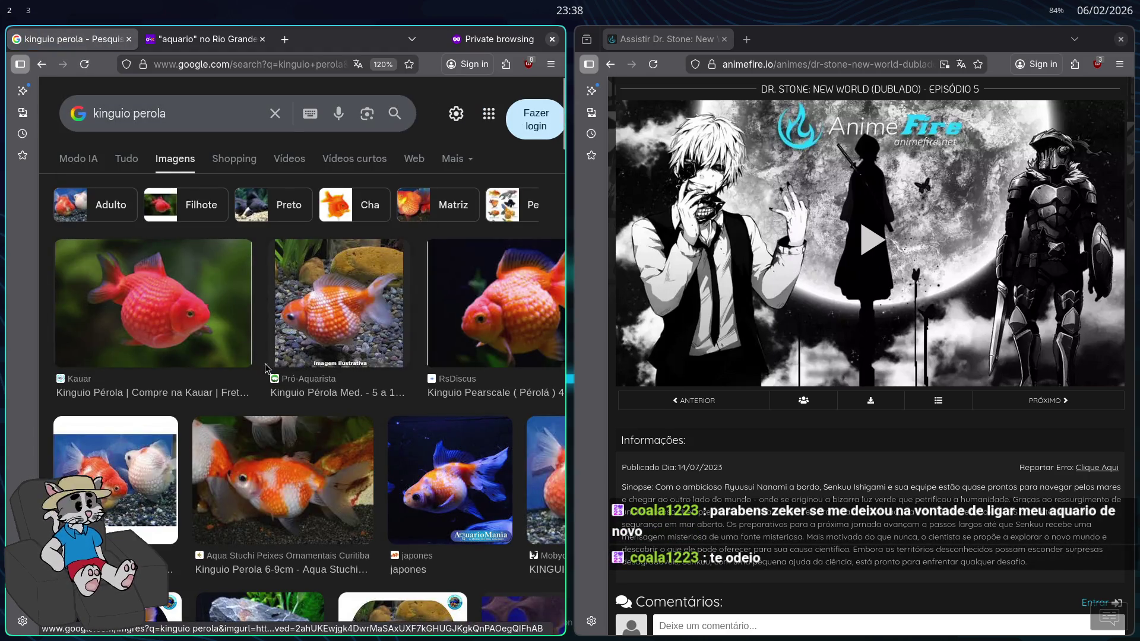
Search 'kinguio bolha' and preview two bubble-eye goldfish images, including Planeta Aquários
click(211, 114)
key(BackSpace)
key(BackSpace)
key(BackSpace)
text(bolh)
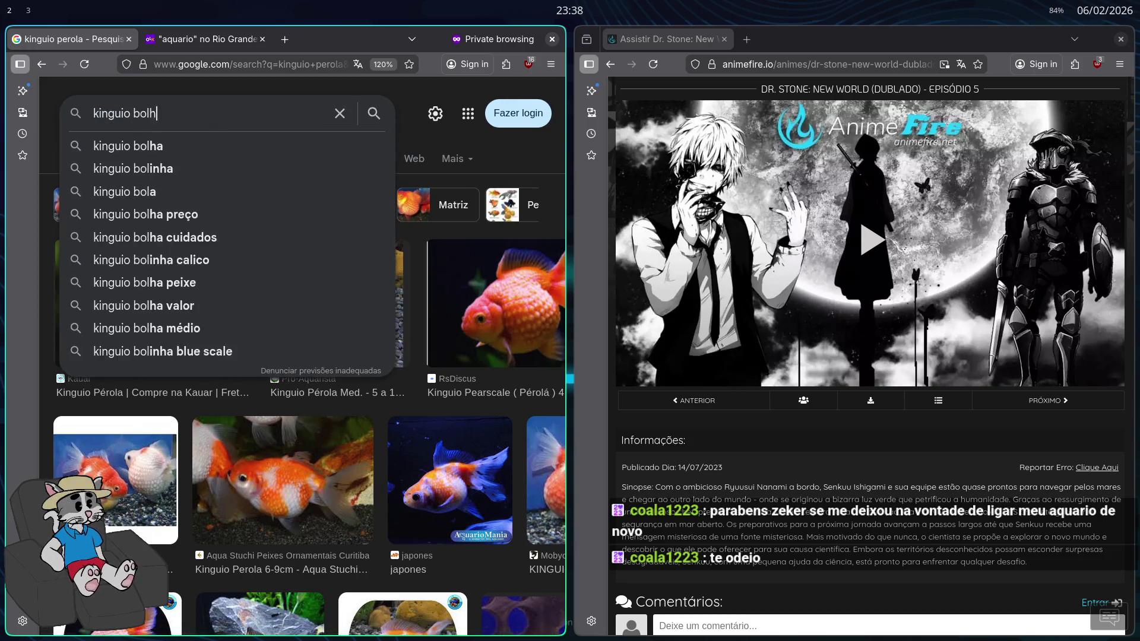
text(a)
key(Return)
click(133, 303)
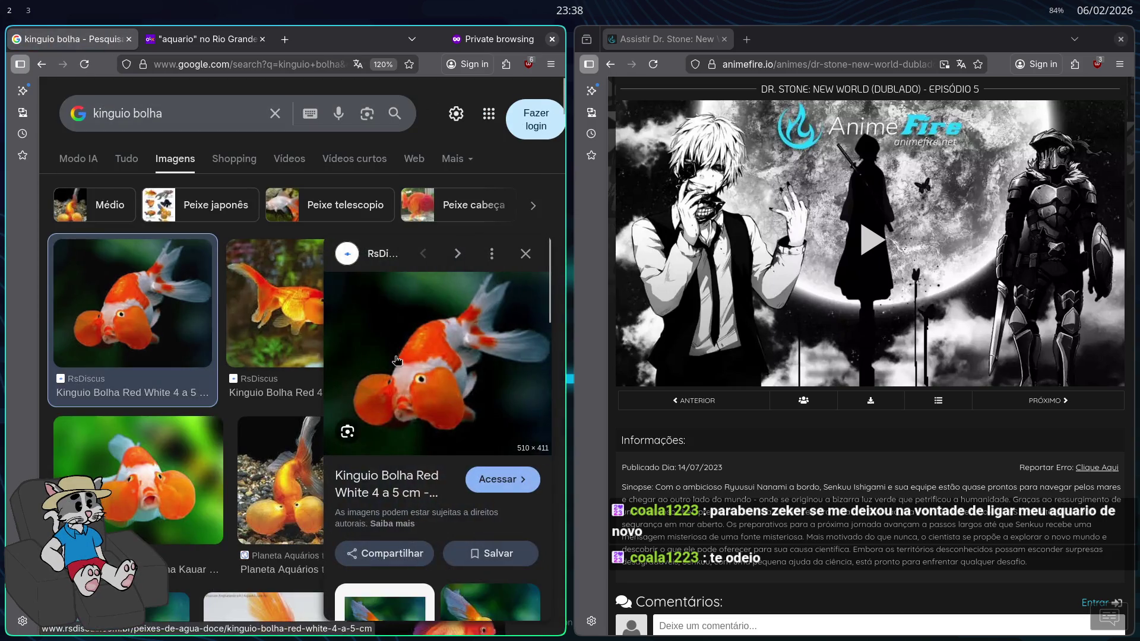
click(279, 475)
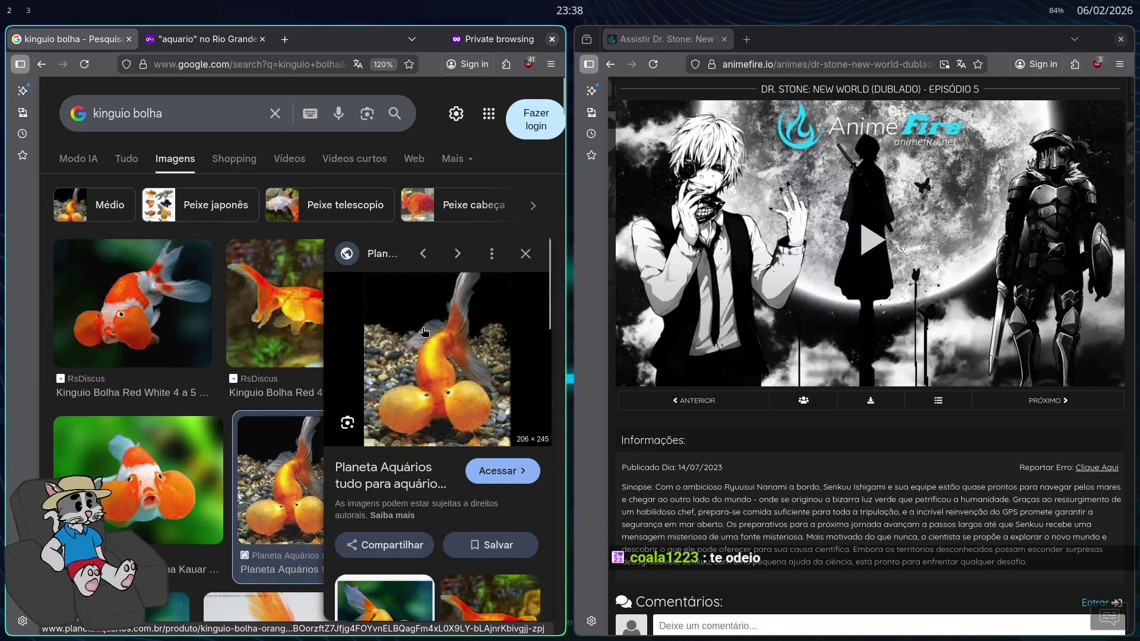
key(Escape)
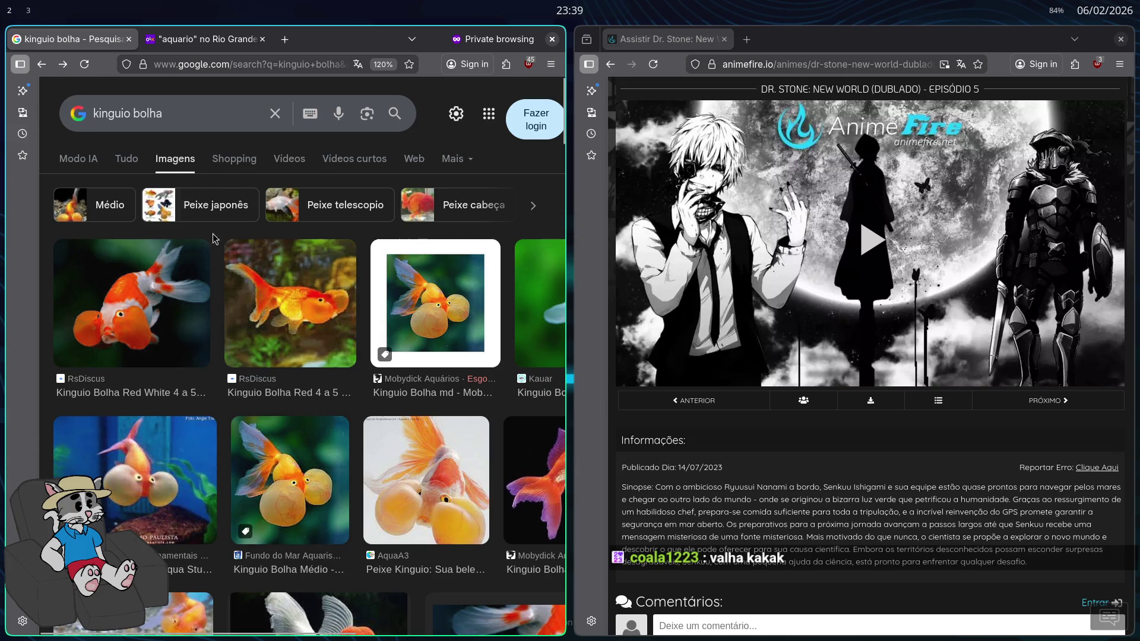
Search images for 'aquario plantado' and show the results full screen
click(179, 116)
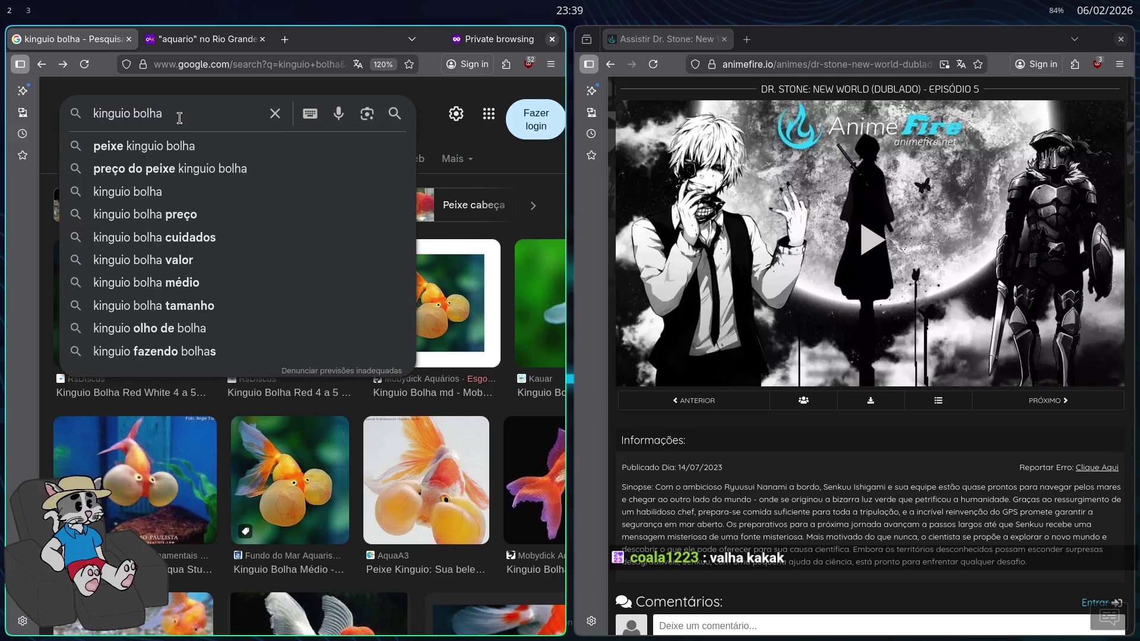
key(ctrl+a)
text(aquario )
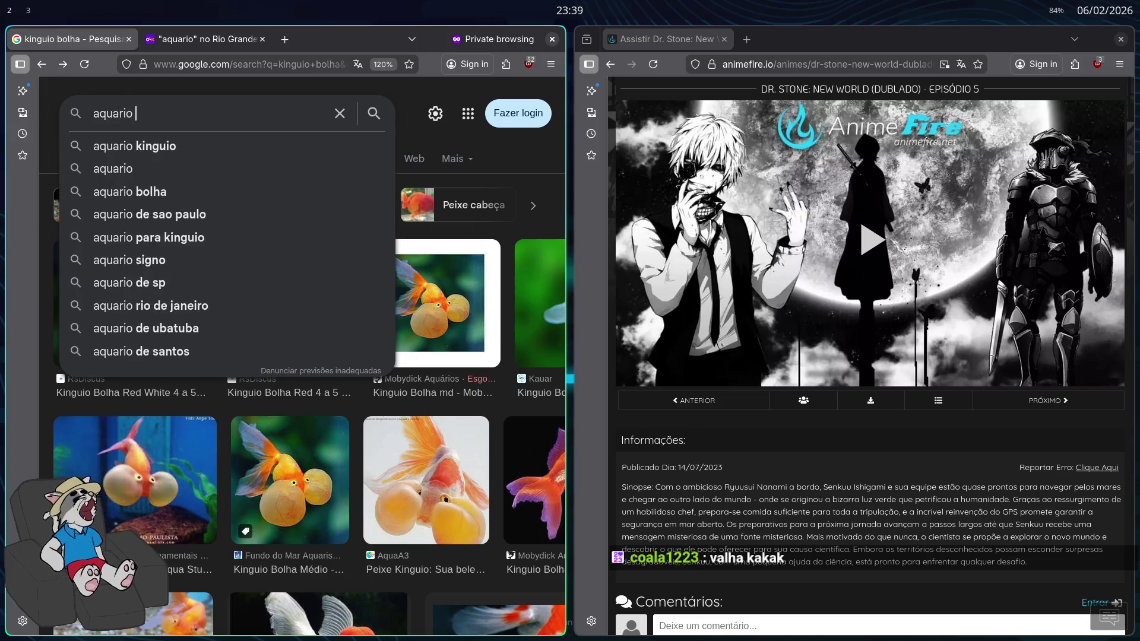
text(plantado)
key(Return)
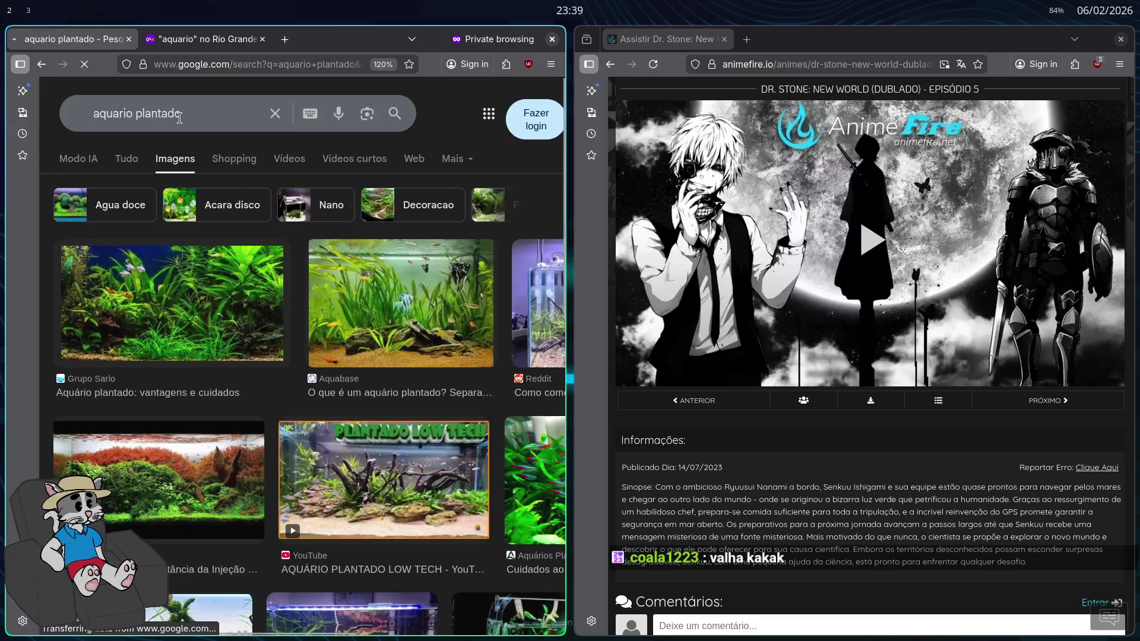
key(super+f)
Scroll down the planted-aquarium results and preview the 'Aquário sem CO2' YouTube video
scroll(577, 329, down, 10)
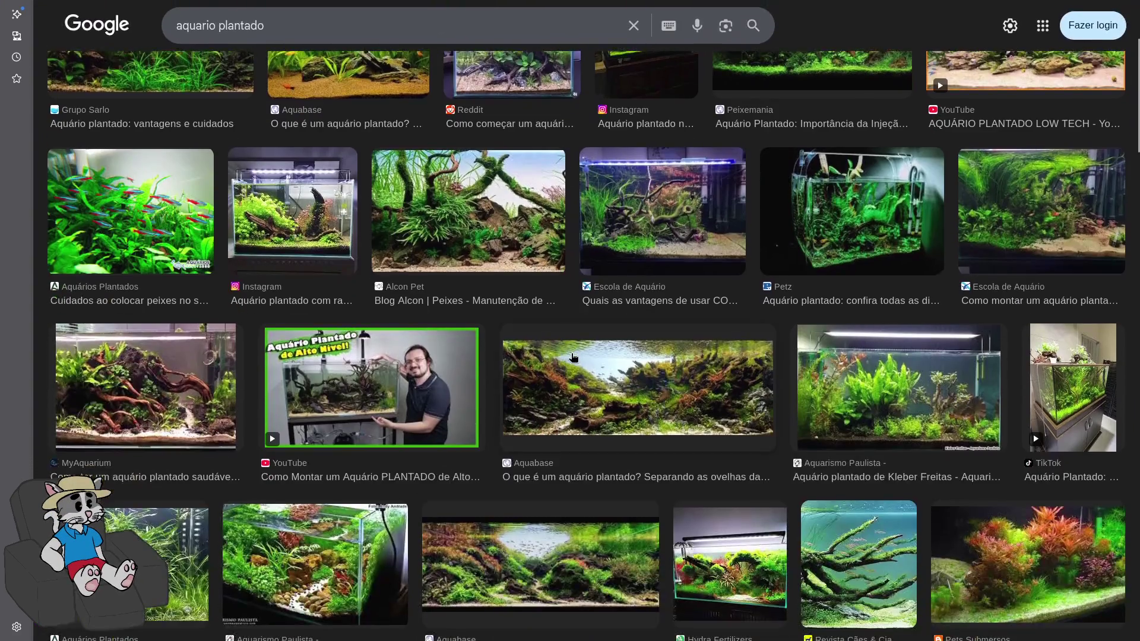
scroll(576, 329, down, 10)
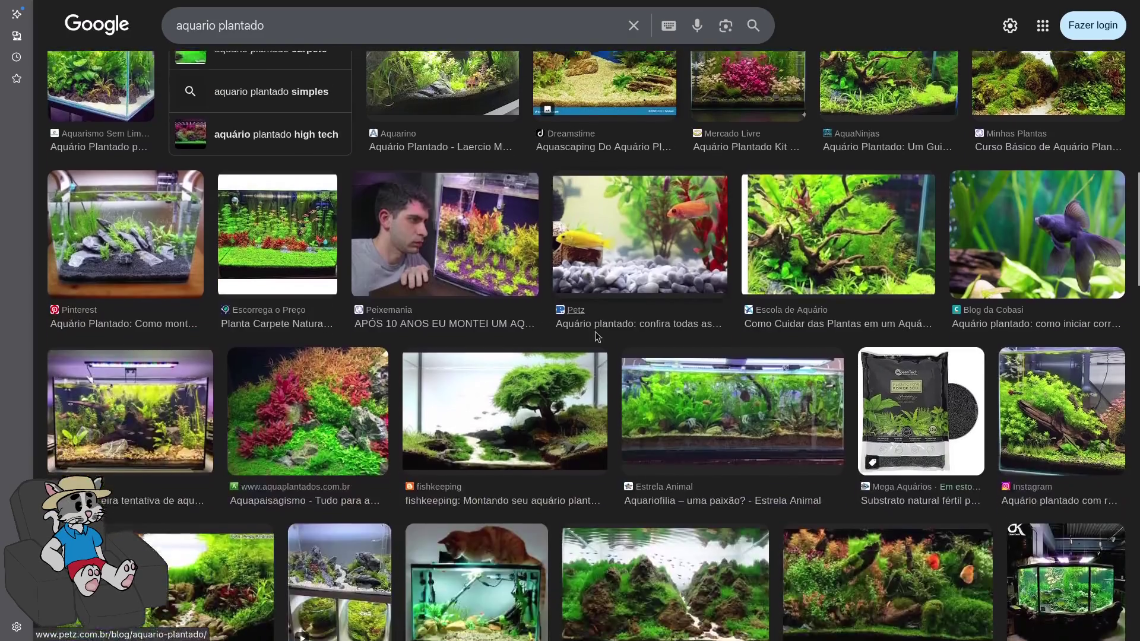
scroll(590, 356, down, 2)
scroll(259, 282, down, 8)
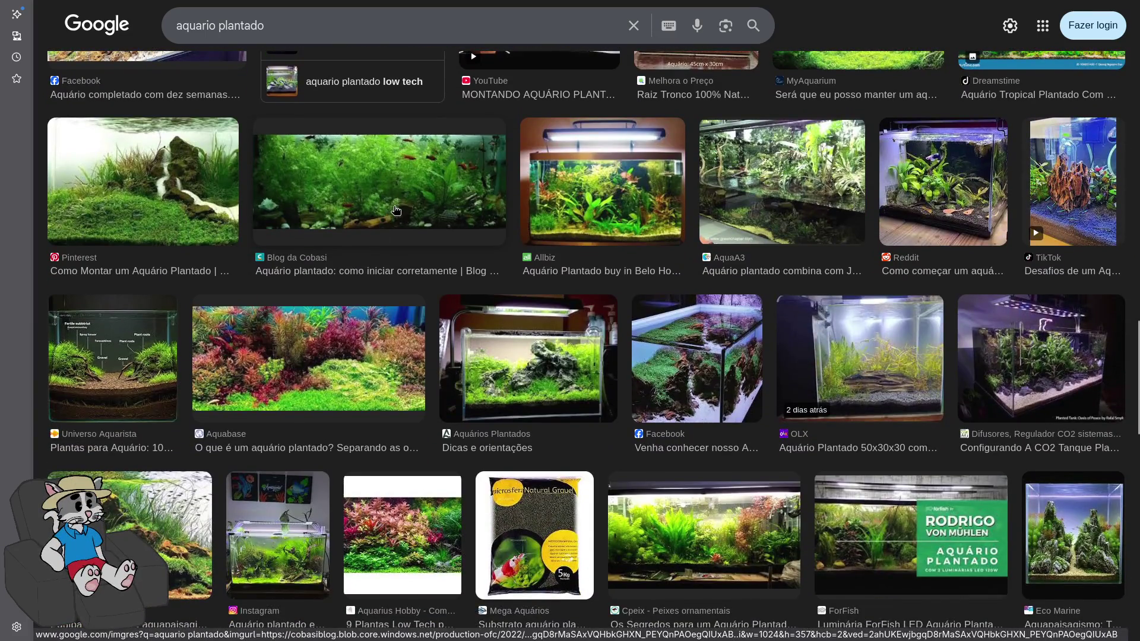
scroll(418, 213, down, 2)
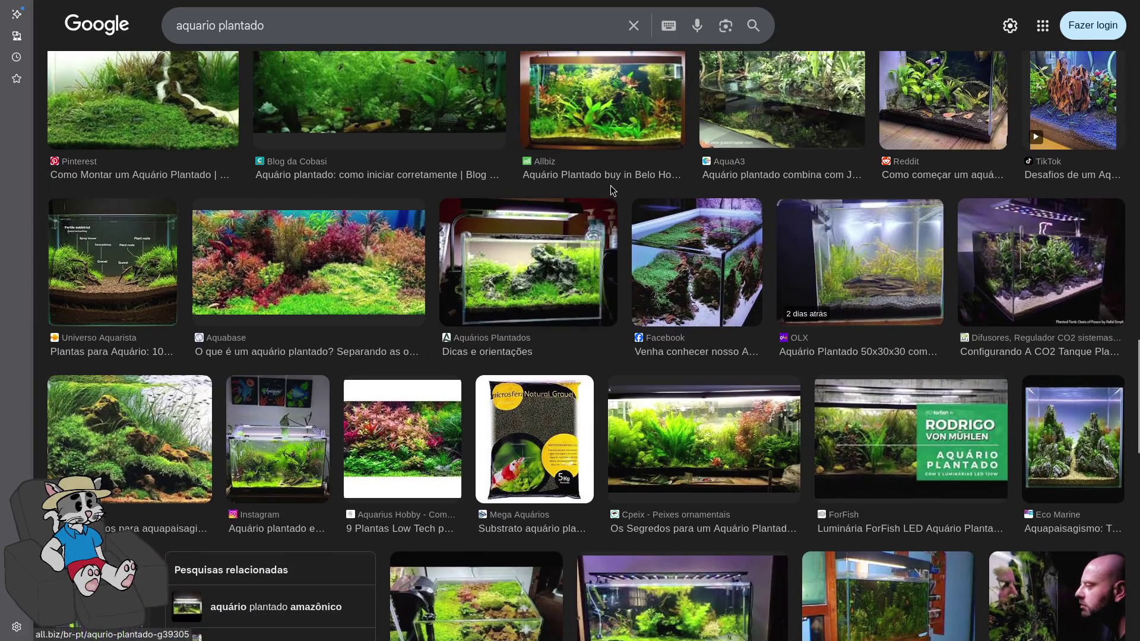
scroll(612, 212, down, 1)
scroll(612, 213, down, 2)
scroll(404, 363, down, 3)
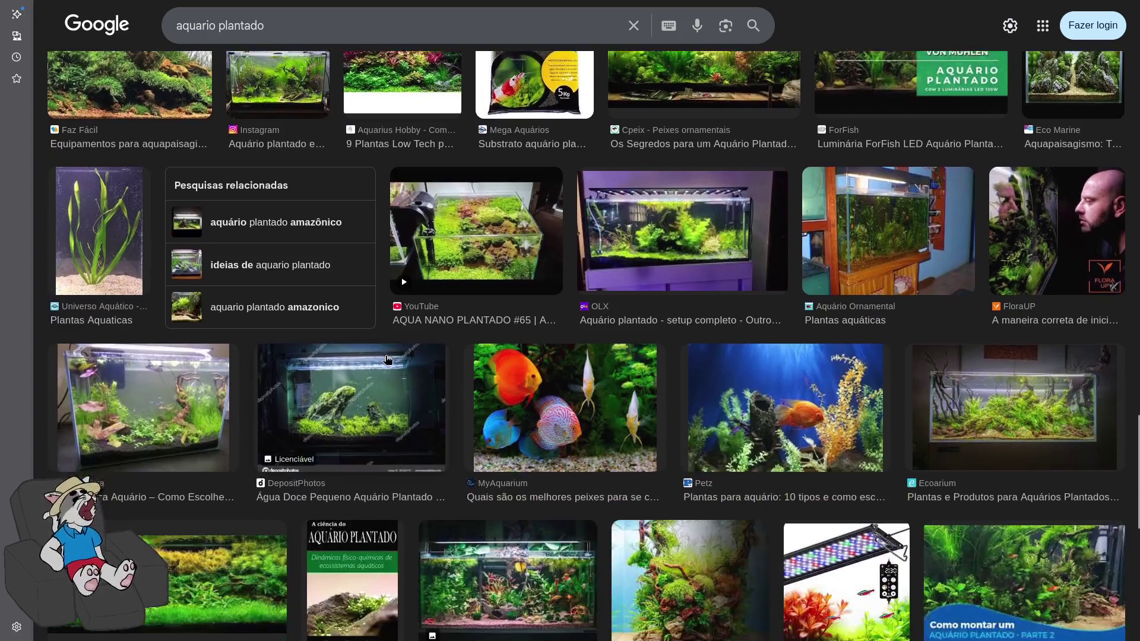
scroll(415, 342, down, 3)
scroll(422, 333, down, 3)
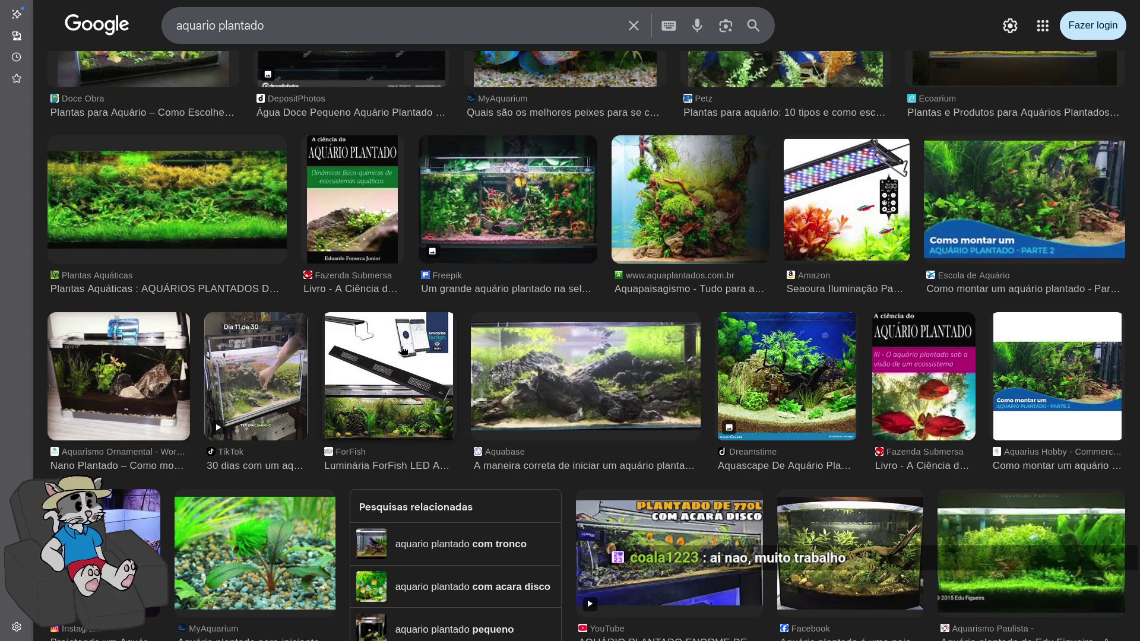
scroll(372, 345, down, 10)
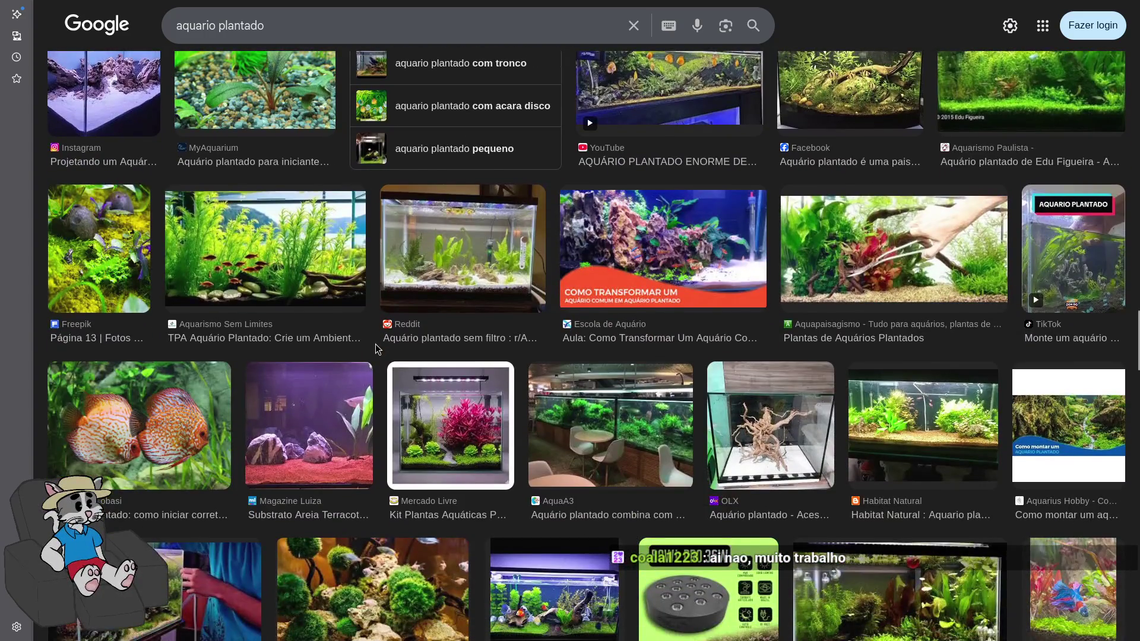
scroll(413, 343, down, 2)
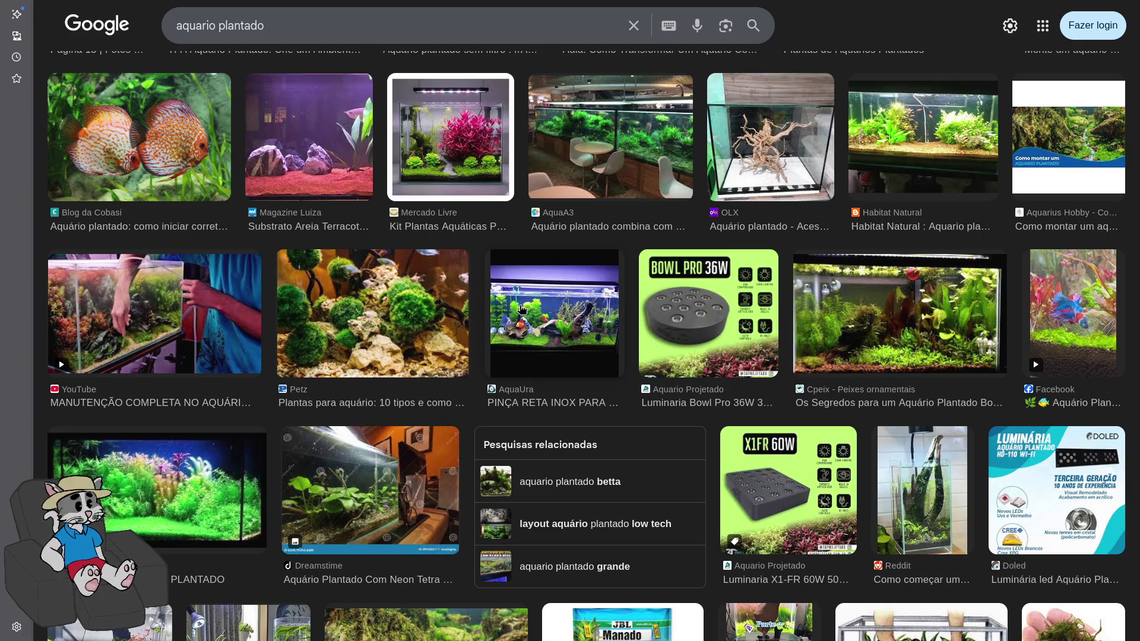
scroll(621, 337, down, 5)
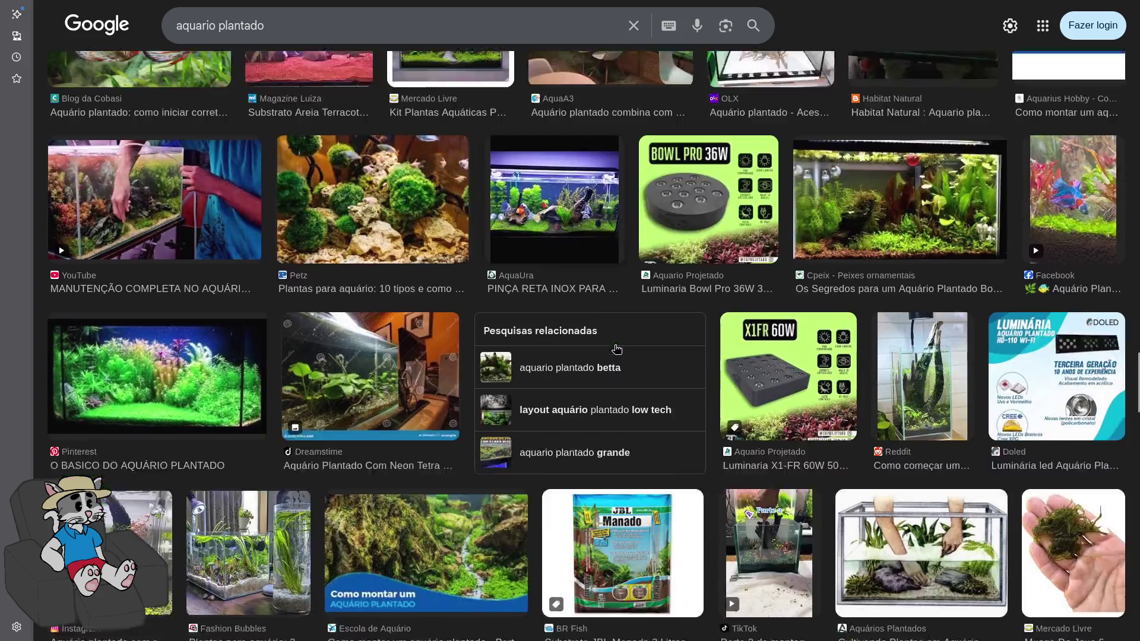
scroll(610, 352, down, 5)
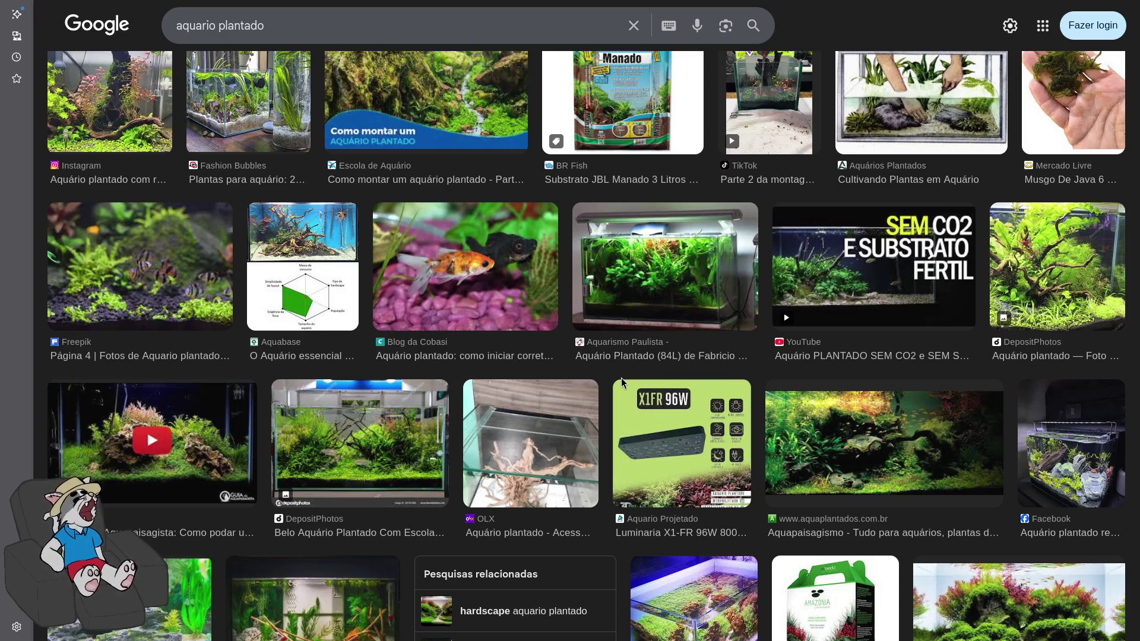
scroll(501, 411, down, 3)
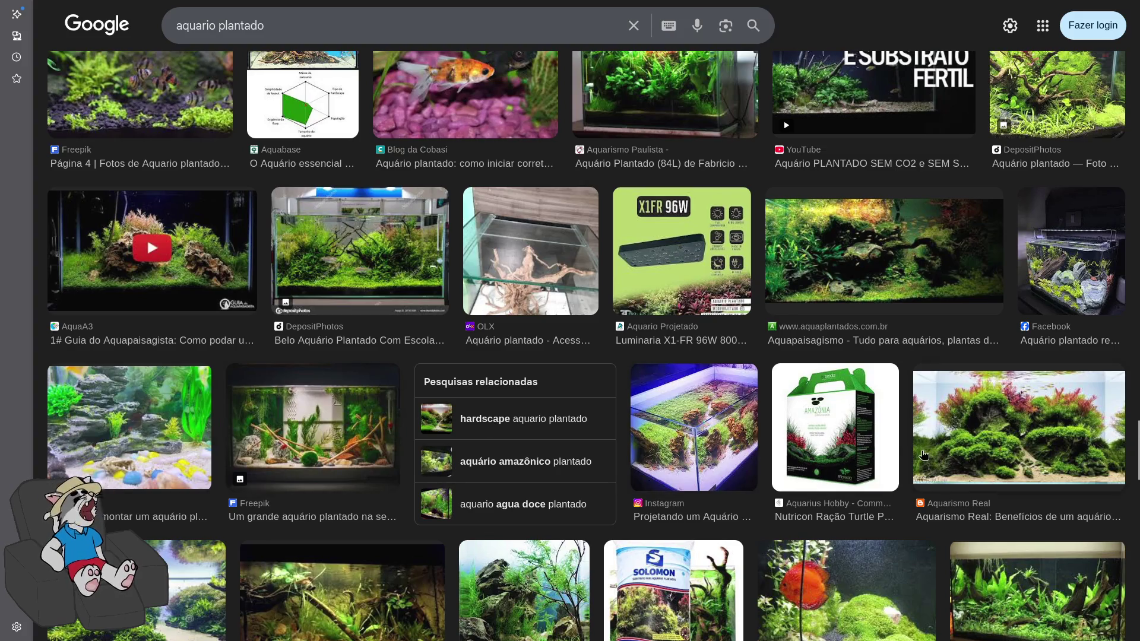
scroll(742, 426, down, 9)
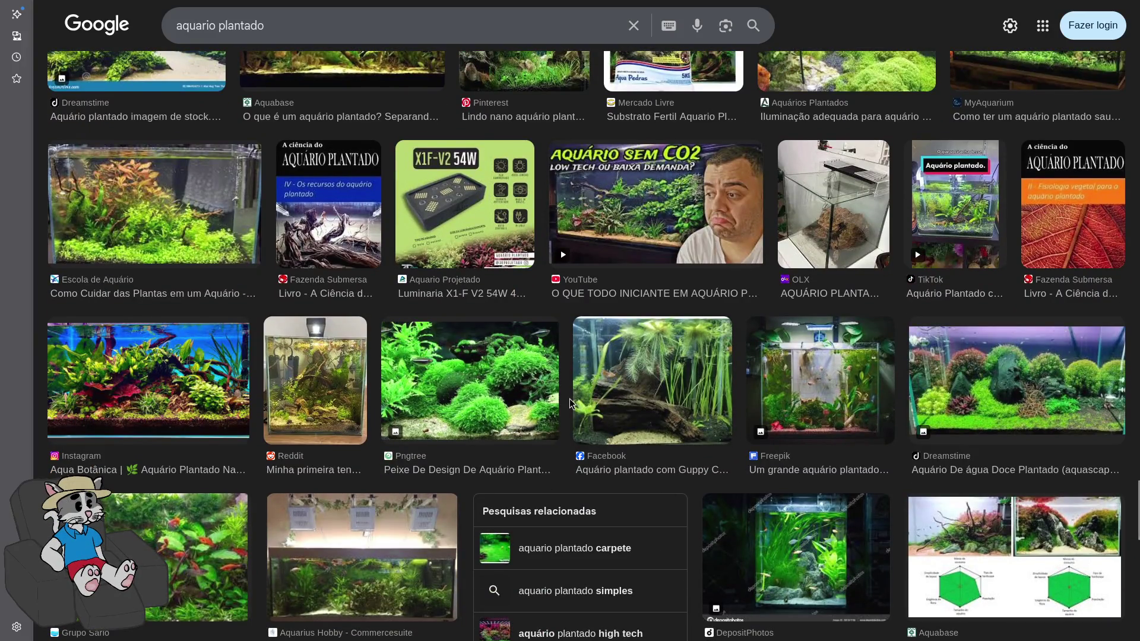
click(581, 254)
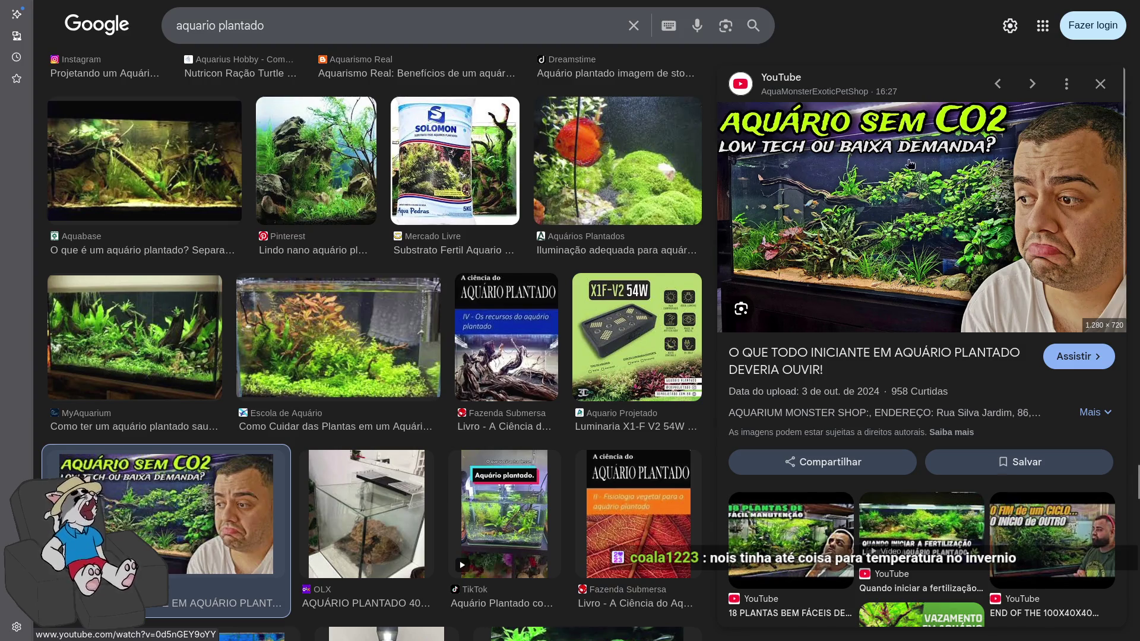
Start a new query in place of 'aquario plantado'
click(380, 19)
text(termoss)
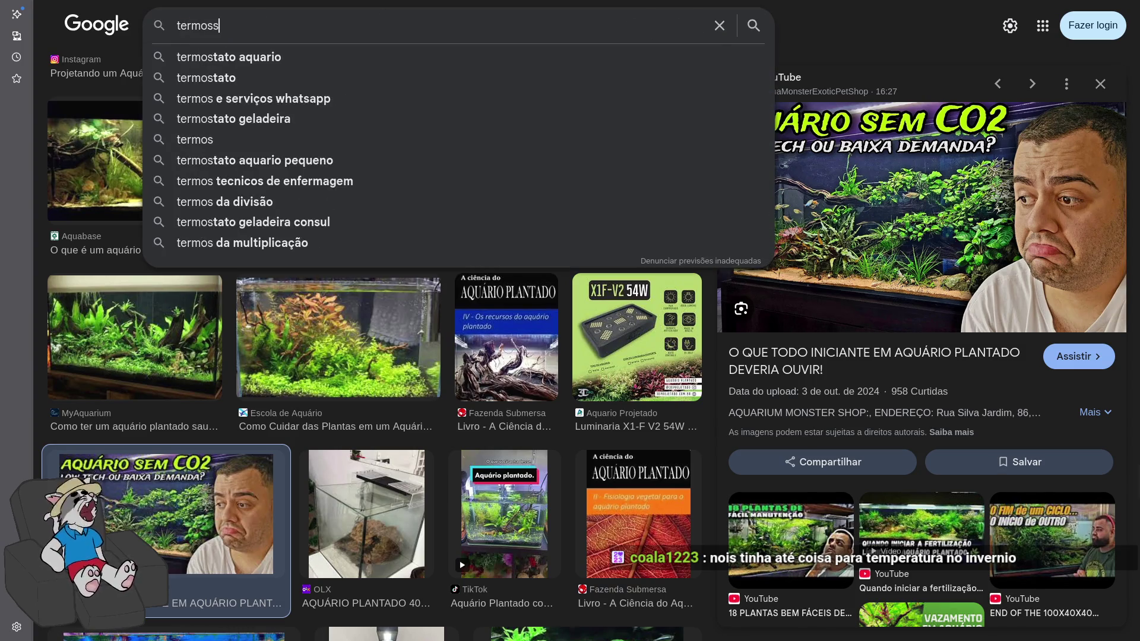
text(f)
key(BackSpace)
text(tato)
key(Return)
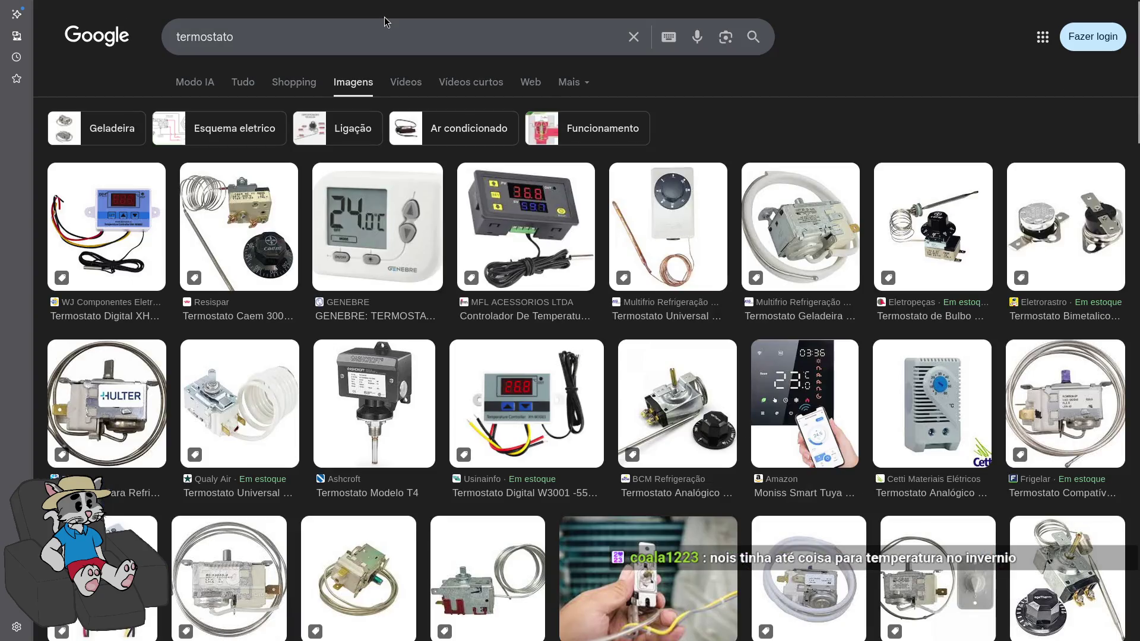
click(377, 40)
text(aquario)
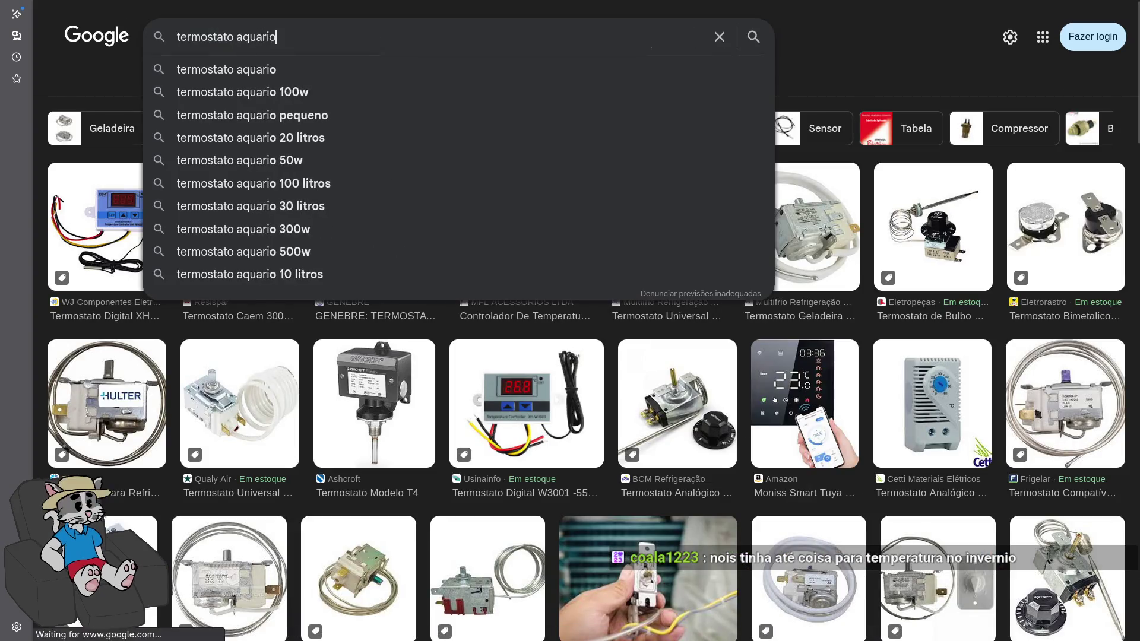
key(Return)
click(327, 278)
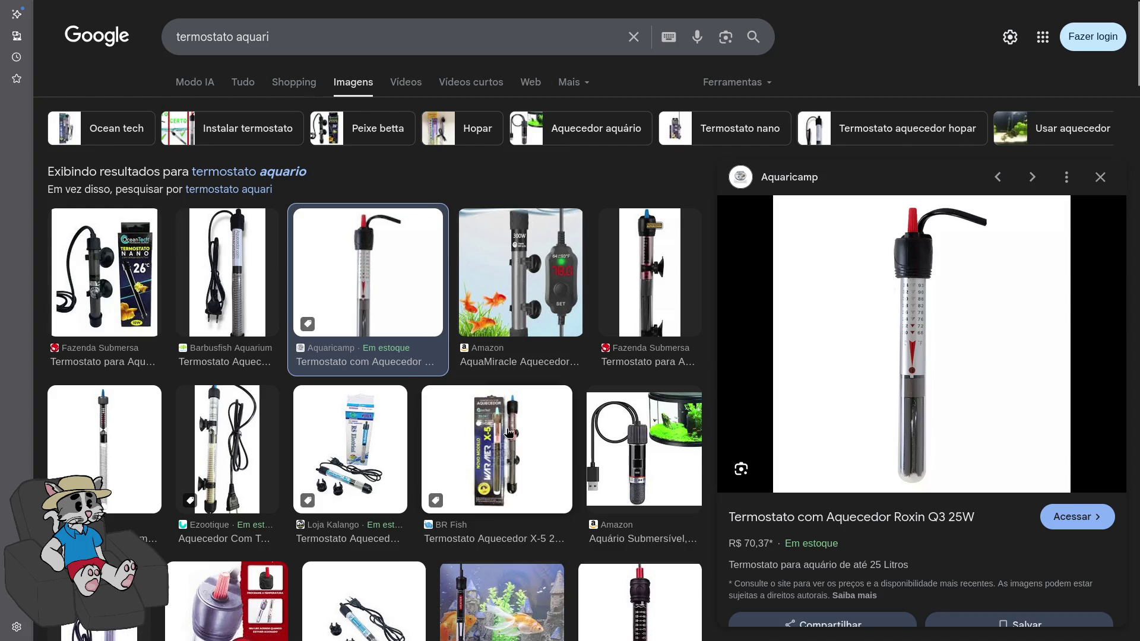
click(109, 292)
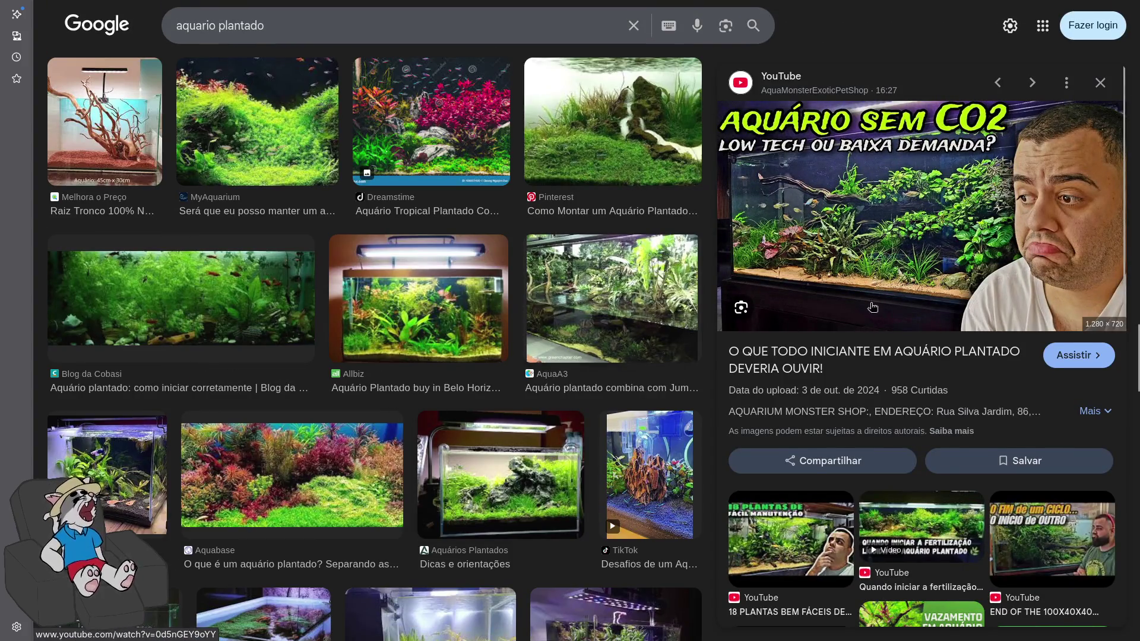
right_click(886, 236)
click(907, 57)
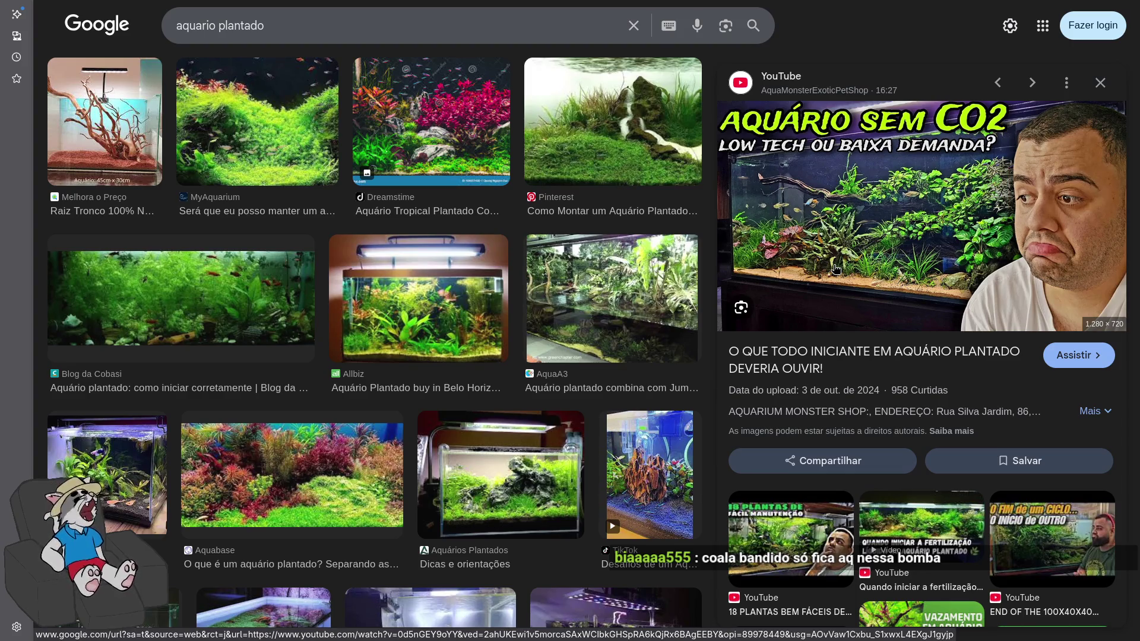
Scroll up and down through the results to review them
scroll(707, 276, up, 5)
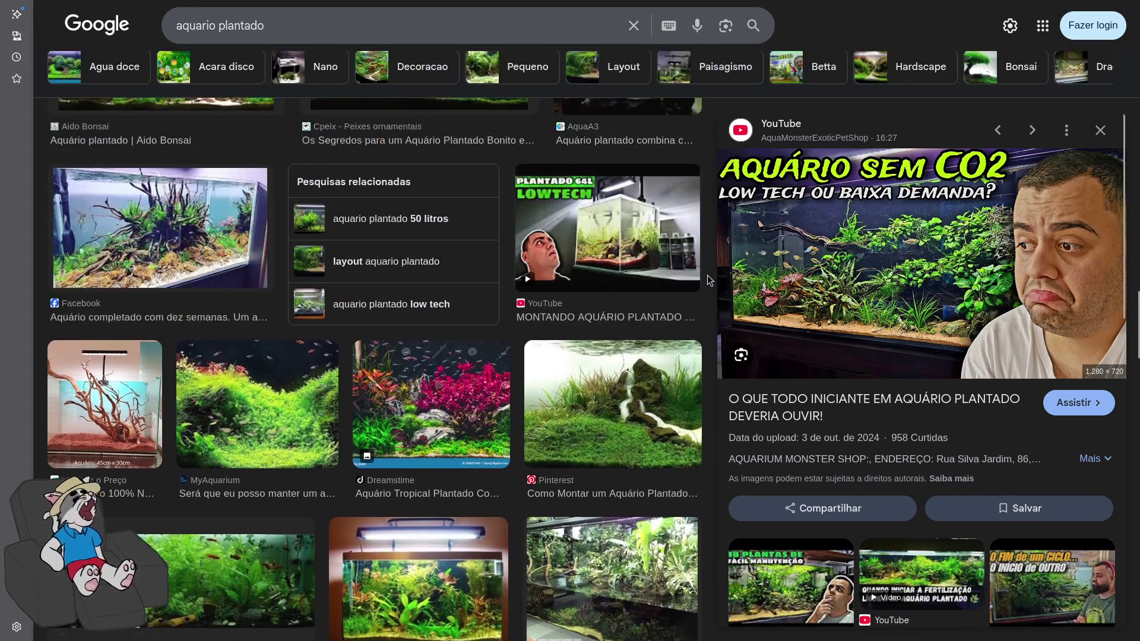
scroll(708, 275, down, 5)
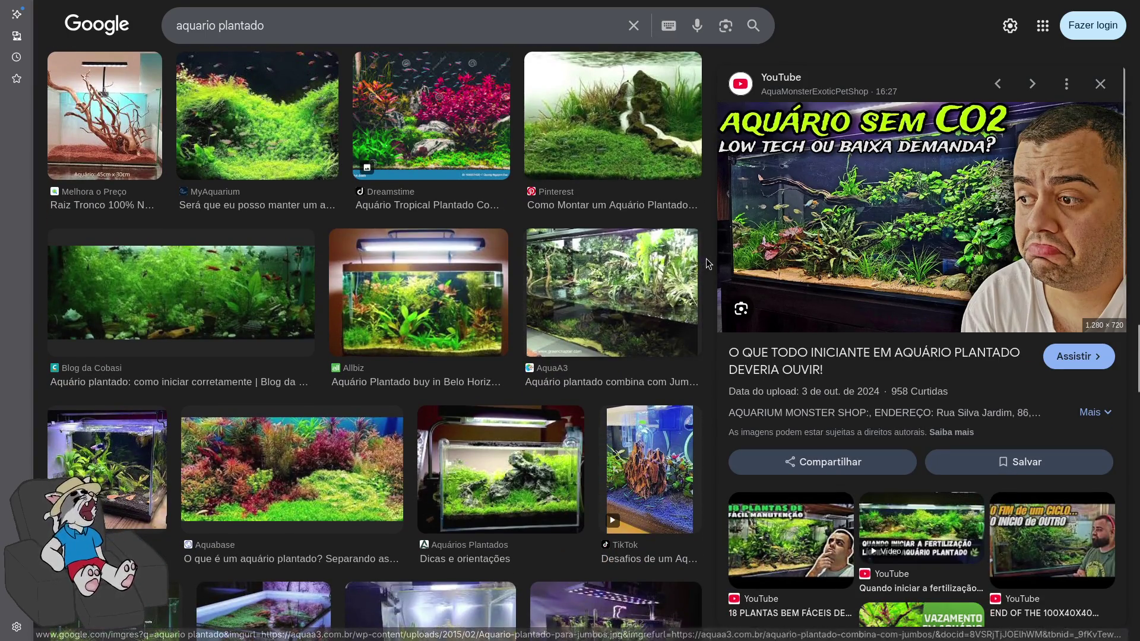
scroll(709, 263, down, 4)
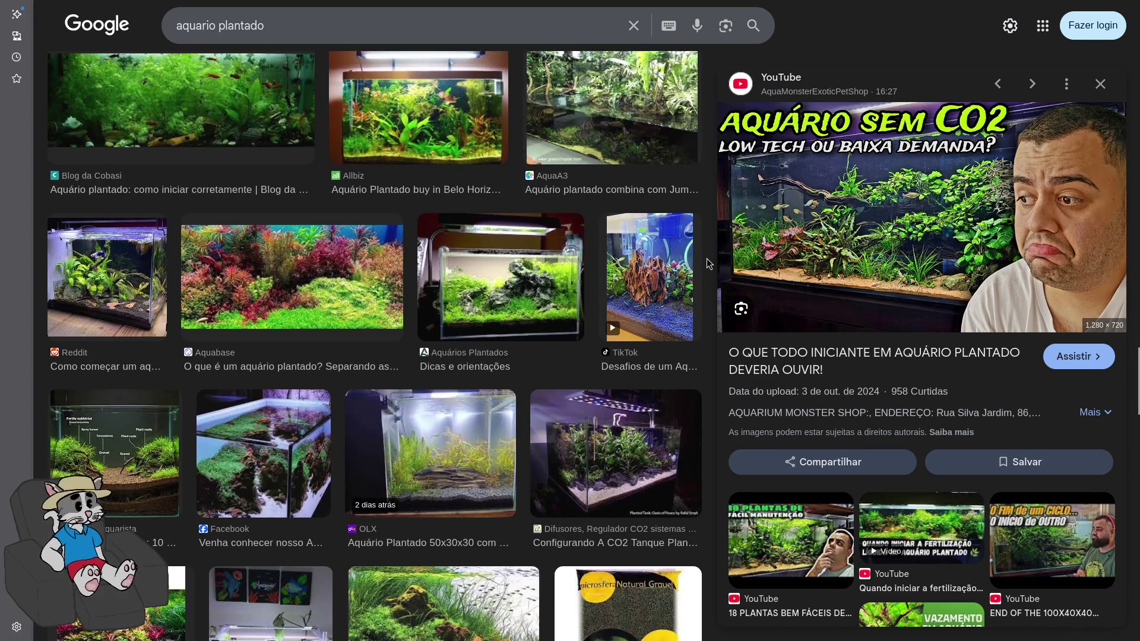
scroll(709, 261, up, 3)
scroll(711, 261, down, 2)
scroll(711, 262, down, 3)
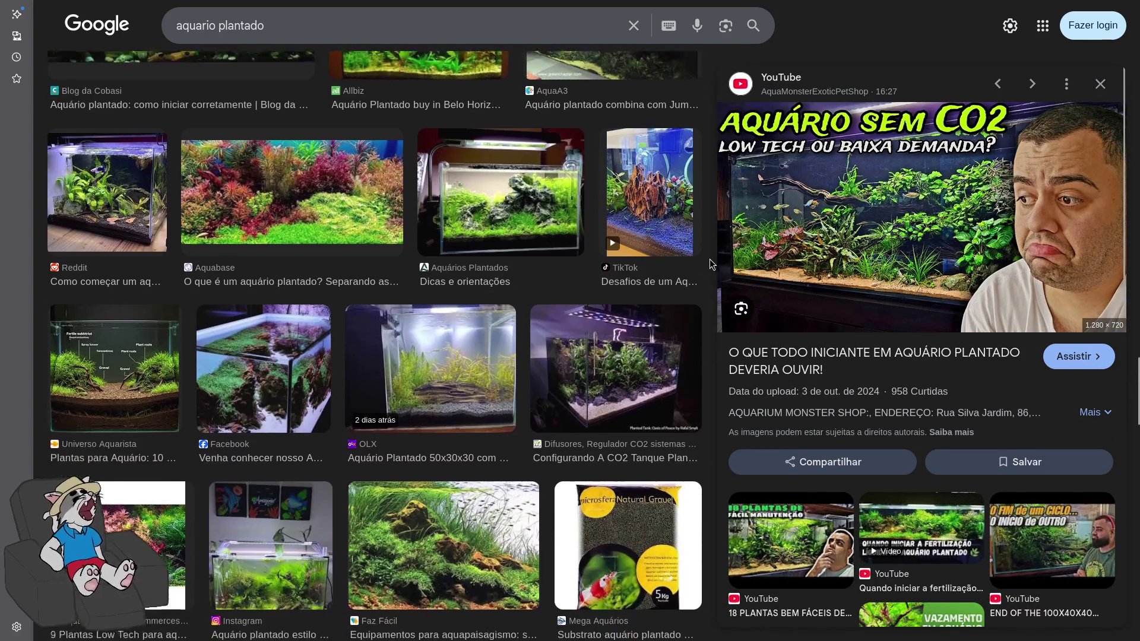
scroll(713, 267, up, 1)
scroll(710, 272, up, 8)
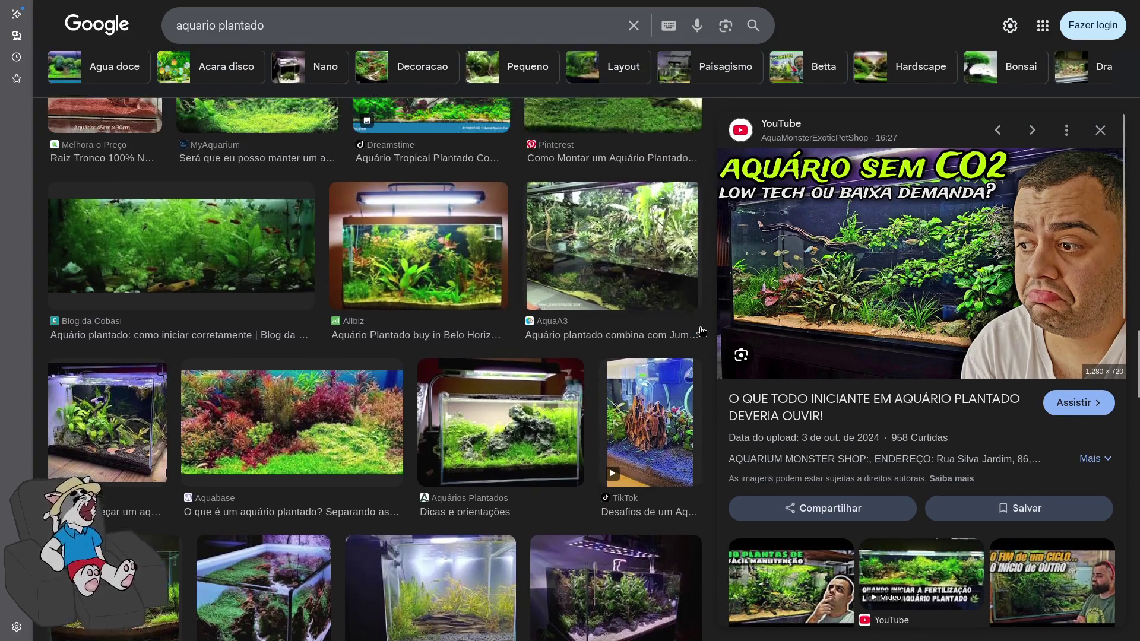
scroll(701, 332, up, 10)
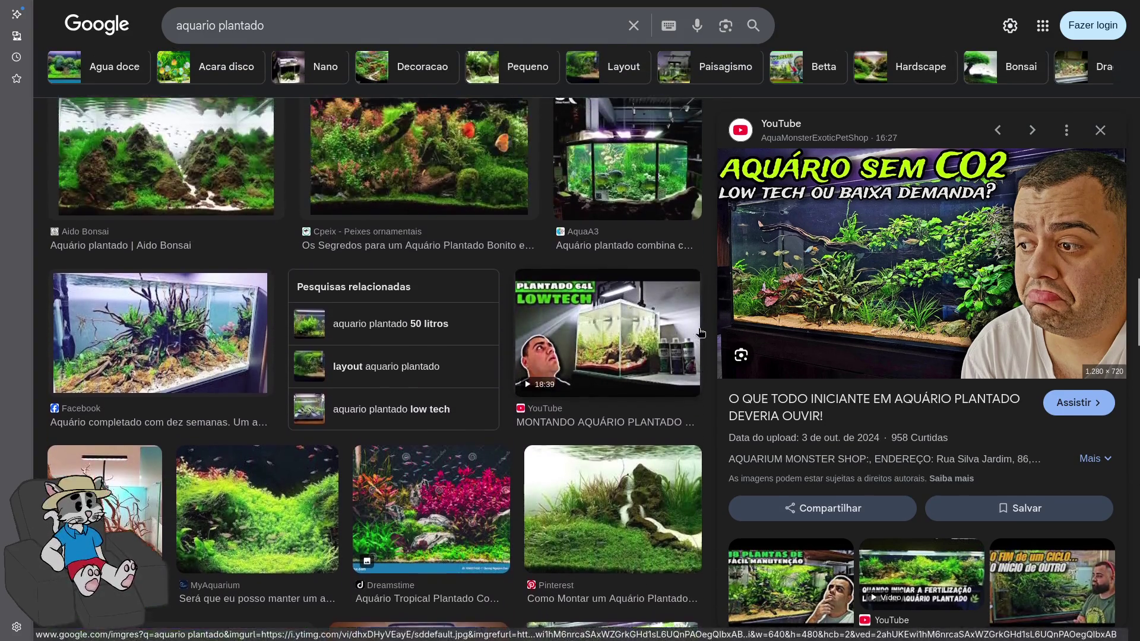
scroll(700, 333, up, 10)
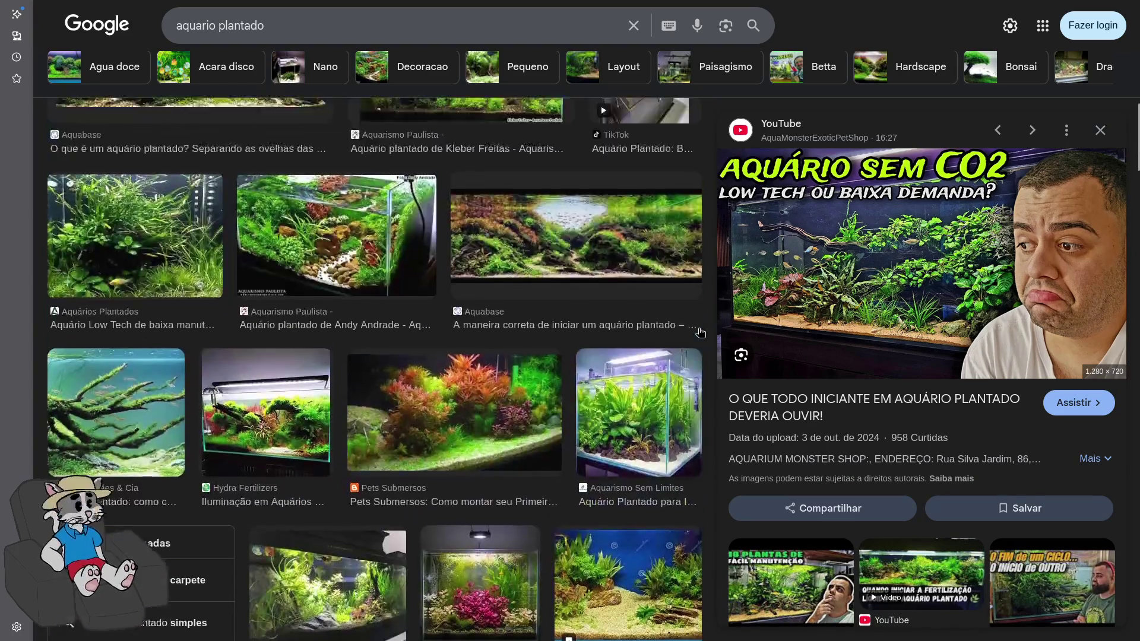
scroll(698, 329, down, 8)
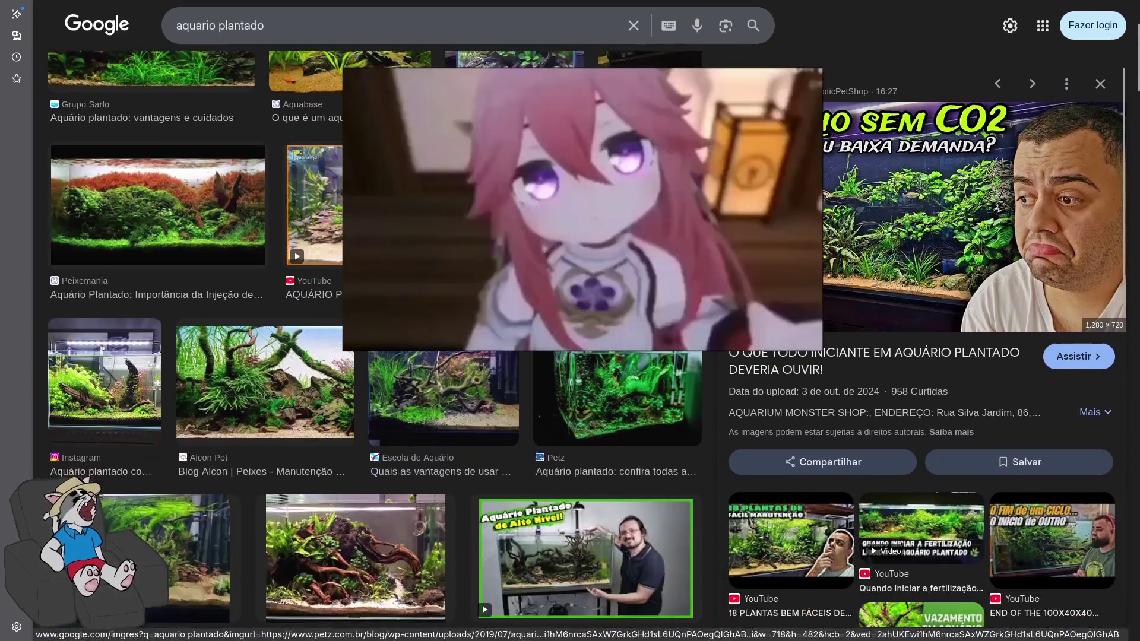
scroll(374, 344, down, 5)
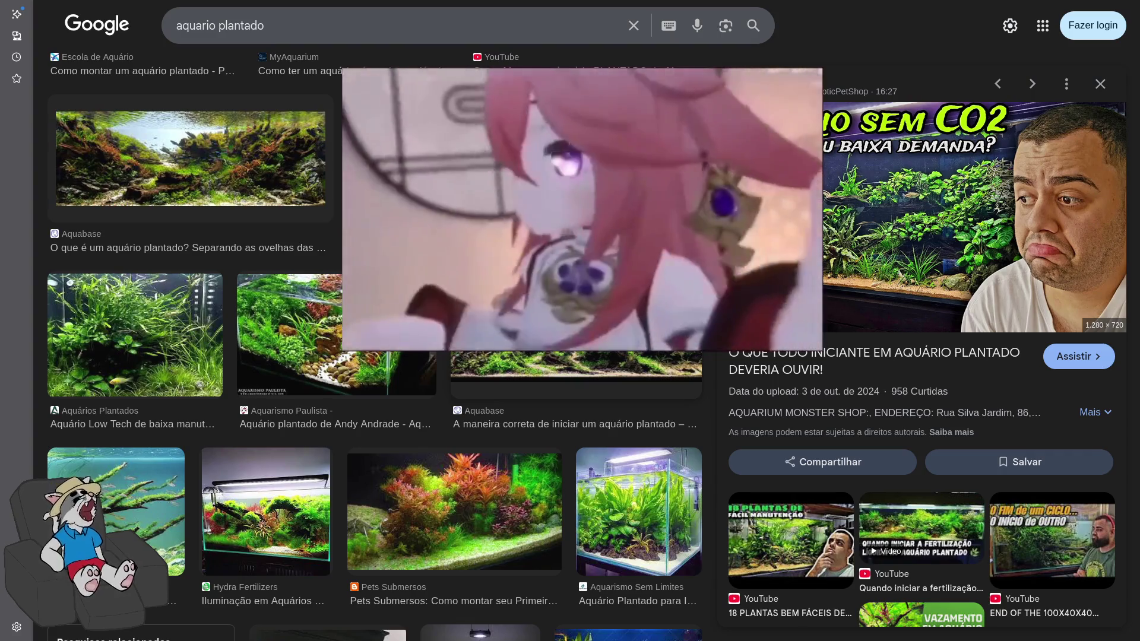
scroll(697, 330, down, 15)
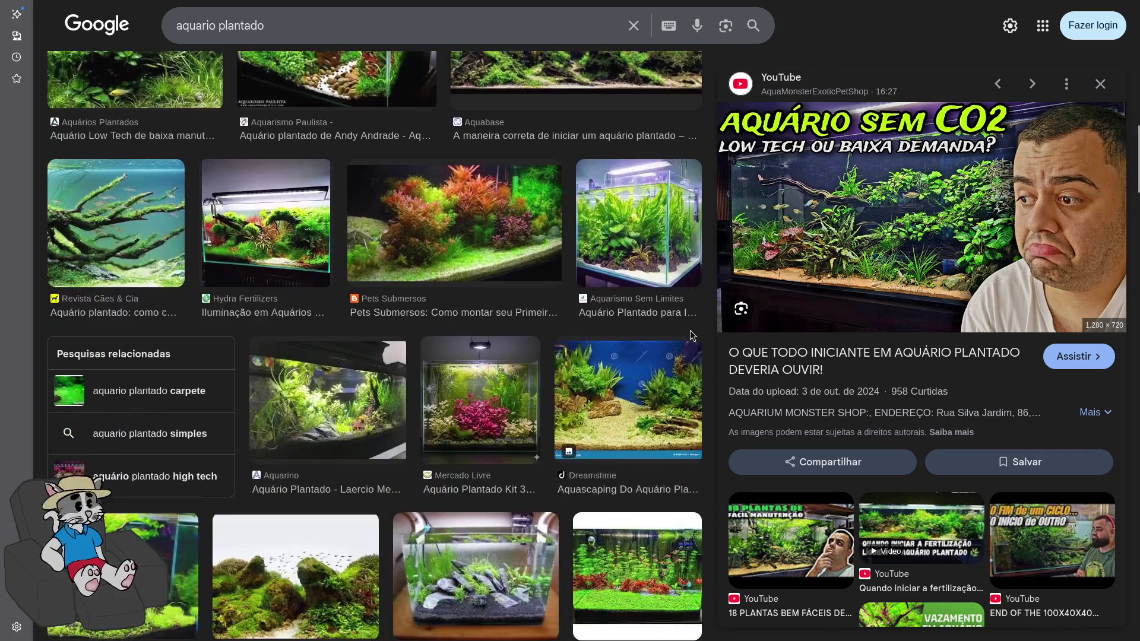
scroll(598, 341, down, 8)
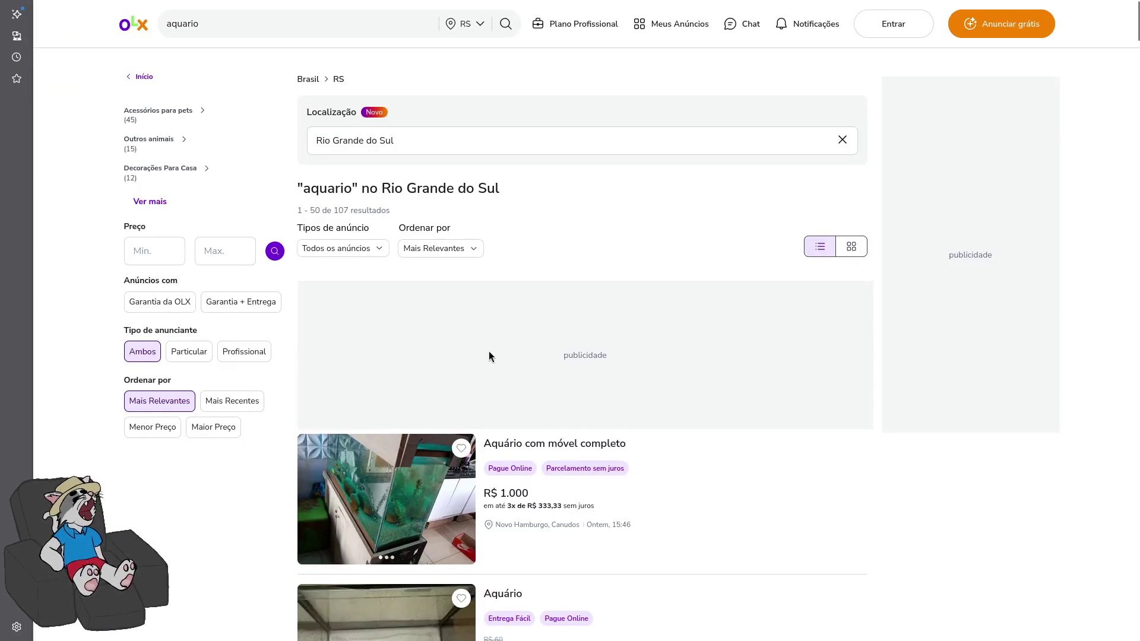
scroll(489, 351, down, 3)
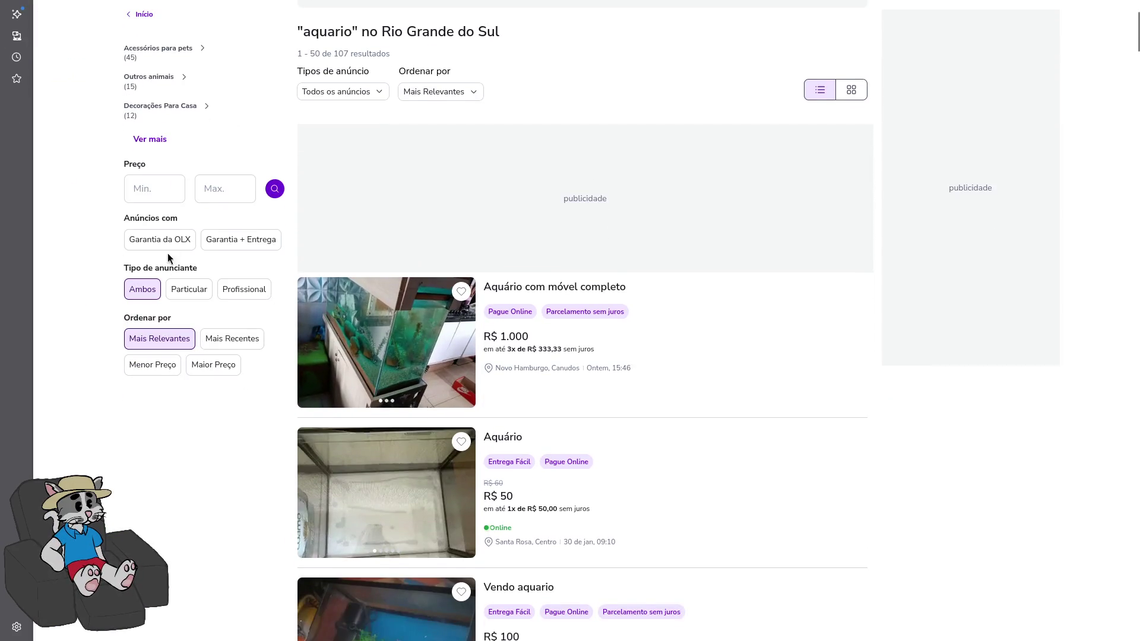
Set the OLX aquario listings' maximum price to 100 and apply the filter
click(226, 187)
text(1000)
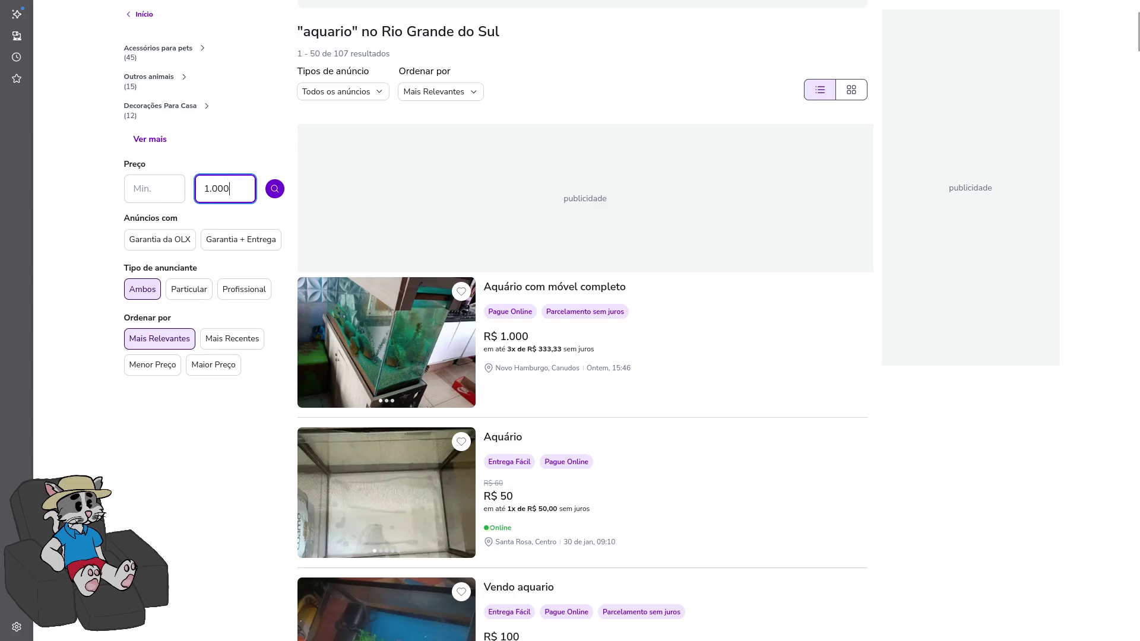
key(BackSpace)
click(280, 193)
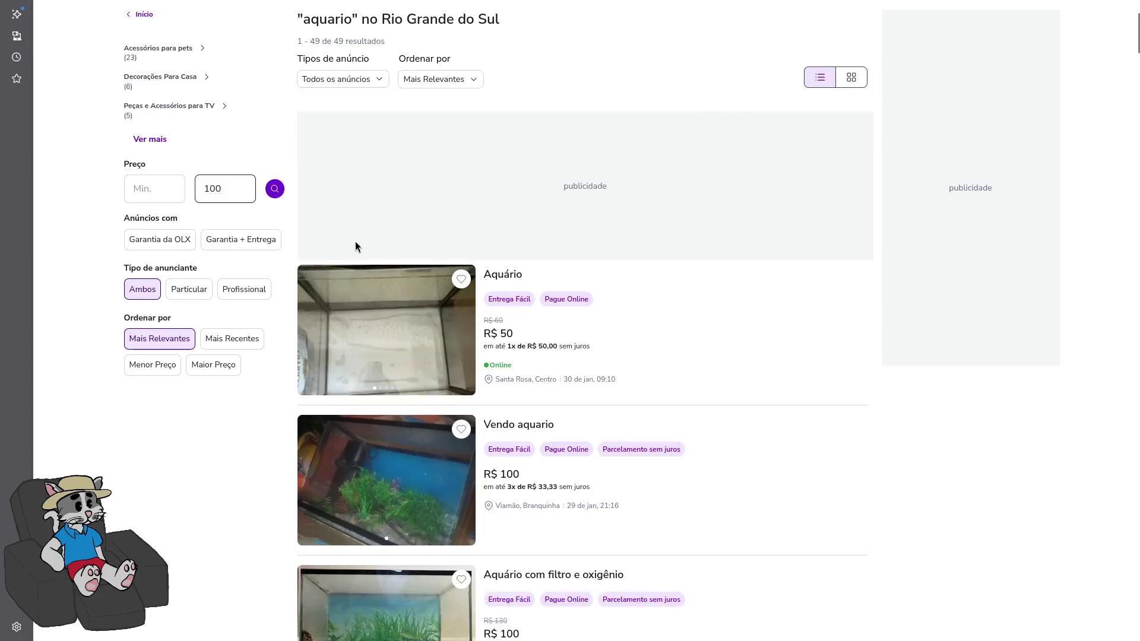
Open the R$ 50 Aquário listing and decline translating the page
click(323, 269)
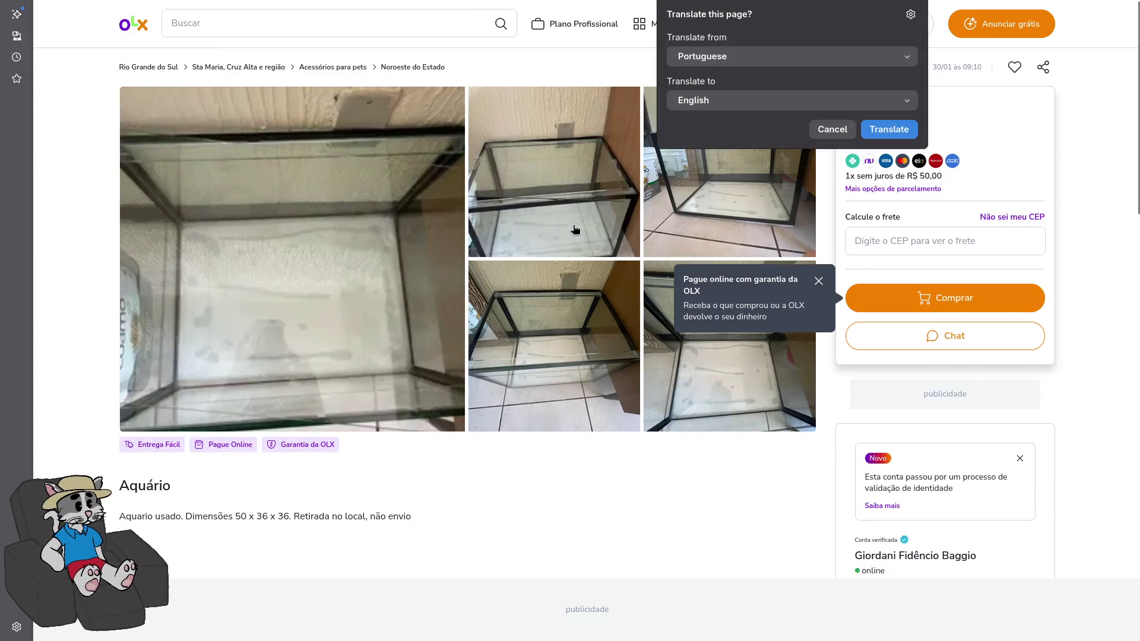
click(831, 130)
scroll(426, 311, down, 6)
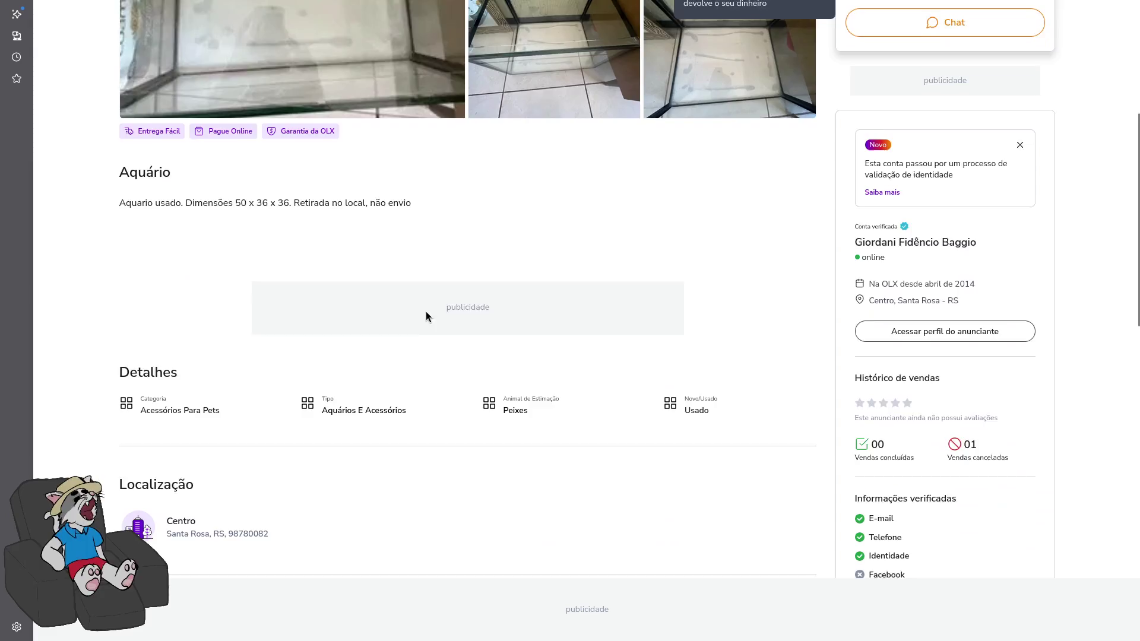
Multiply the ad's 50 x 36 x 36 dimensions in a new tab (64800), then return to the ad
drag(236, 124, 291, 125)
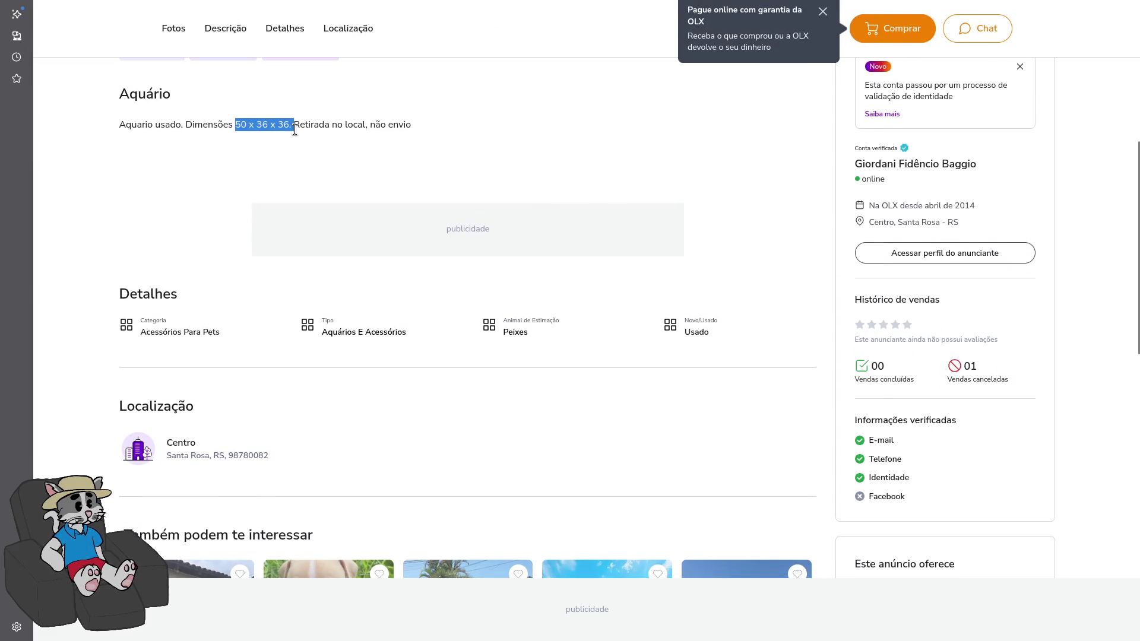
key(ctrl+c)
click(415, 14)
key(ctrl+v)
key(Return)
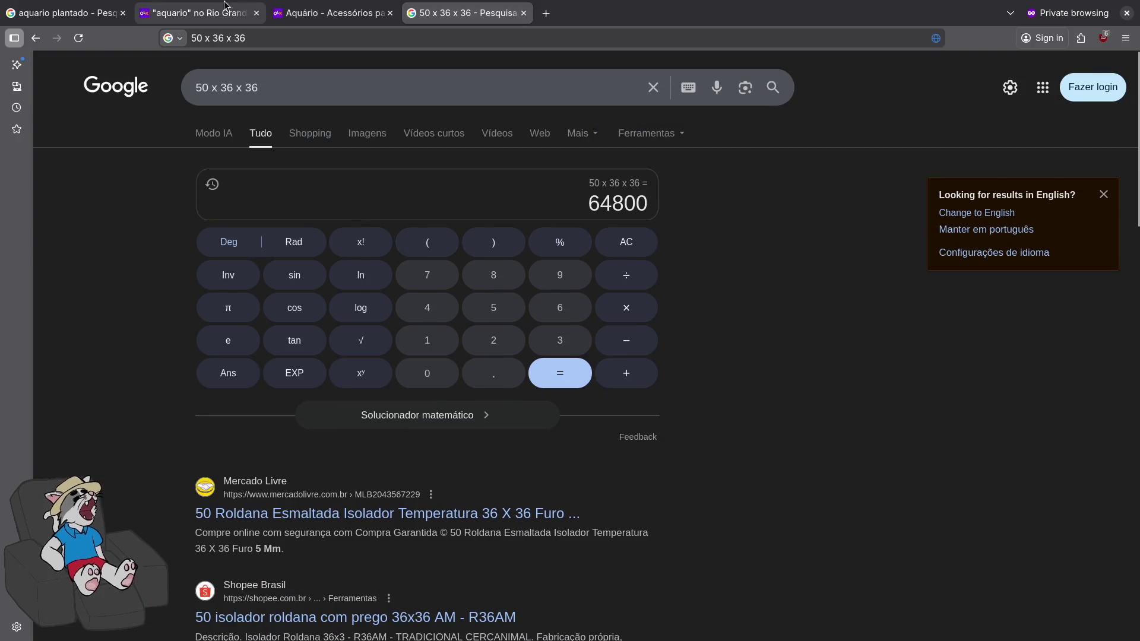
click(238, 9)
click(299, 7)
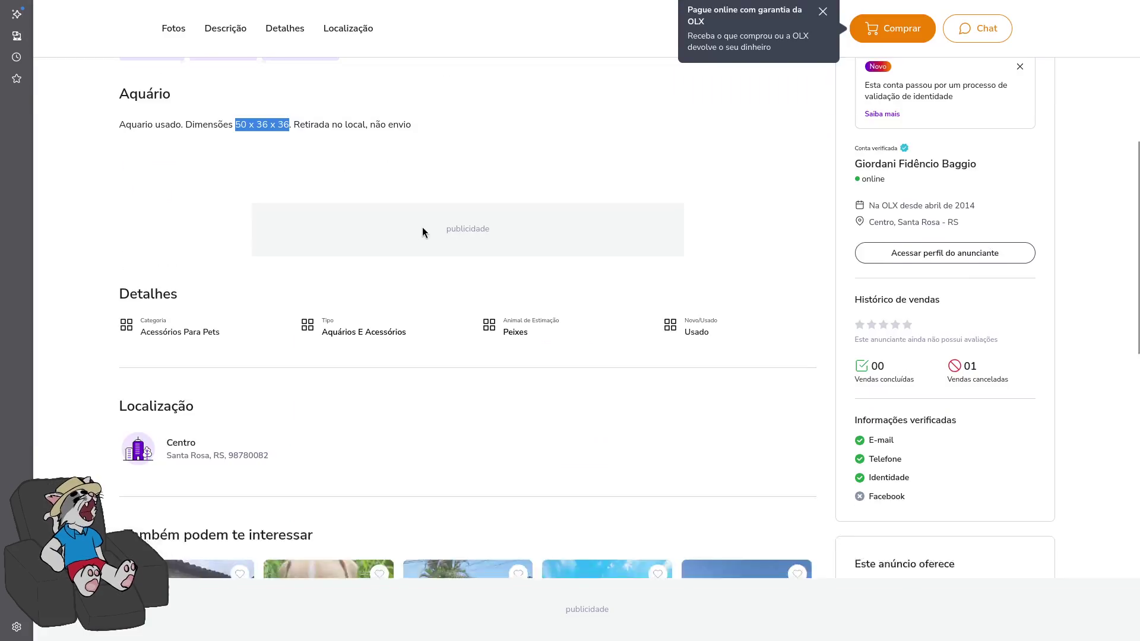
scroll(422, 230, up, 5)
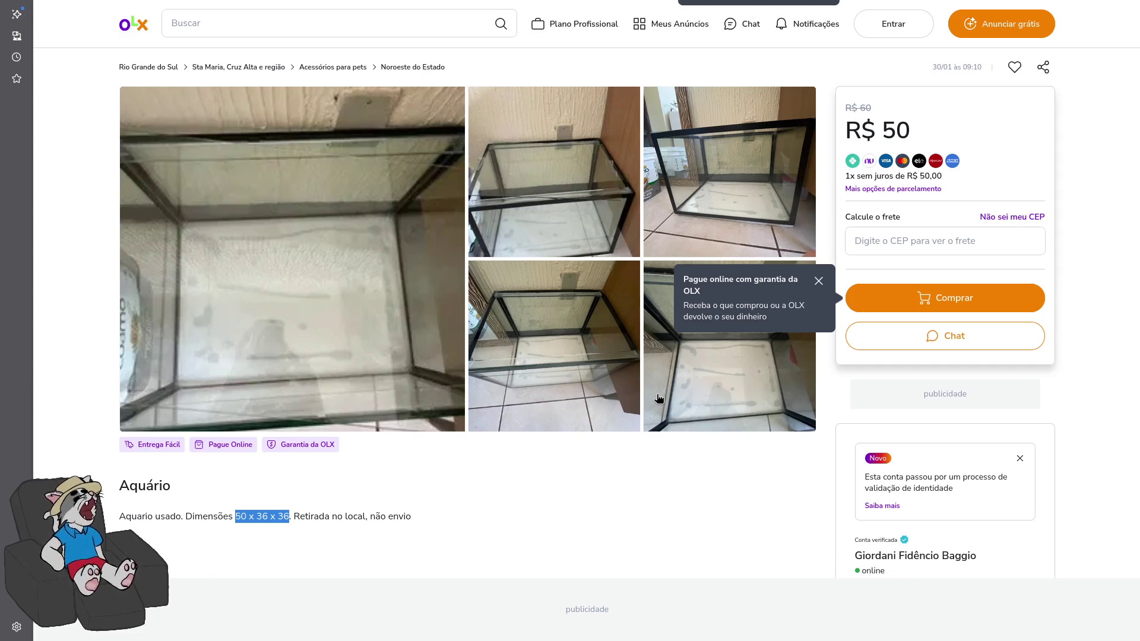
key(ctrl+Tab)
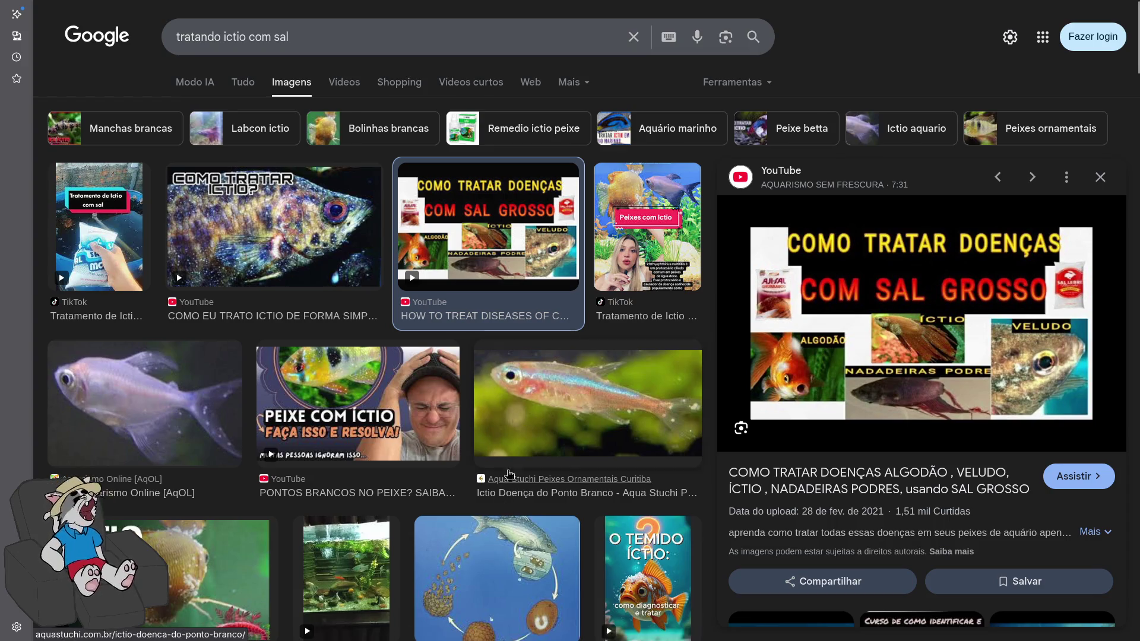
key(ctrl+Tab)
key(ctrl+Tab)
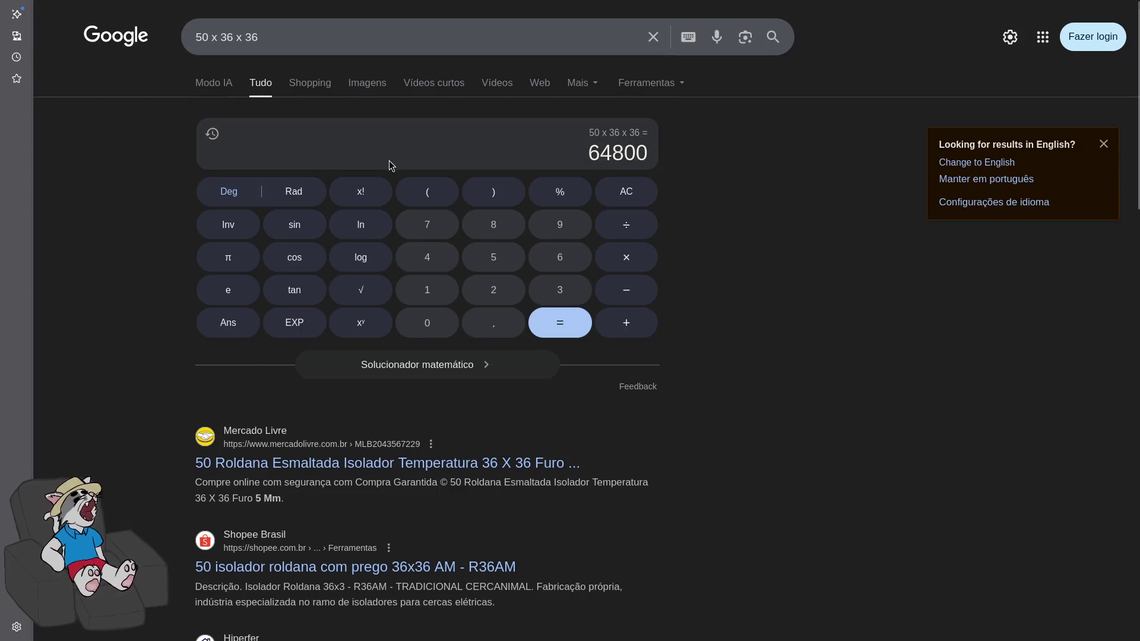
key(ctrl+Tab)
scroll(646, 337, down, 10)
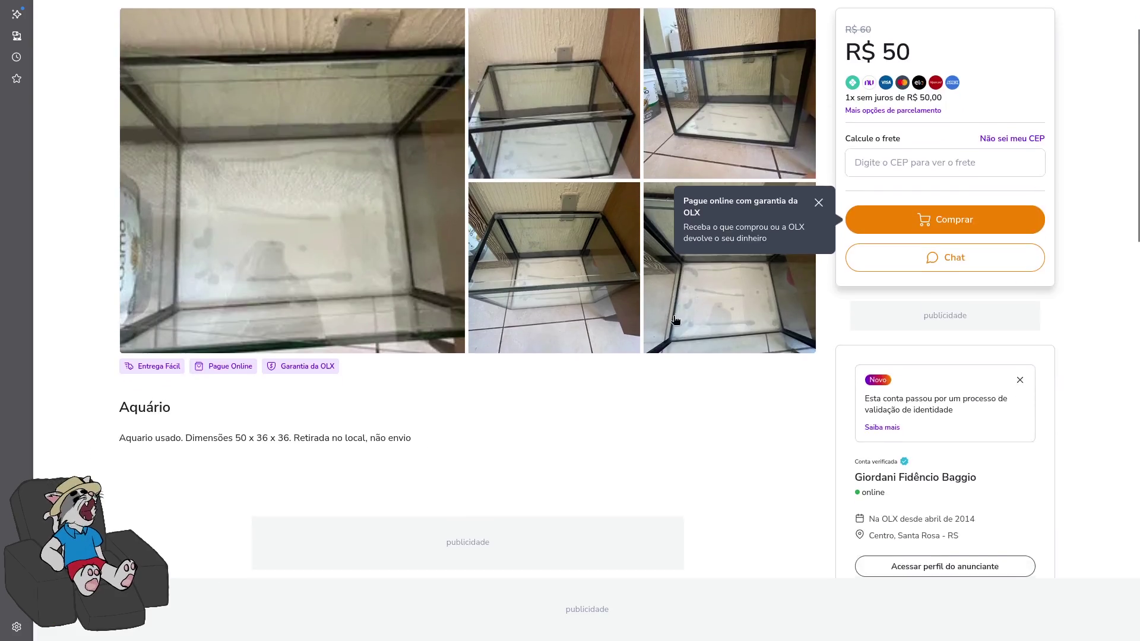
Go back to the aquario results and open the R$ 100 Vendo aquario listing
scroll(639, 358, up, 10)
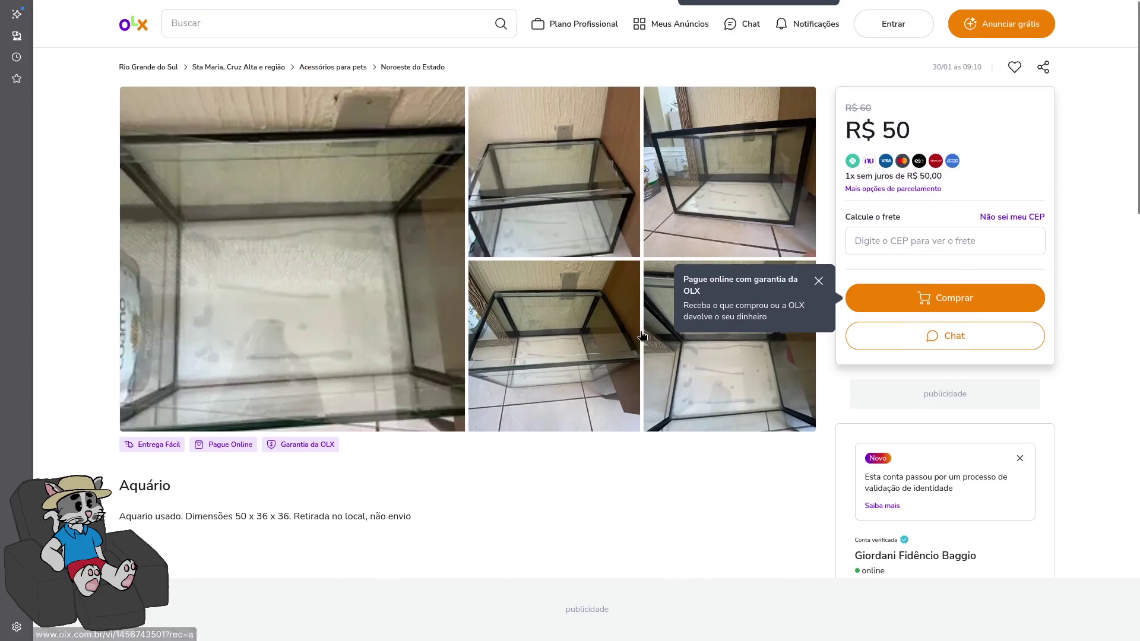
key(alt+Left)
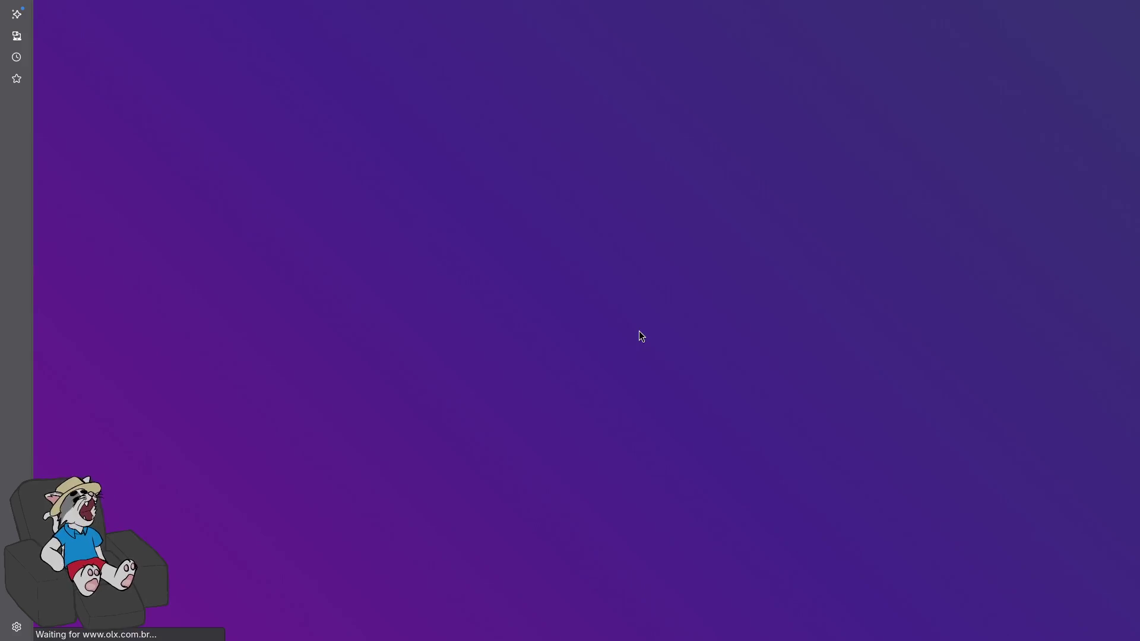
scroll(422, 140, down, 4)
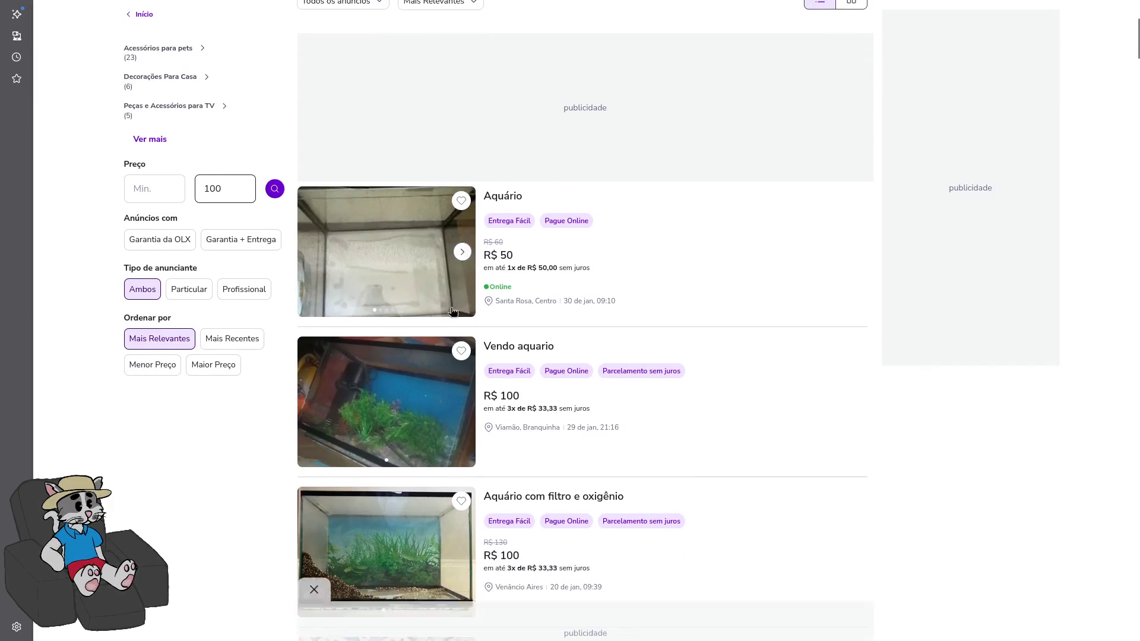
click(378, 391)
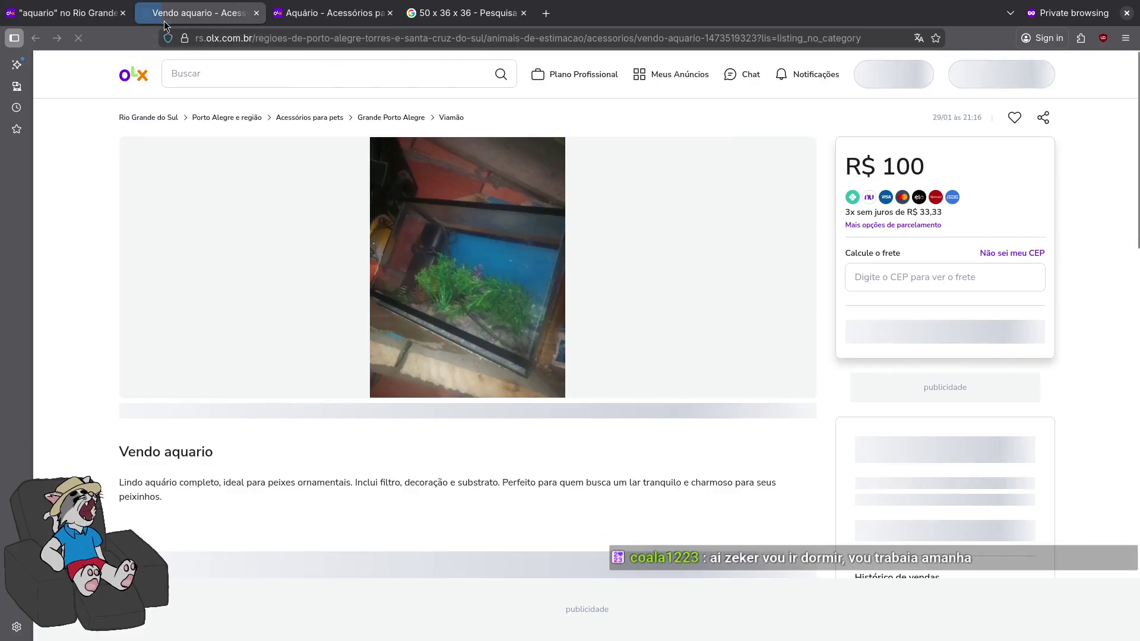
Look through the Vendo aquario ad, then return to the first results tab
scroll(414, 427, down, 4)
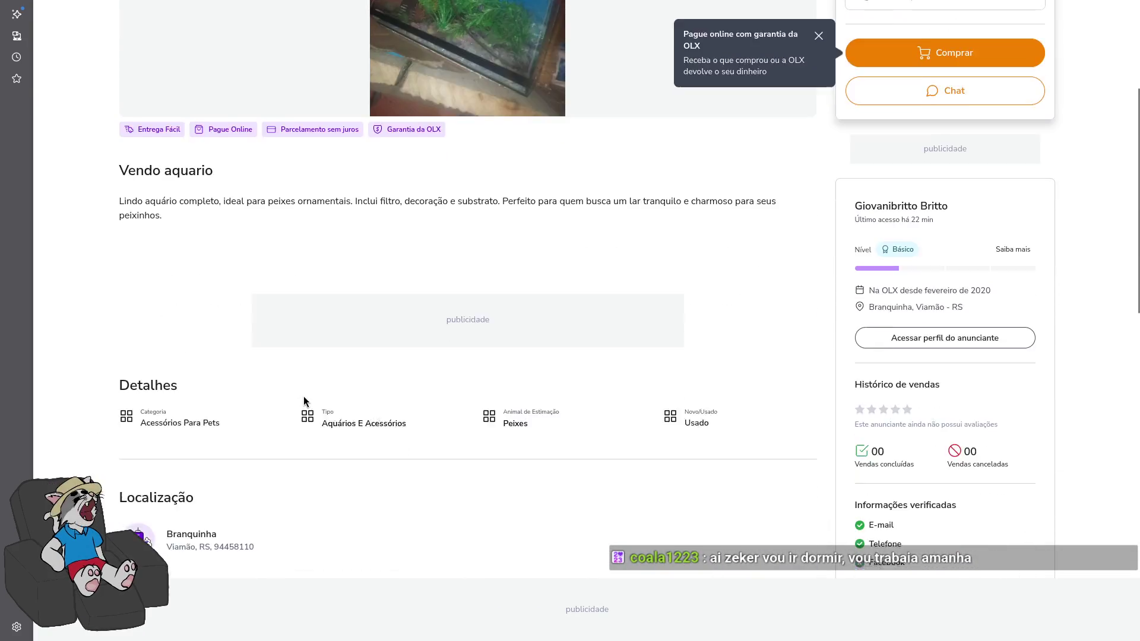
scroll(304, 396, up, 4)
scroll(329, 378, down, 8)
scroll(378, 380, down, 3)
scroll(357, 387, up, 11)
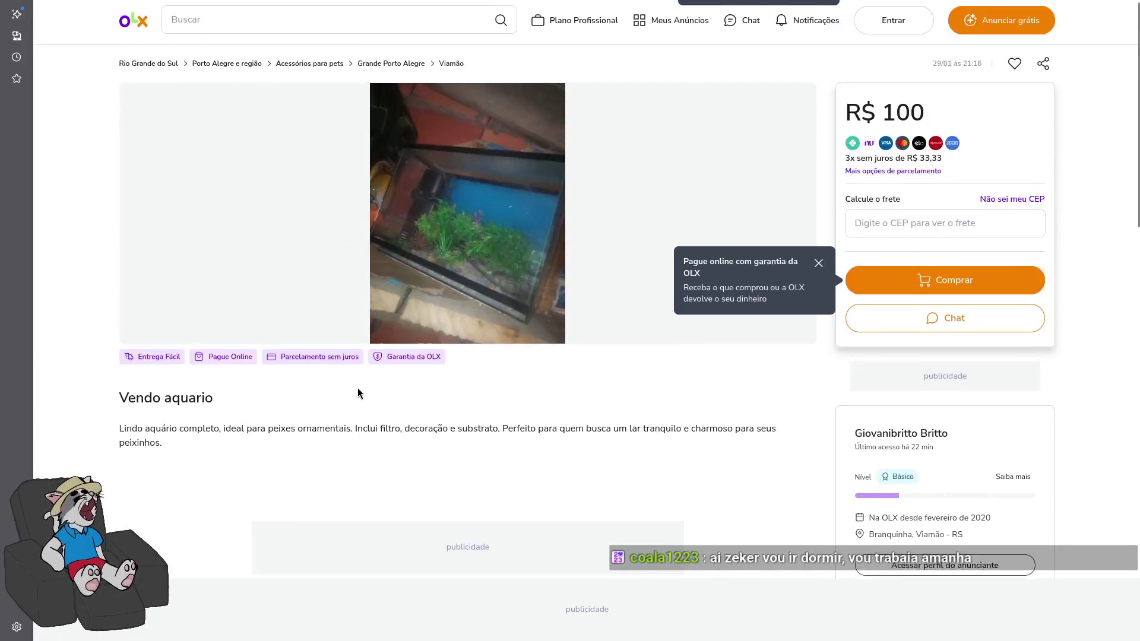
scroll(356, 392, down, 4)
scroll(356, 380, up, 4)
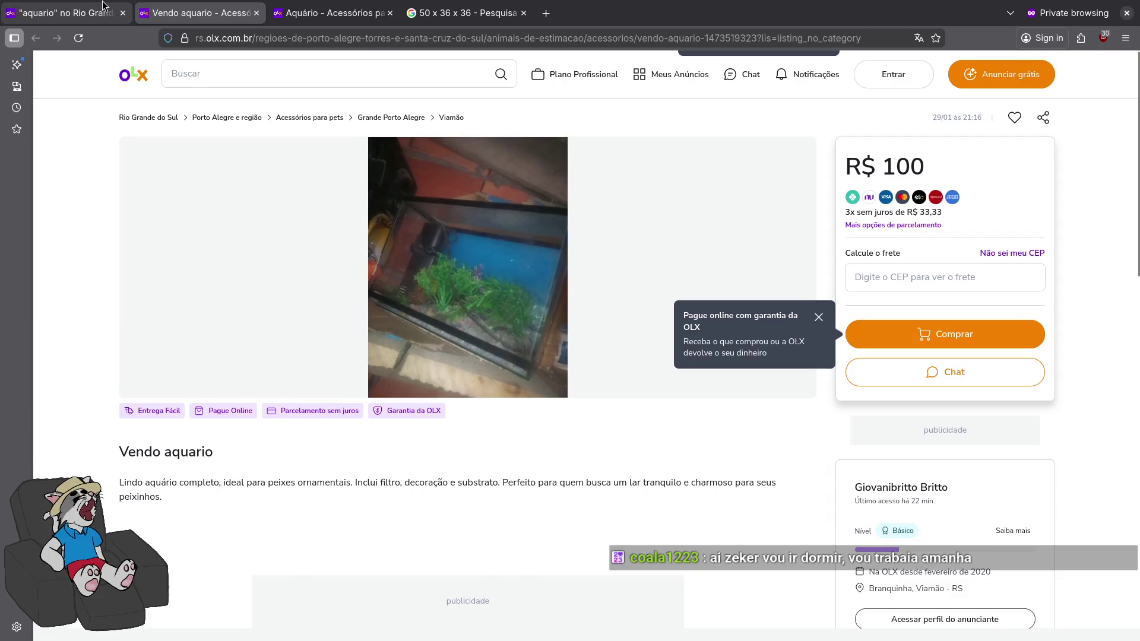
click(102, 5)
scroll(382, 419, down, 3)
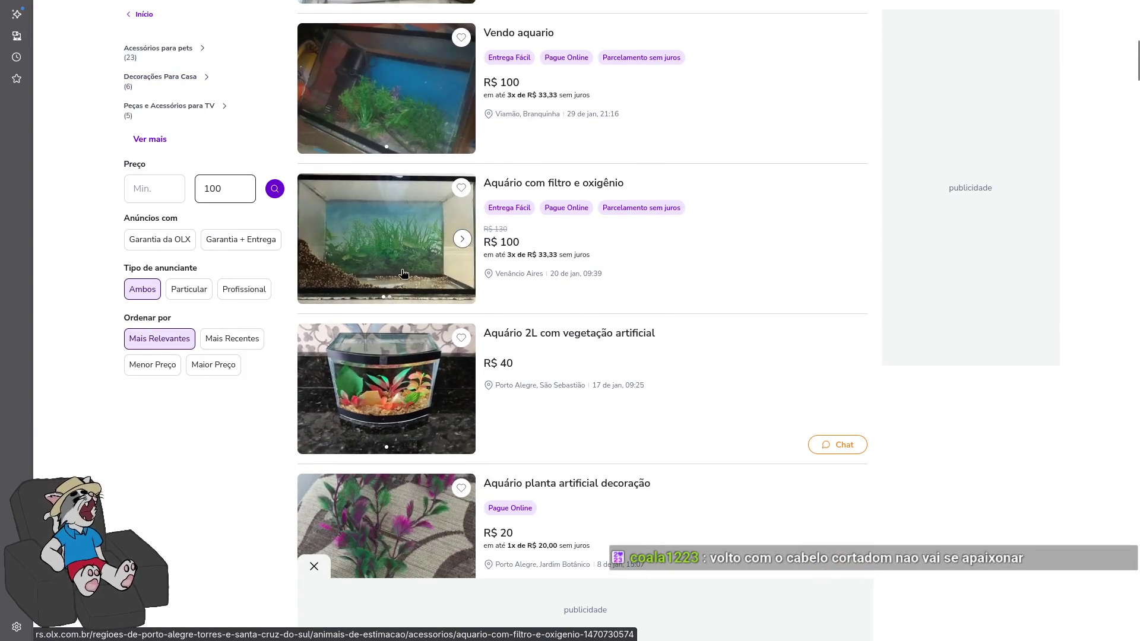
Open the R$ 40 'Aquário 2L com vegetação artificial' listing and enlarge its photo
scroll(406, 303, down, 3)
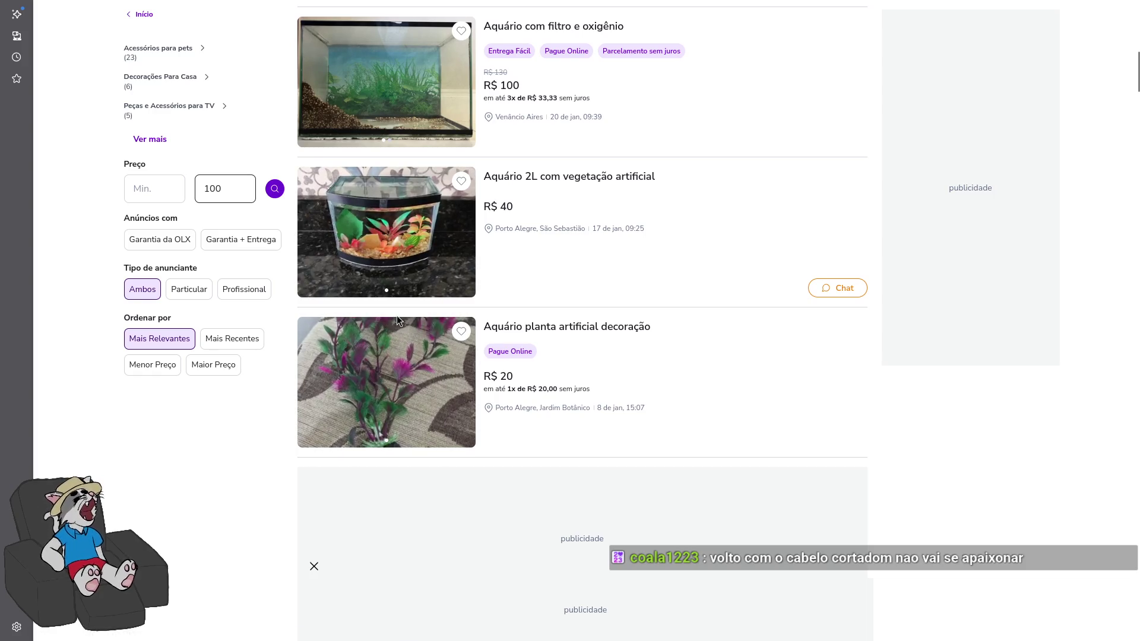
click(423, 255)
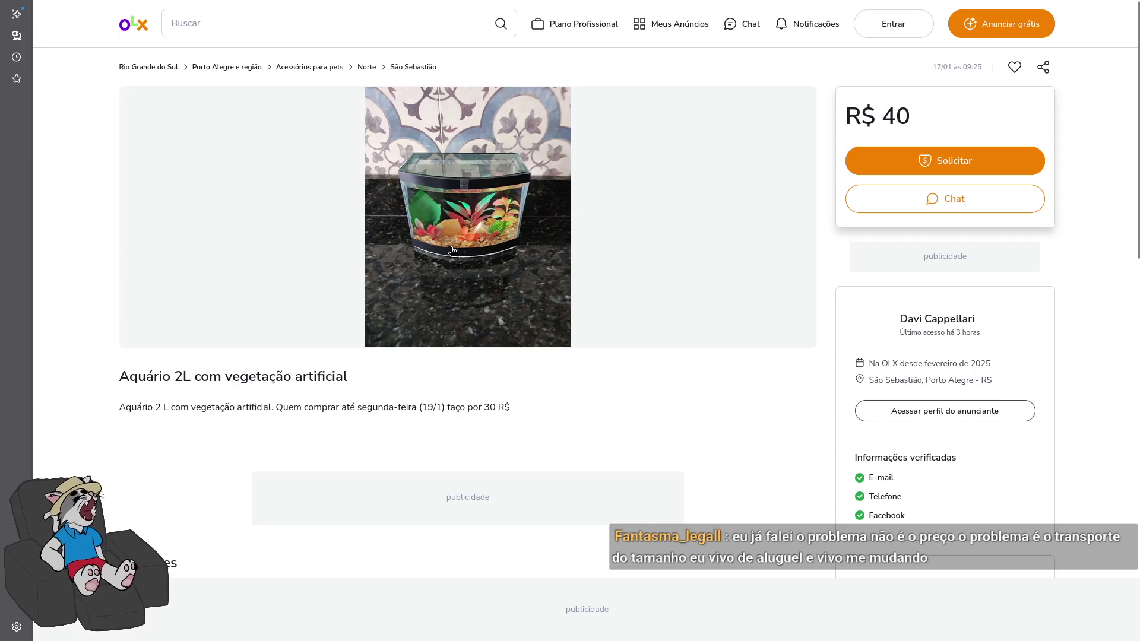
click(473, 233)
Zoom into the 2L aquarium photo, zoom back out, and close the viewer
click(475, 238)
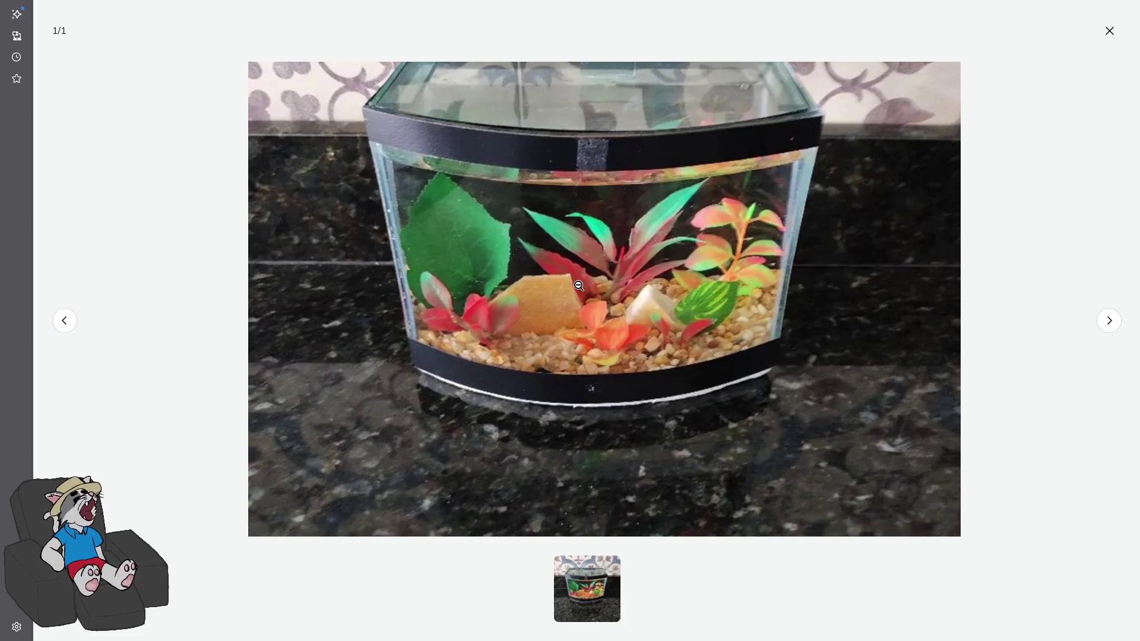
click(579, 285)
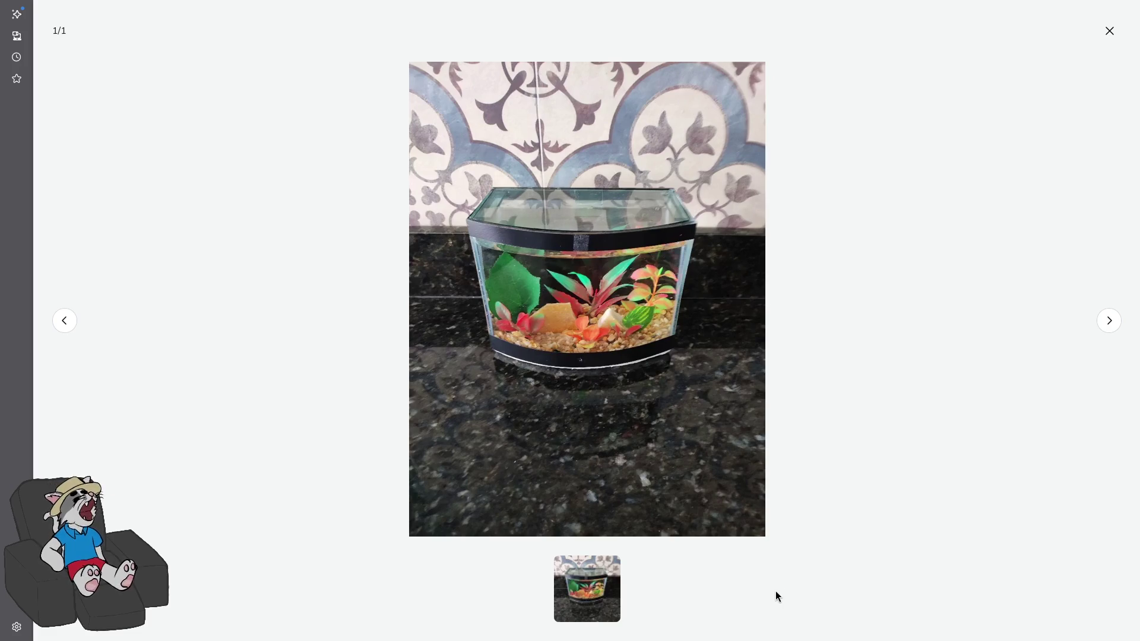
click(1109, 31)
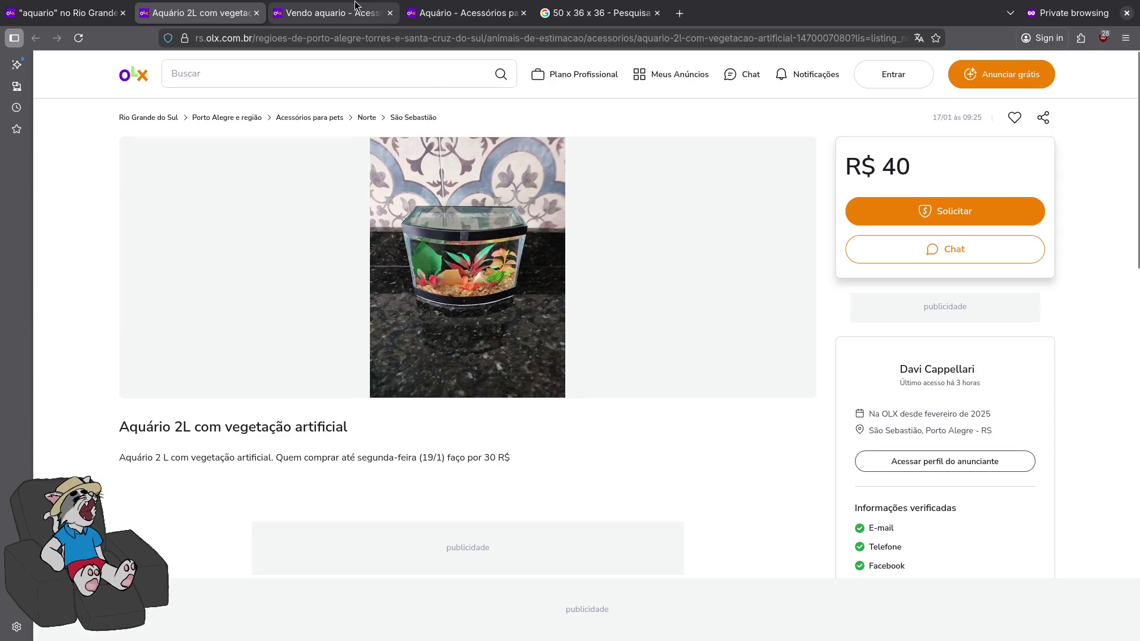
Cycle through the listing tabs back to the R$ 100 aquario search results
mouse_move(355, 4)
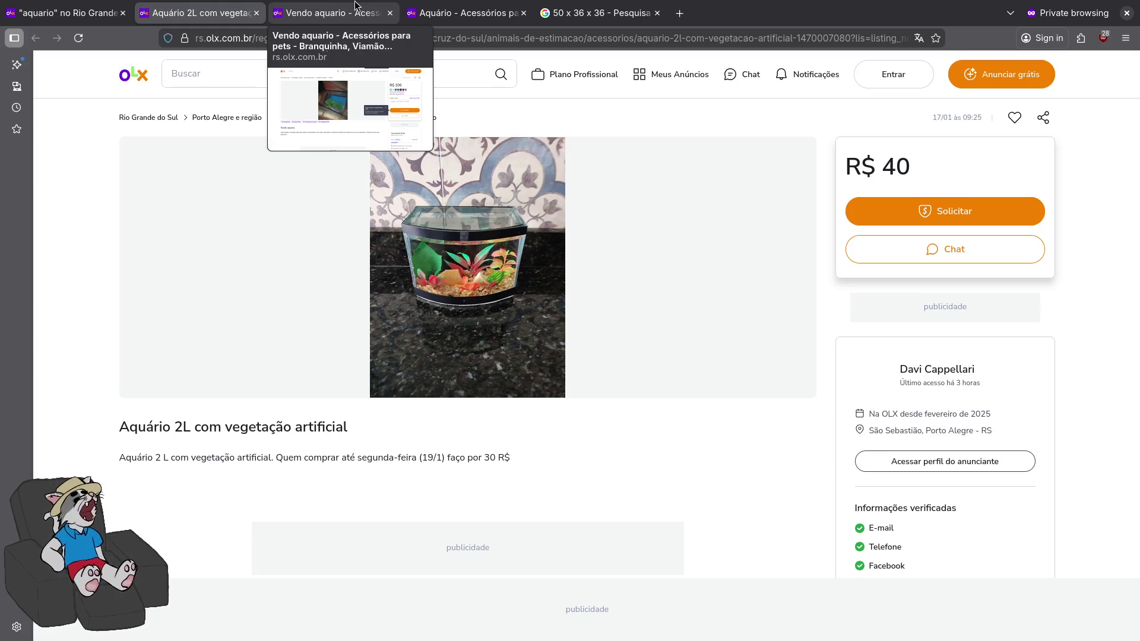
click(355, 6)
click(226, 8)
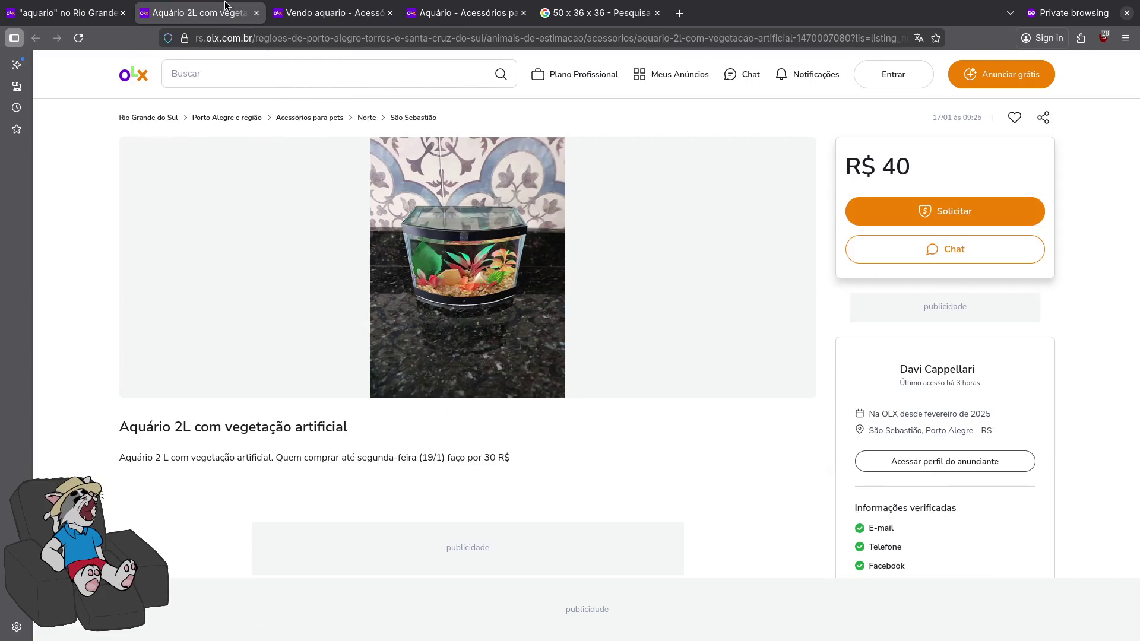
click(119, 6)
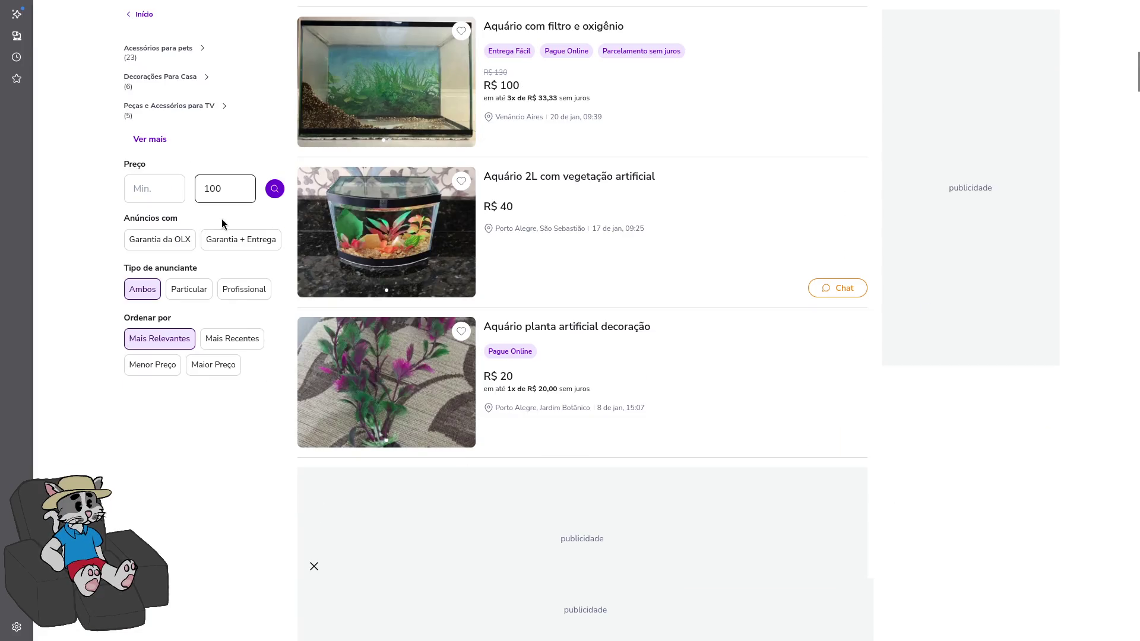
scroll(224, 224, down, 10)
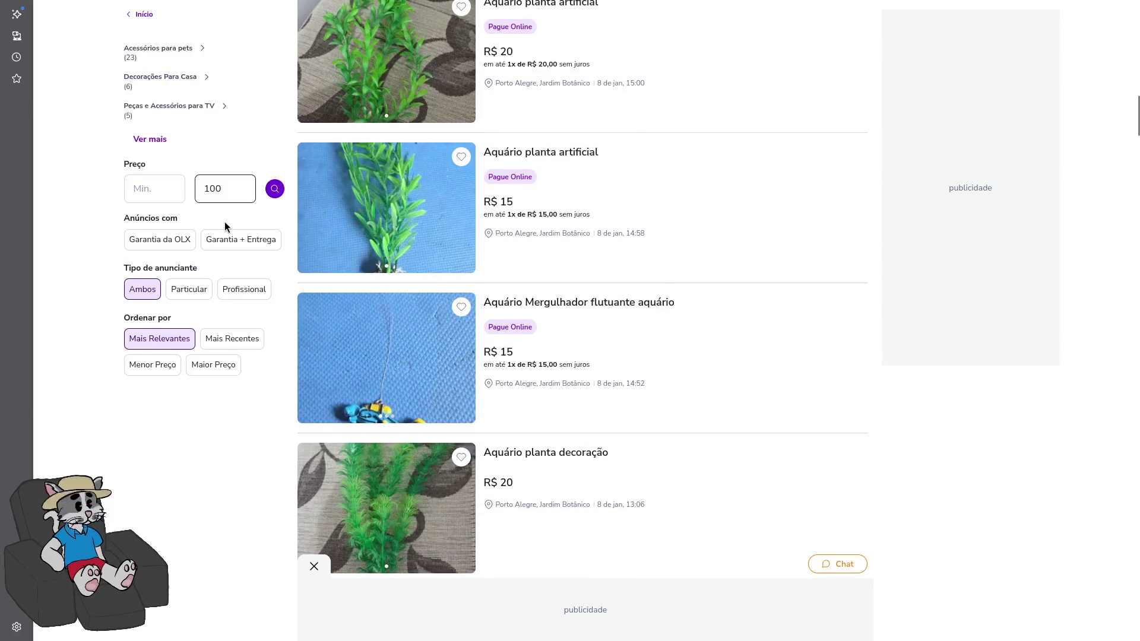
scroll(224, 228, down, 3)
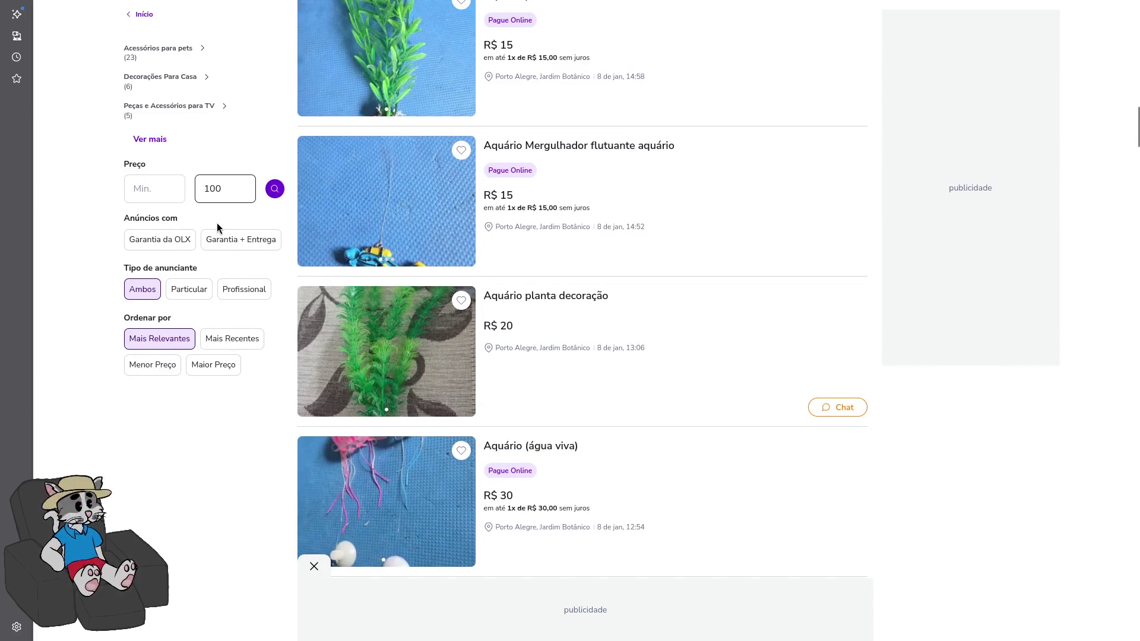
scroll(217, 225, down, 4)
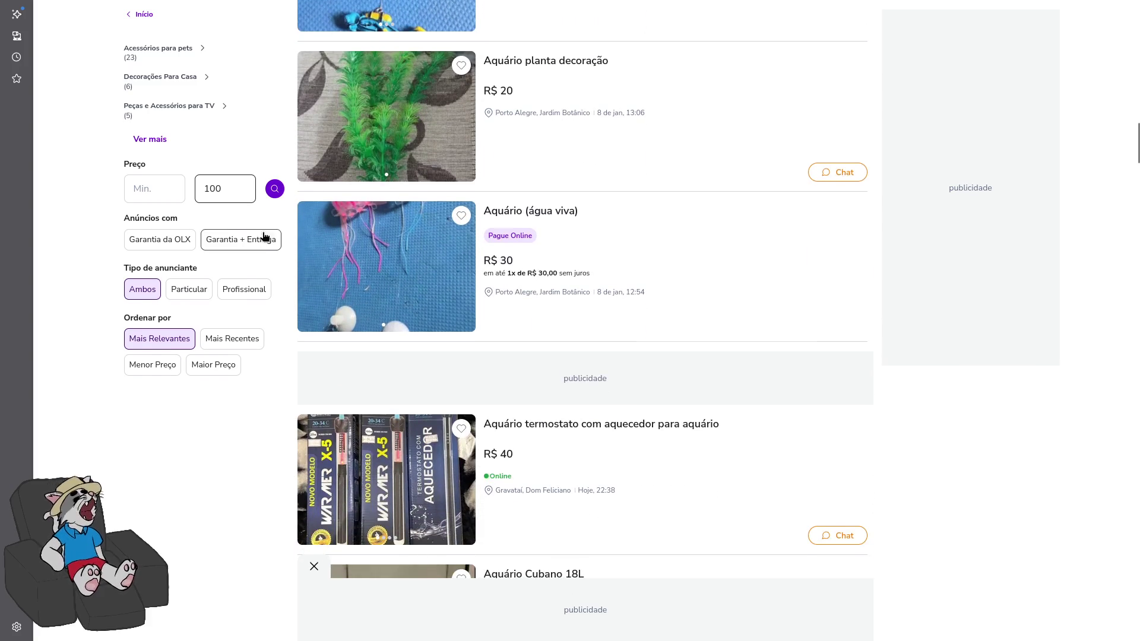
scroll(265, 232, down, 7)
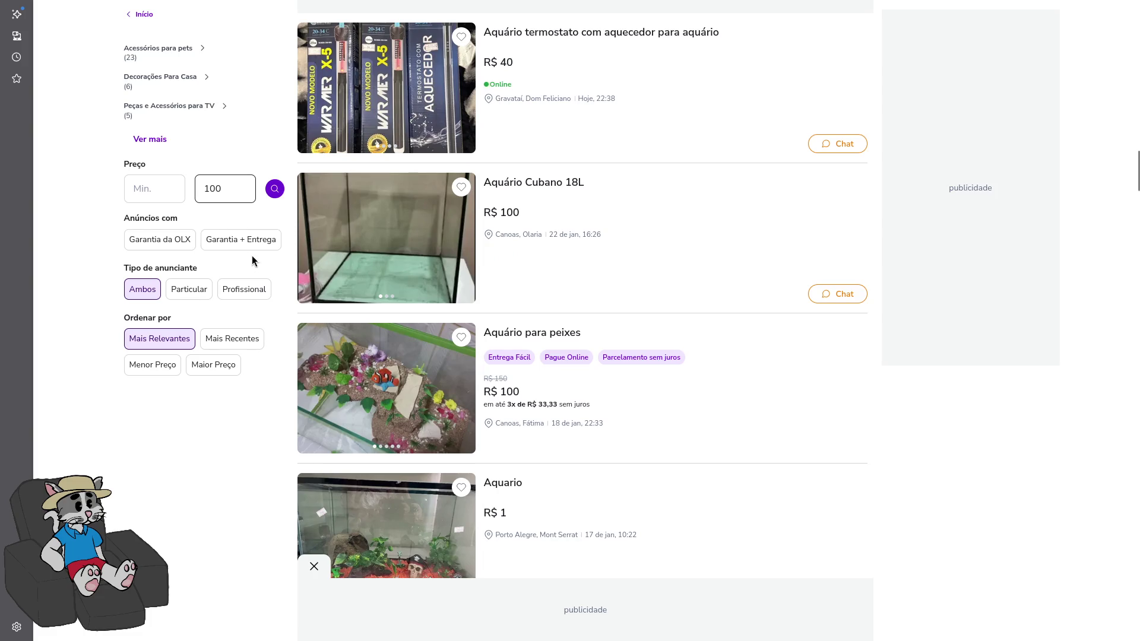
scroll(251, 263, down, 4)
scroll(251, 267, down, 1)
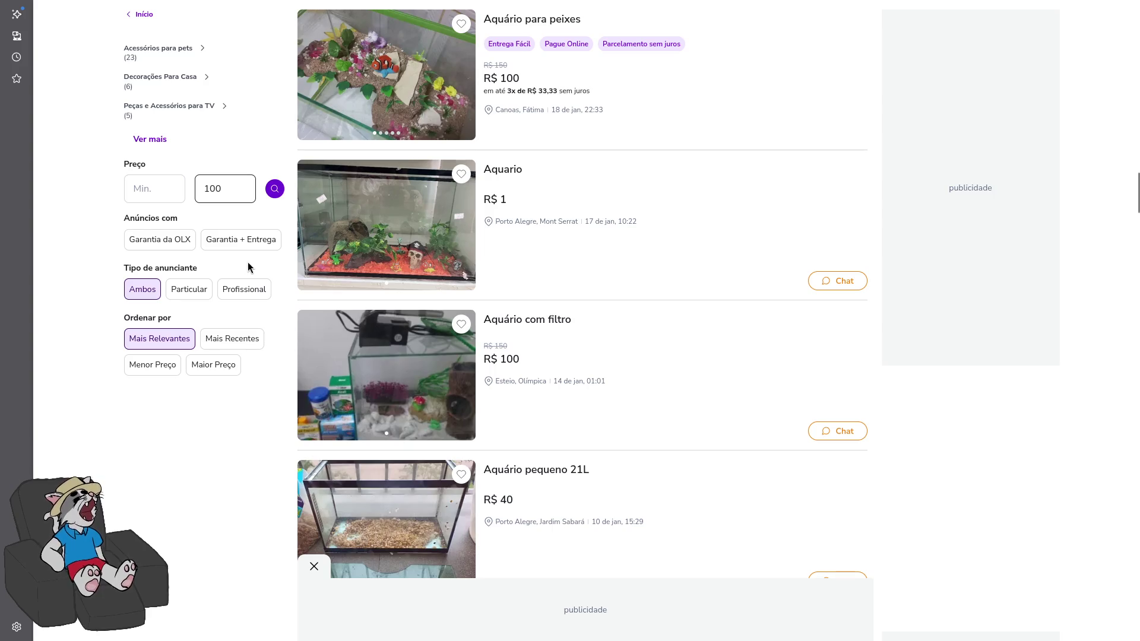
scroll(249, 268, down, 4)
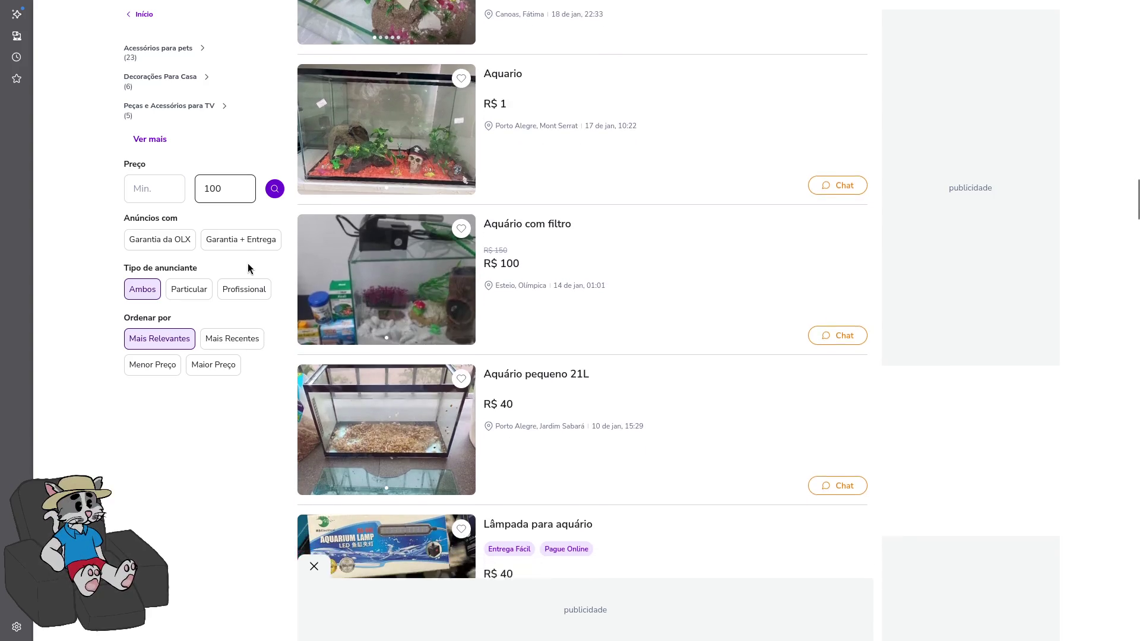
scroll(247, 264, down, 9)
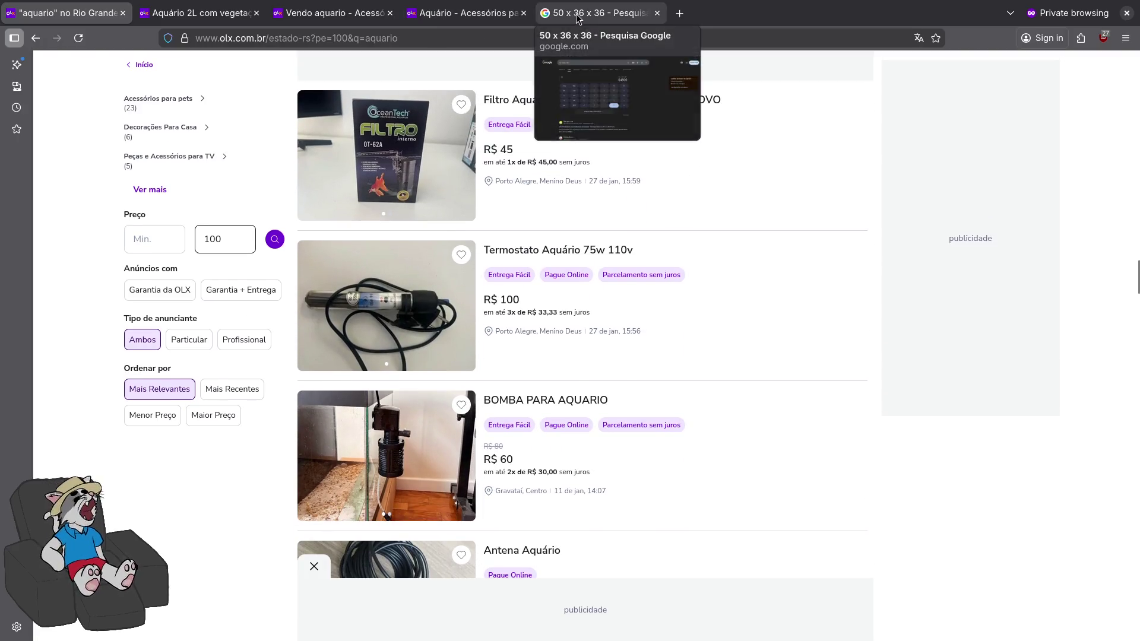
Go to YouTube and search for 'aquario ao vivo'
click(600, 13)
click(564, 37)
text(youtube.com/)
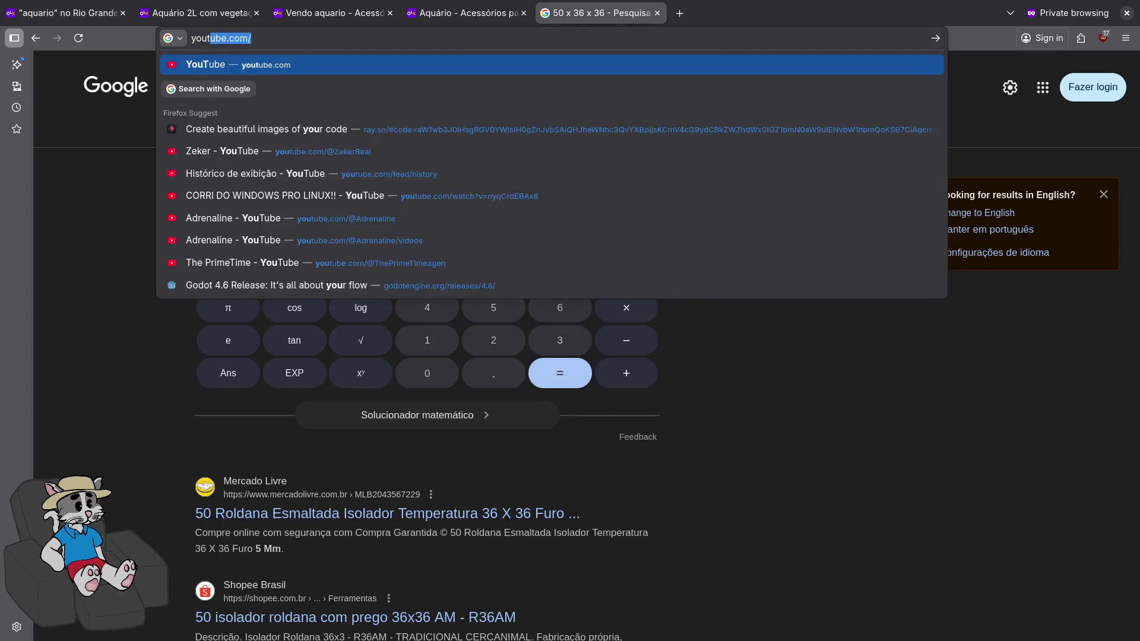
key(Return)
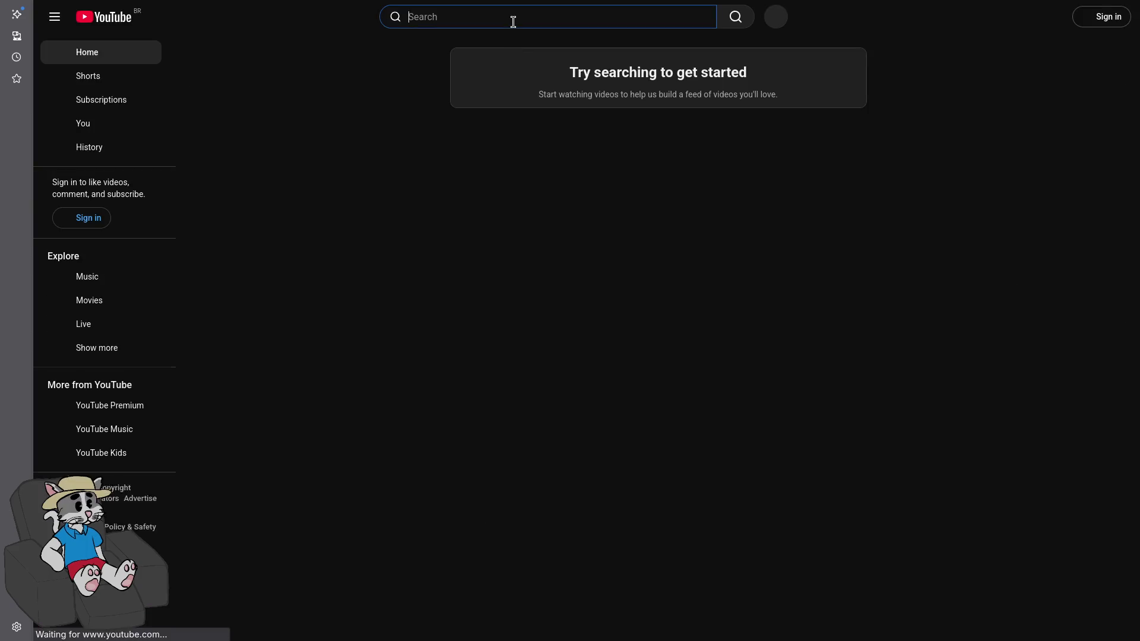
click(511, 19)
text(aquario a)
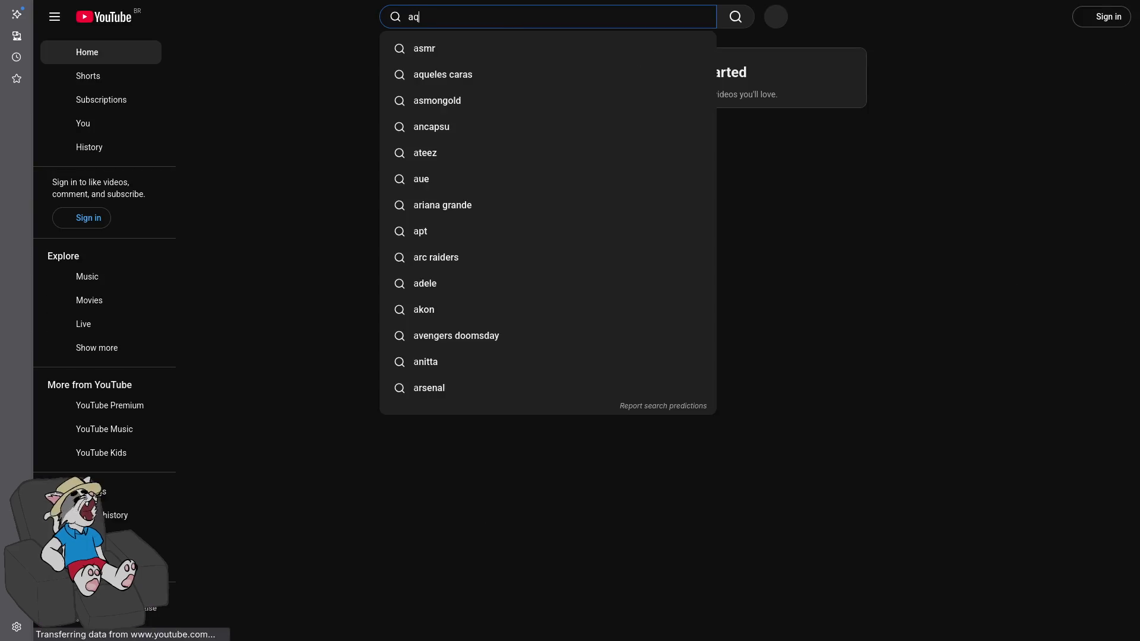
text(o vivo)
key(Return)
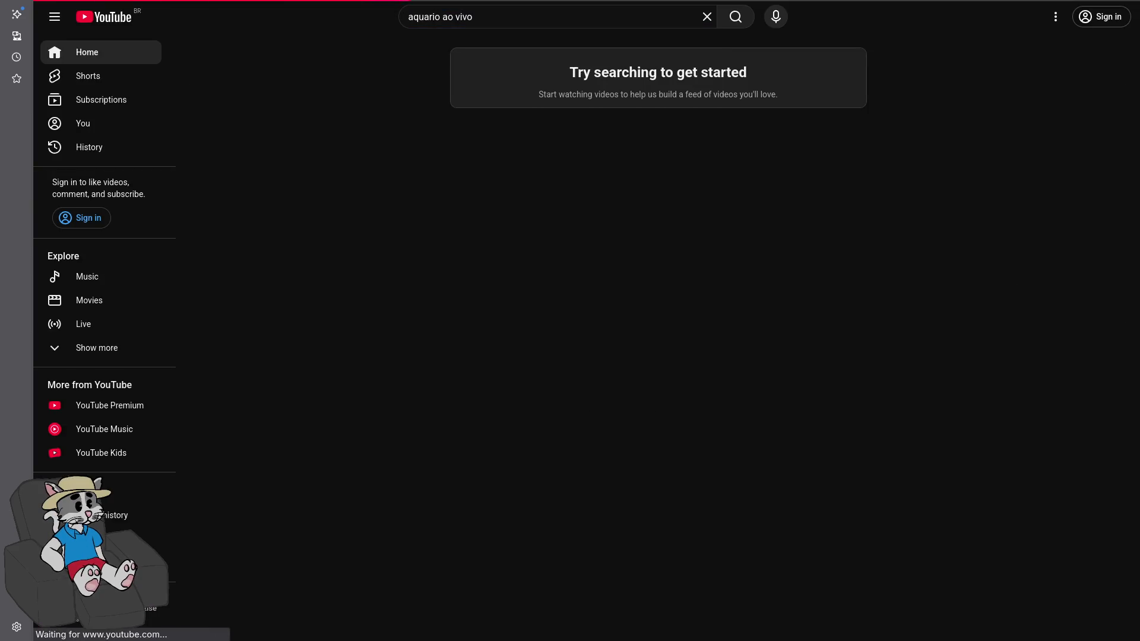
Open the live 4K aquarium stream and skip it further ahead
click(508, 190)
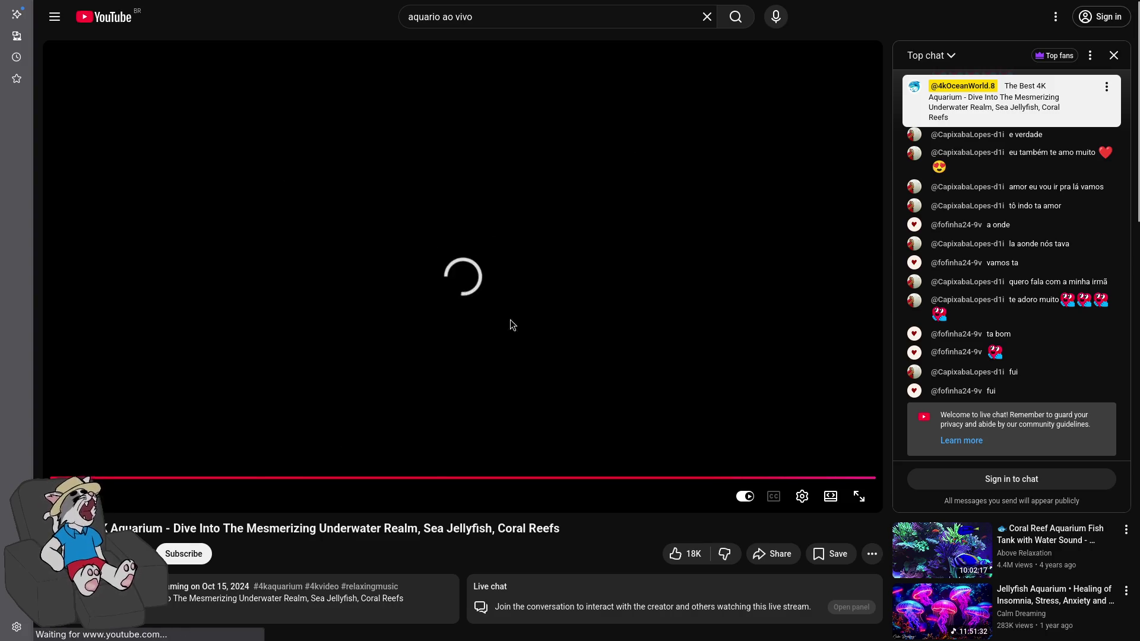
click(809, 497)
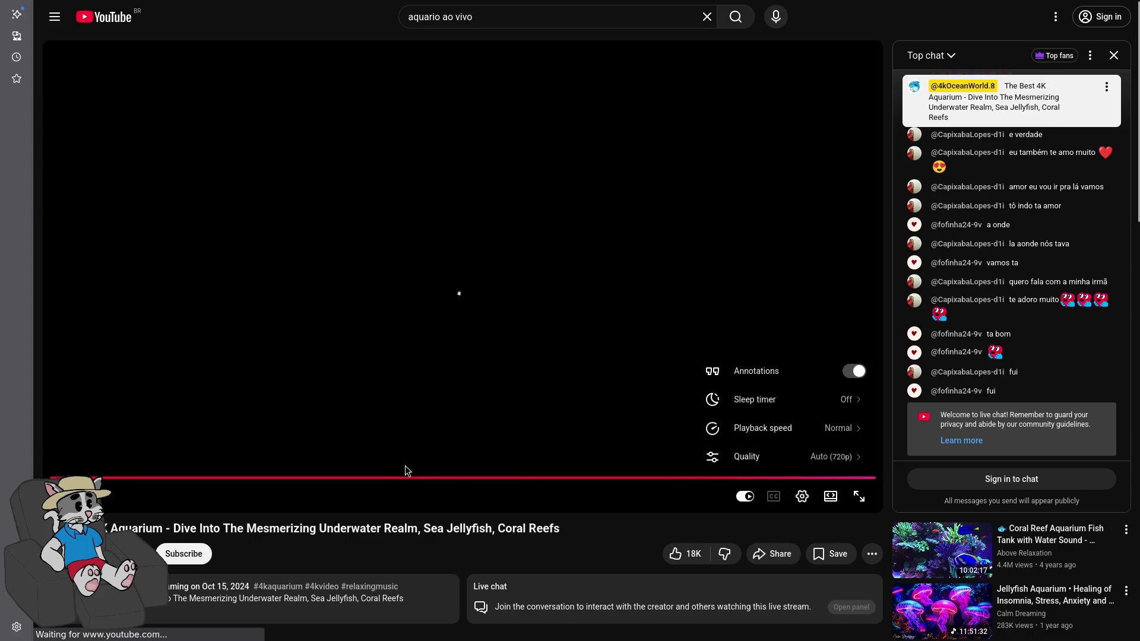
click(418, 478)
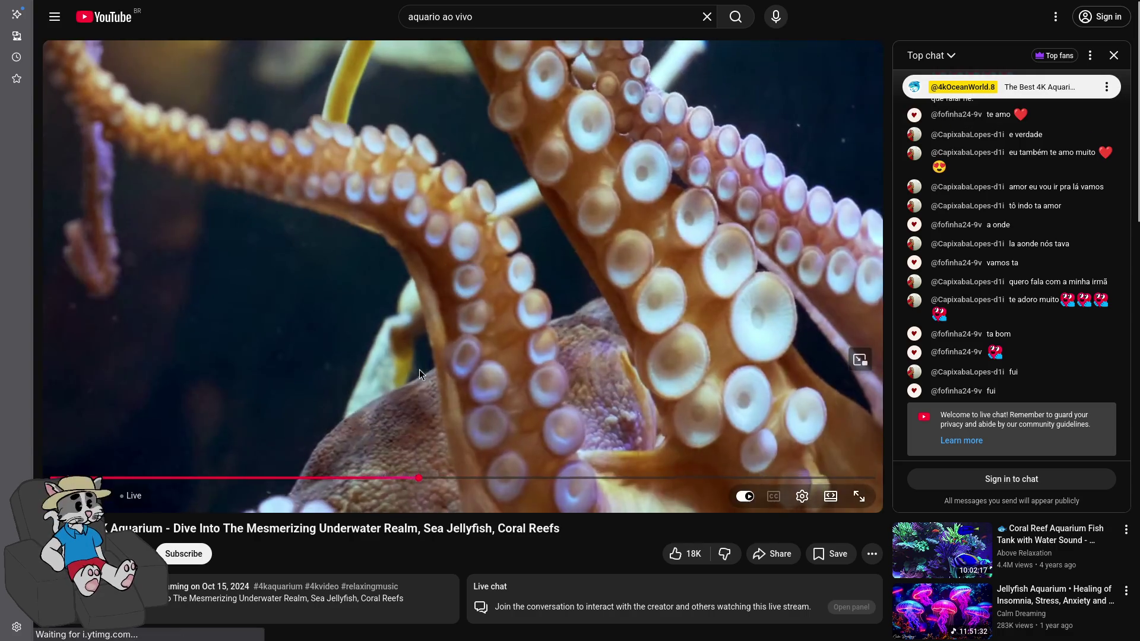
click(549, 479)
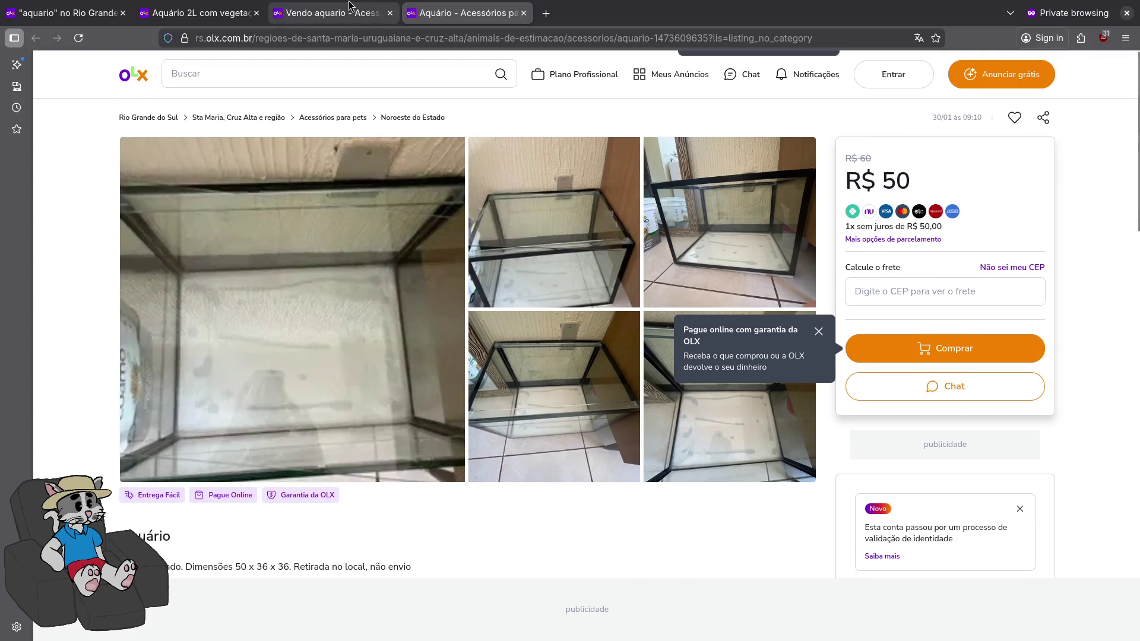
Close the Aquário 2L and Vendo aquario tabs, then switch to the AnimeFire window
click(356, 11)
click(215, 5)
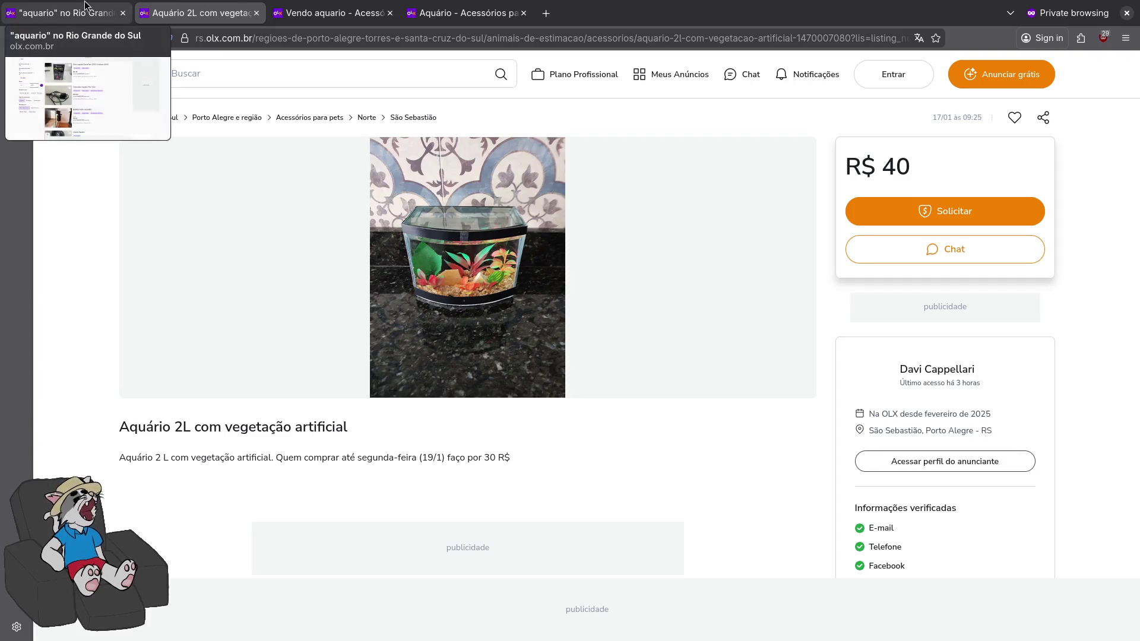
click(107, 12)
click(196, 12)
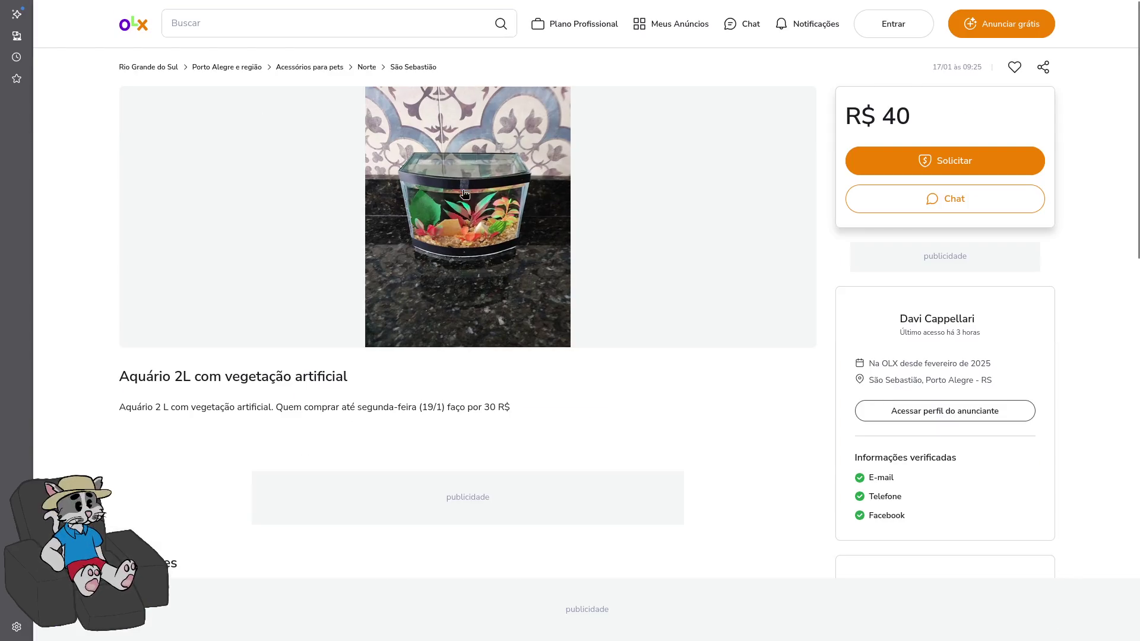
mouse_move(196, 5)
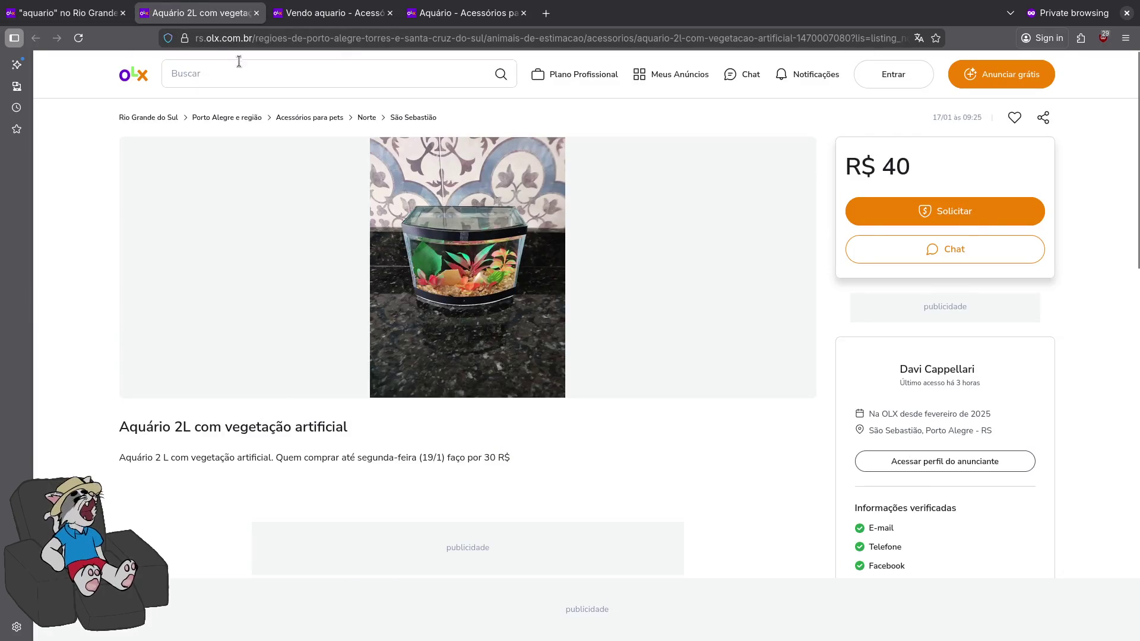
middle_click(230, 12)
middle_click(230, 12)
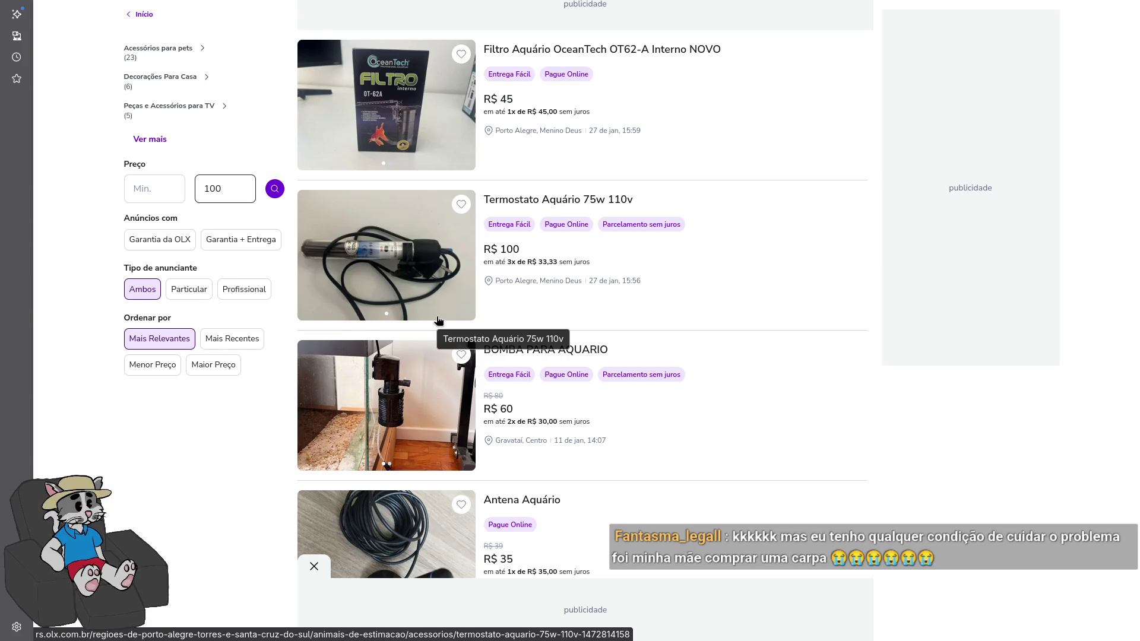
scroll(439, 321, up, 20)
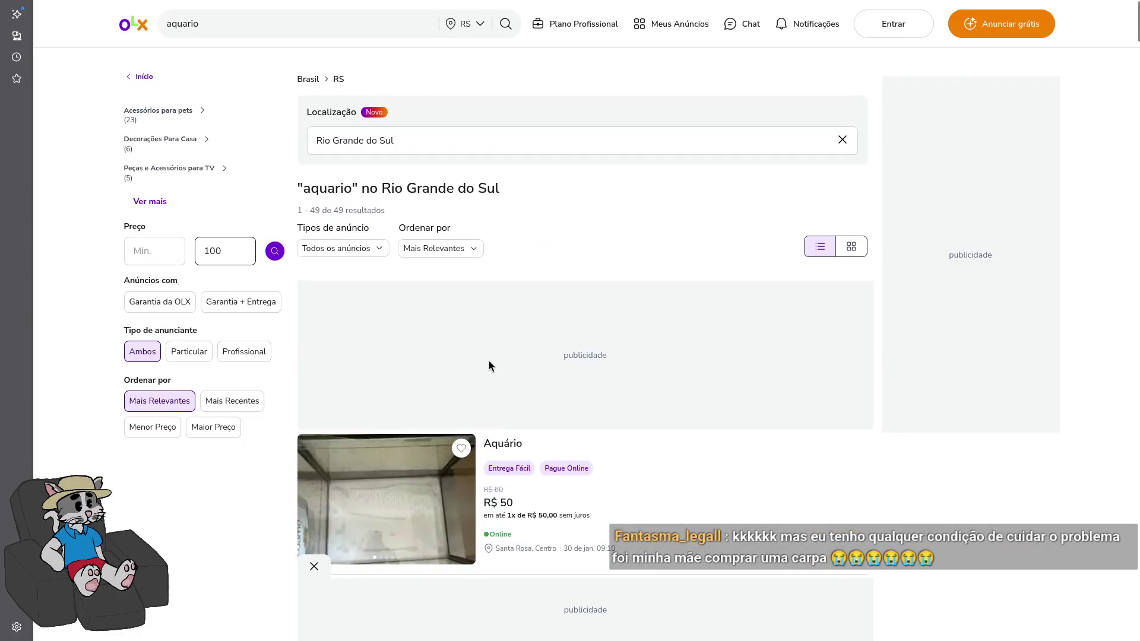
key(alt+Tab)
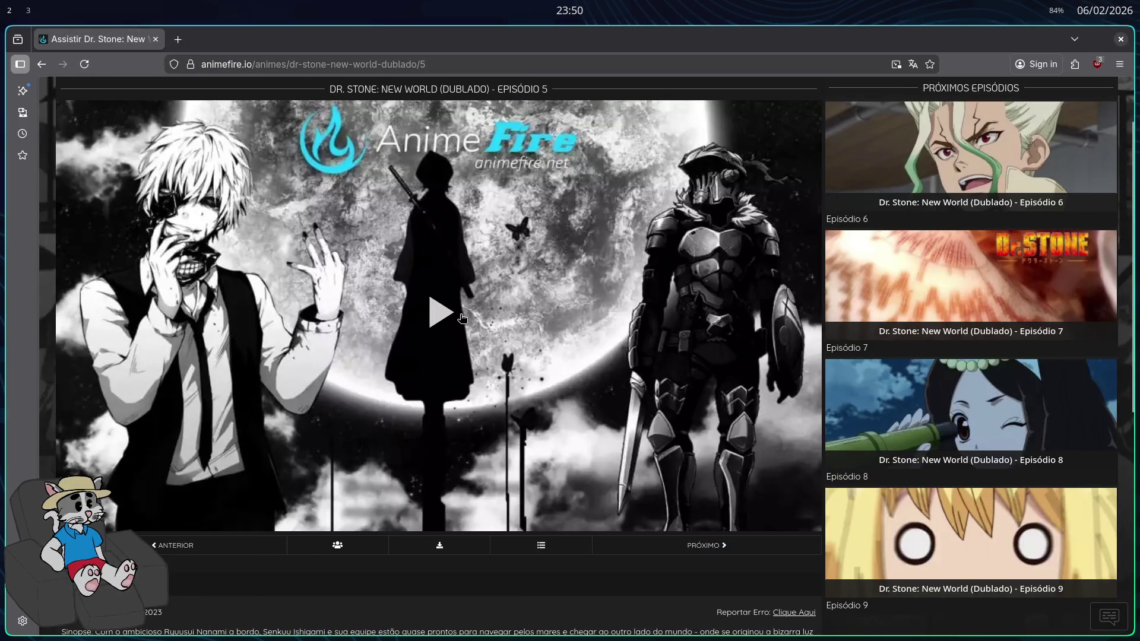
Play Dr. Stone episode 5 full screen, jumping via 10:29 and 22:29 to its end
click(439, 317)
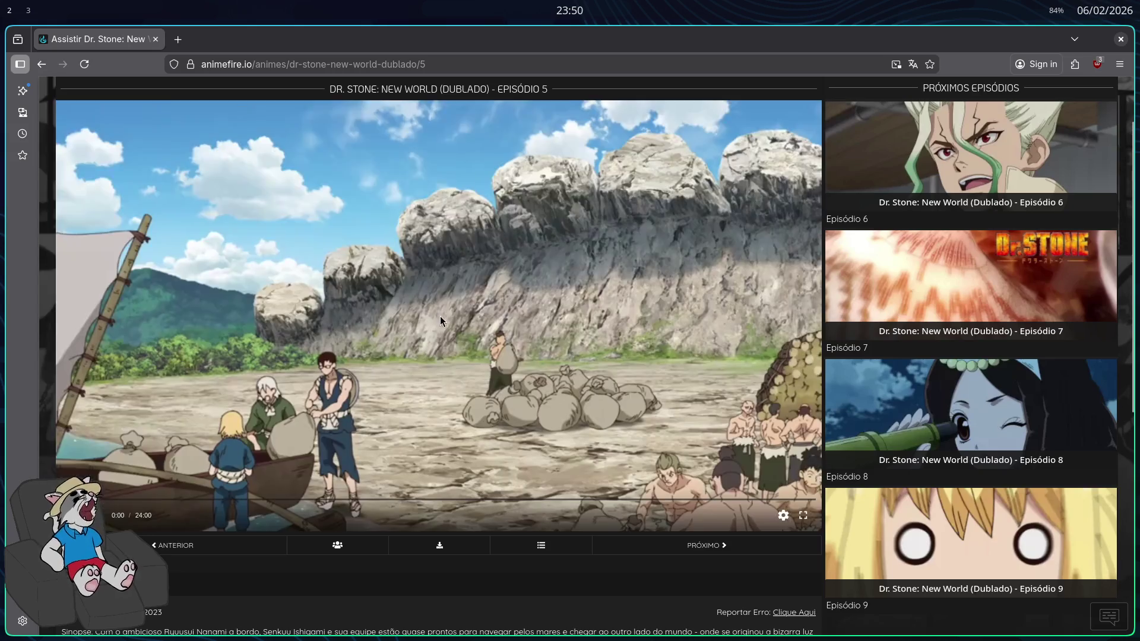
click(803, 514)
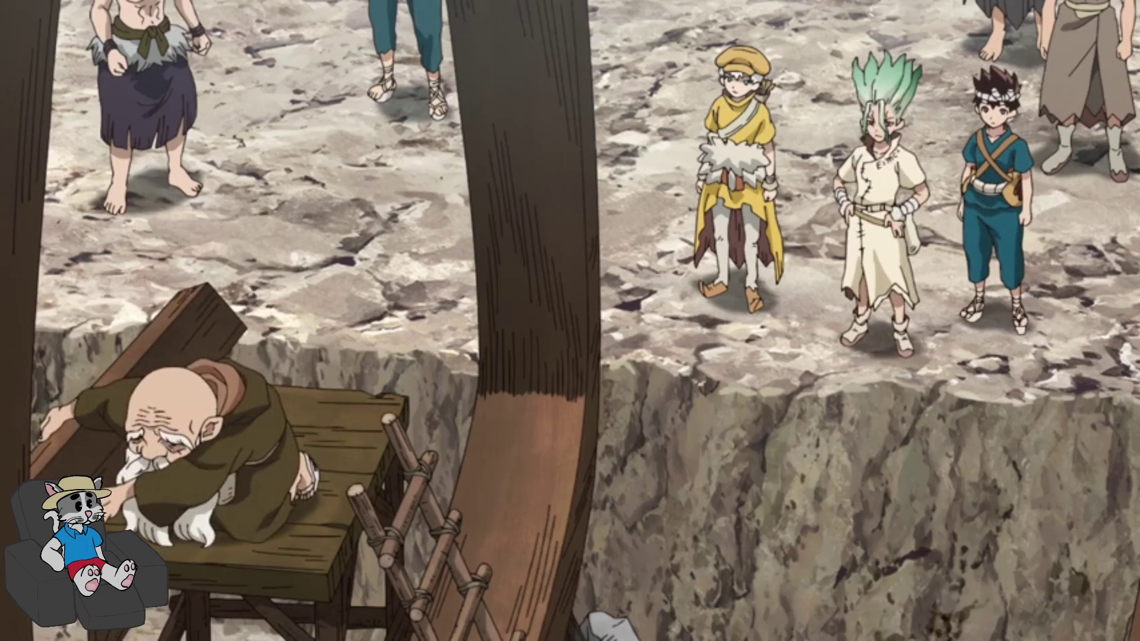
click(499, 610)
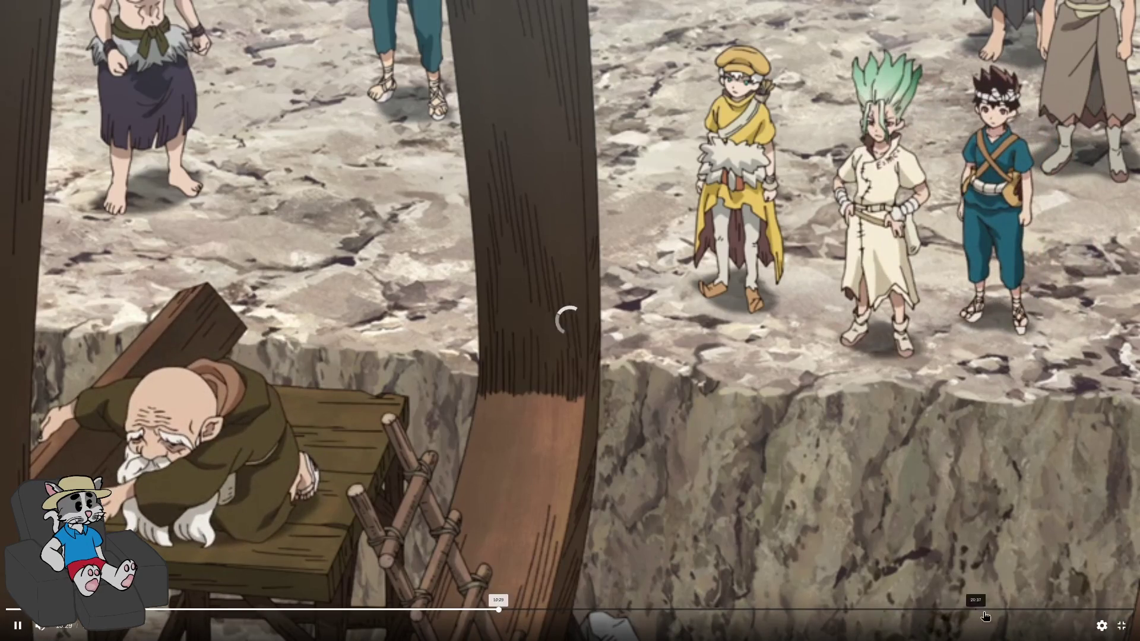
click(1064, 611)
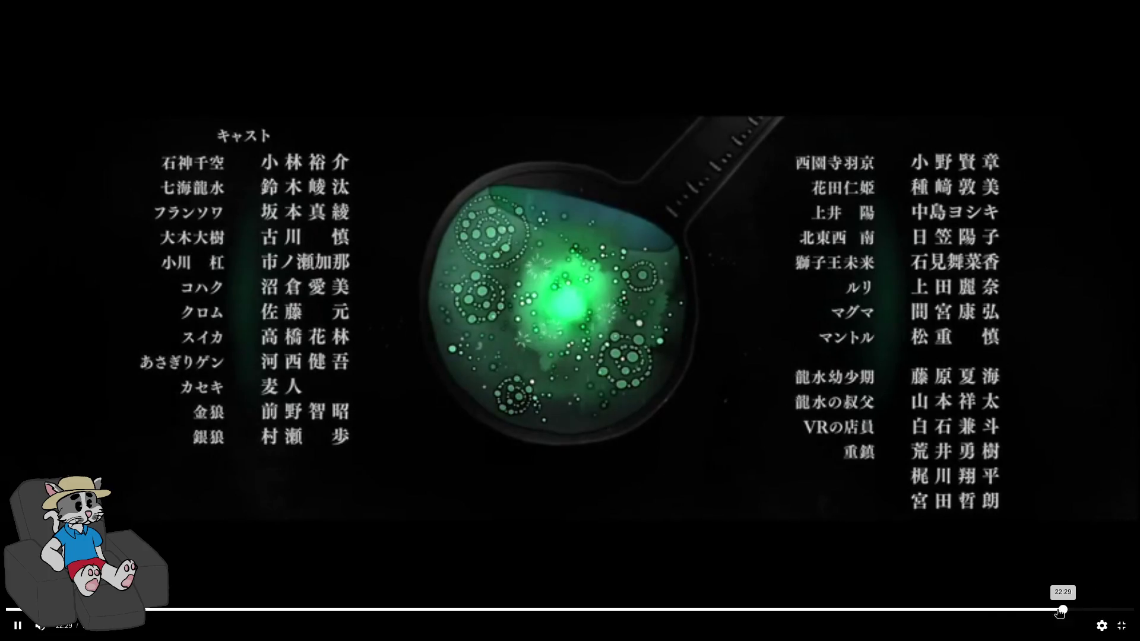
click(995, 612)
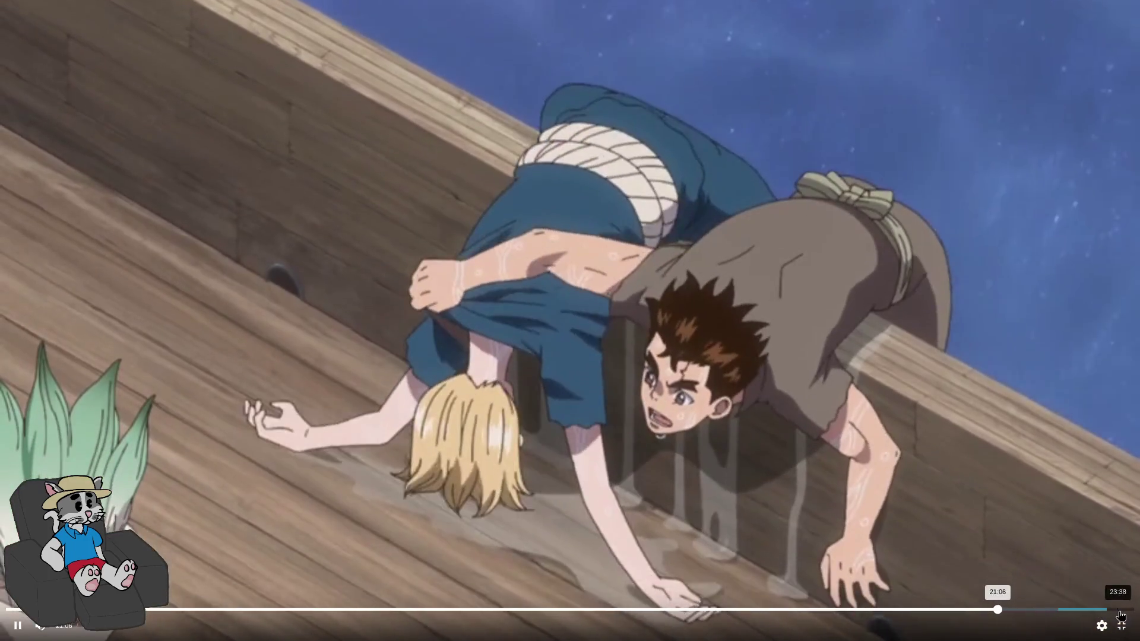
click(1118, 608)
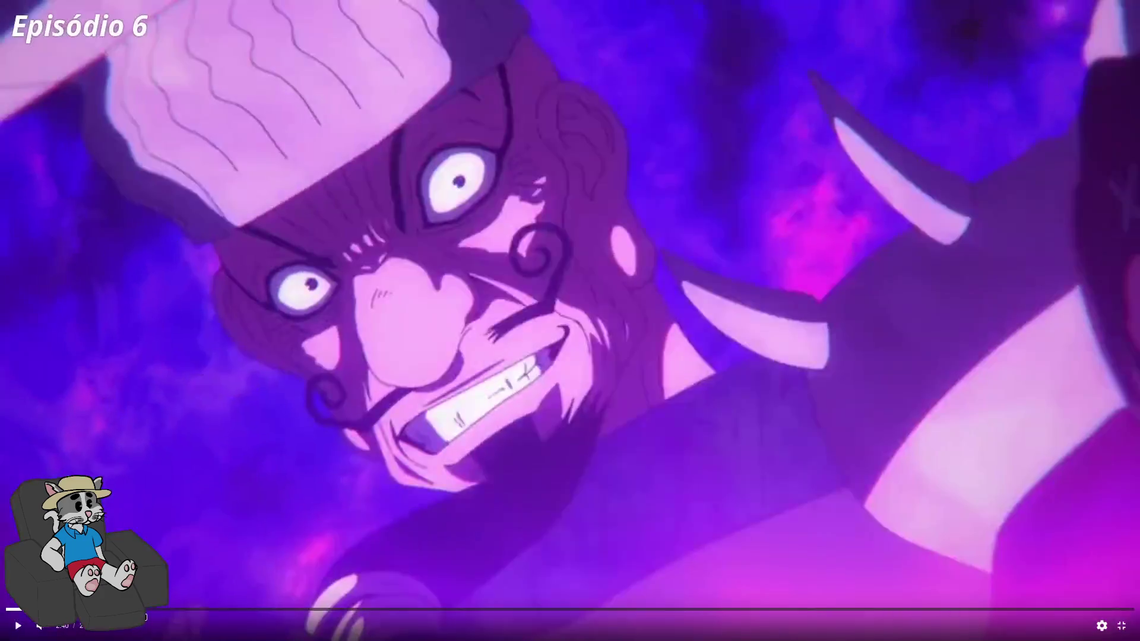
Skip episode 6 past its opening to the episode title
drag(20, 609, 165, 612)
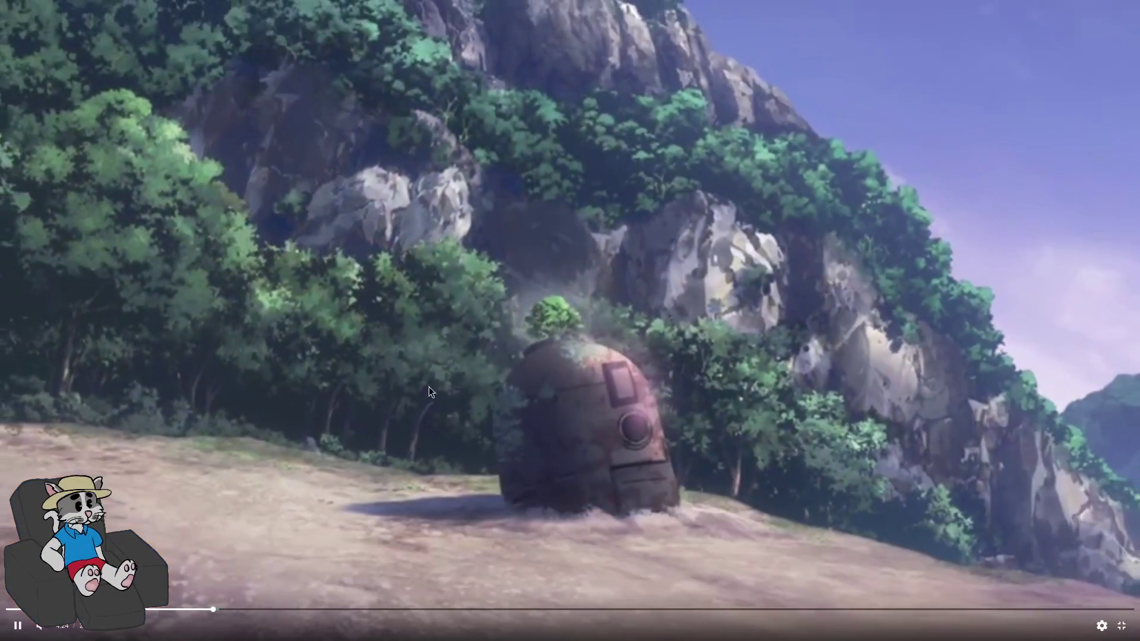
Pause and resume episode 6, then pause it again at the hut scene
click(480, 332)
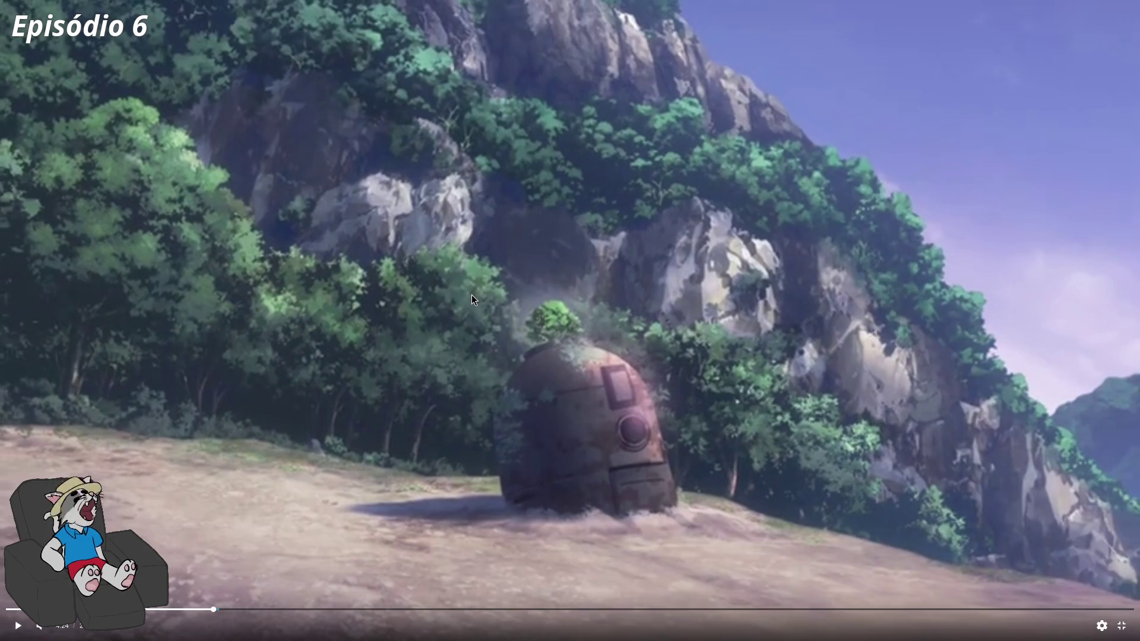
click(488, 304)
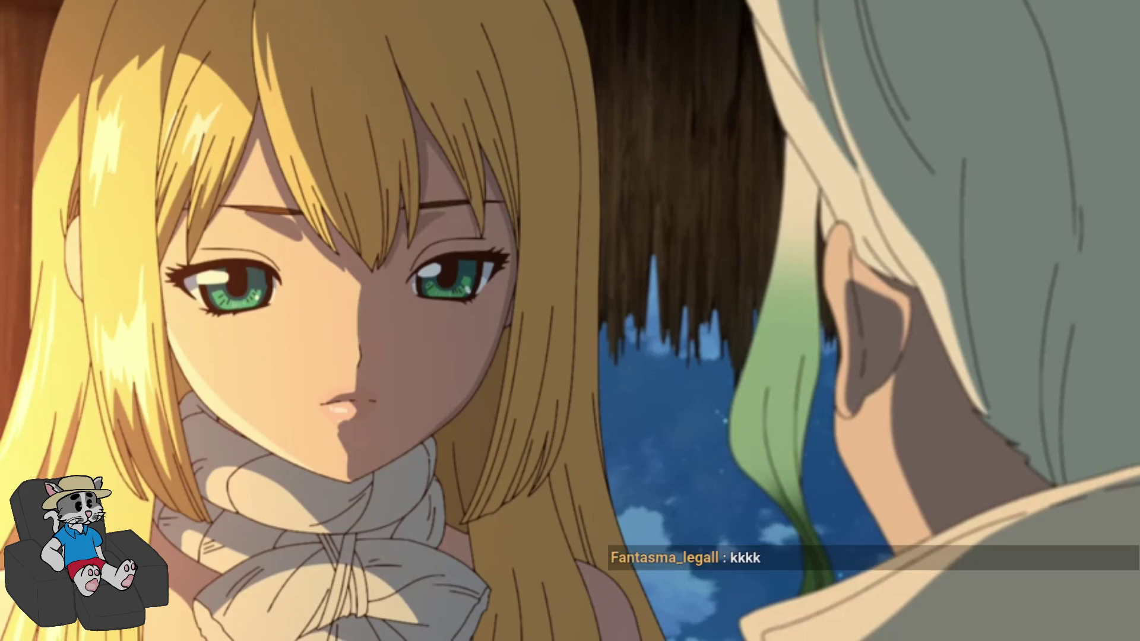
mouse_move(238, 296)
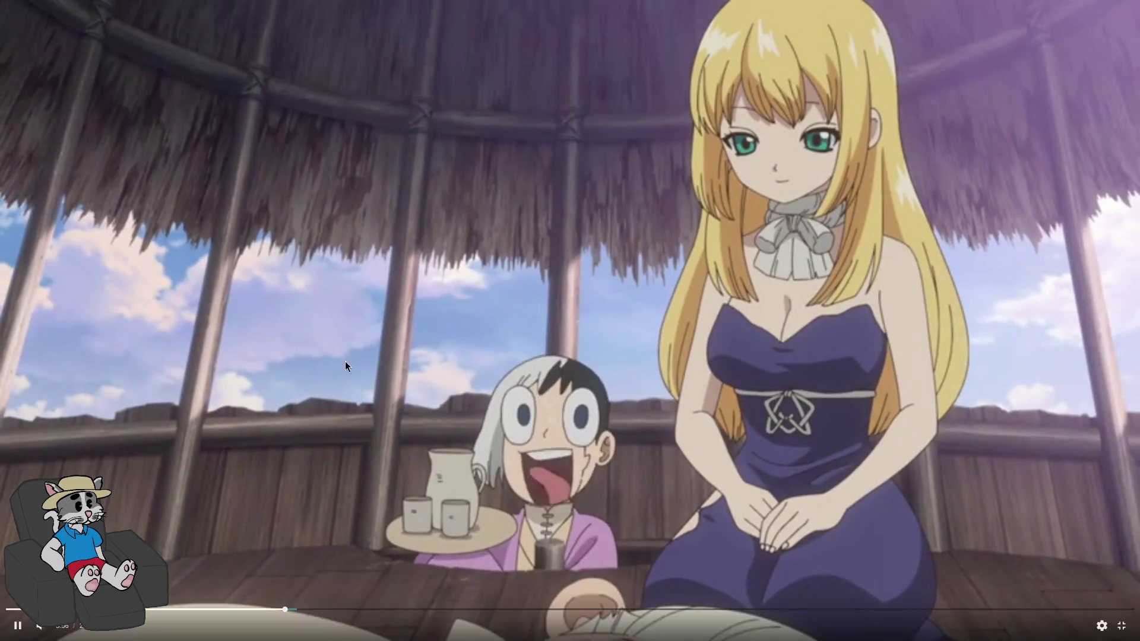
click(368, 381)
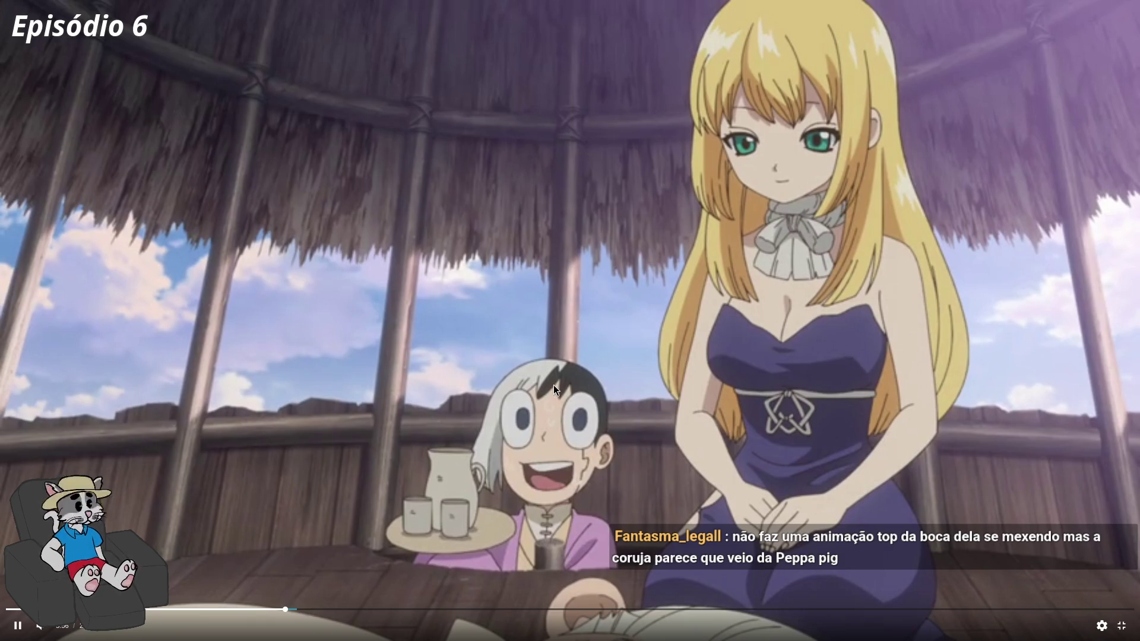
Resume episode 6 and rewind it a few seconds
click(553, 384)
key(Left)
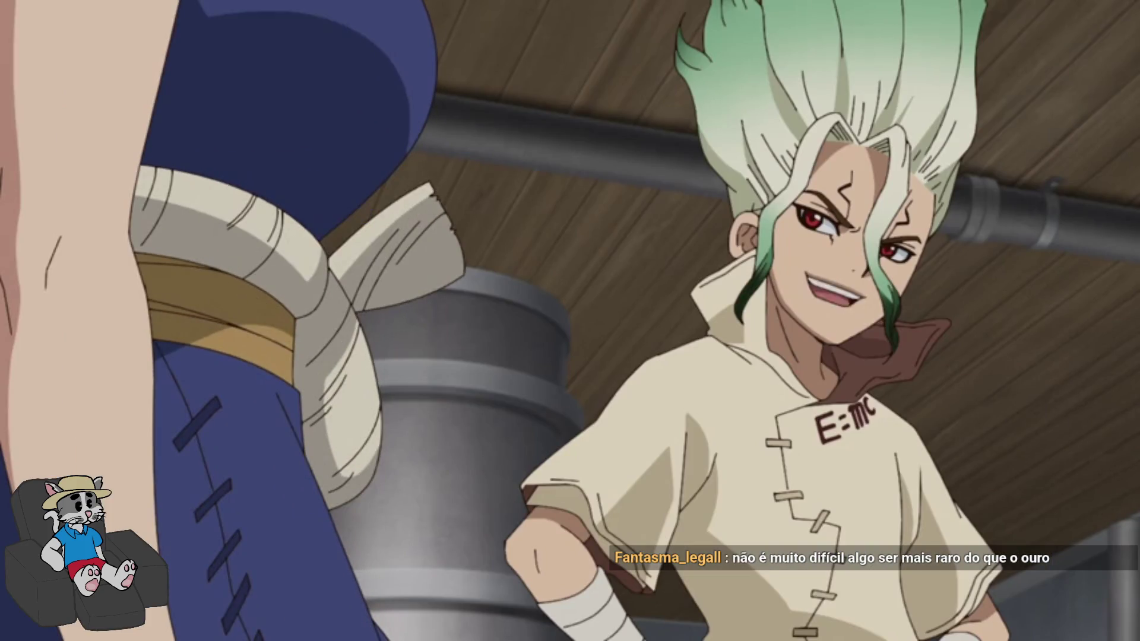
Resume Dr. Stone Episódio 6 and rewind a few seconds to rewatch Kohaku's porthole scene
mouse_move(509, 371)
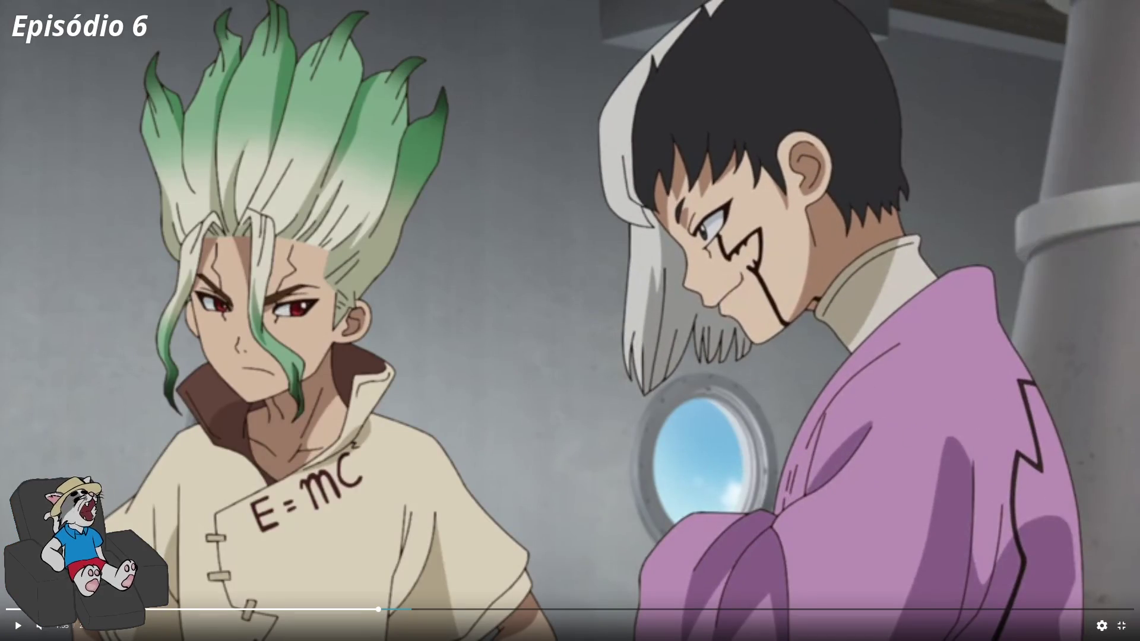
key(space)
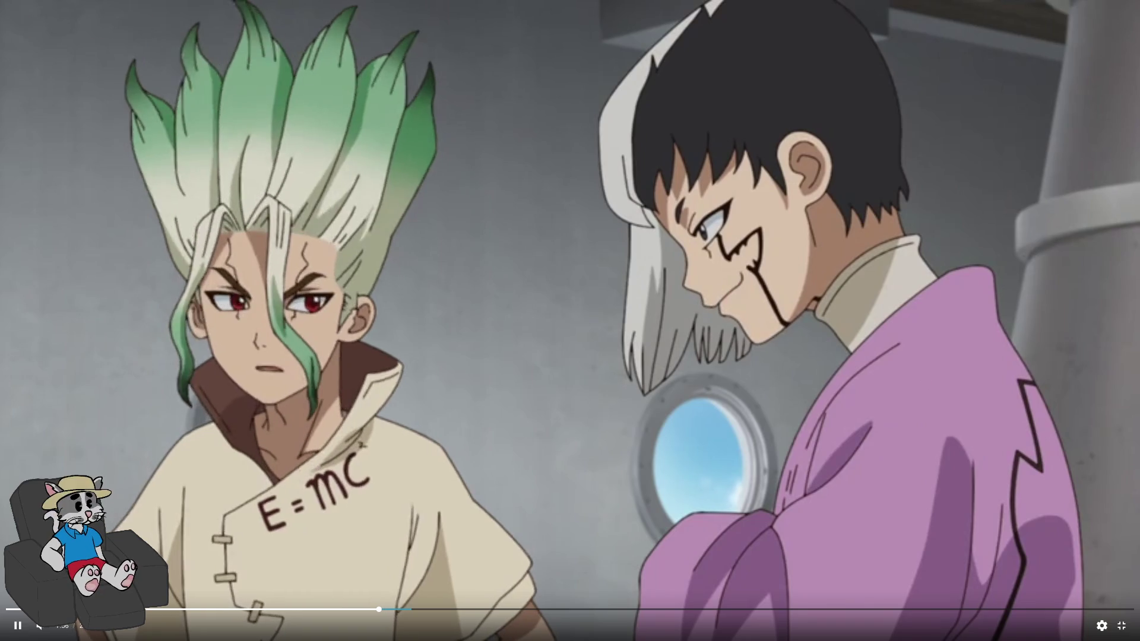
key(Left)
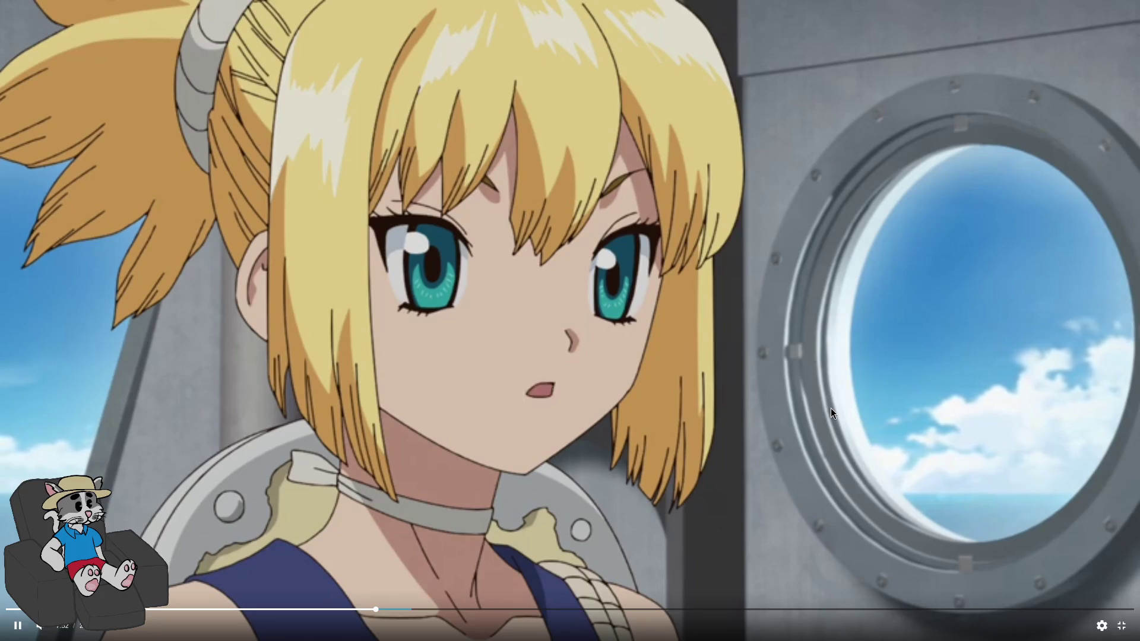